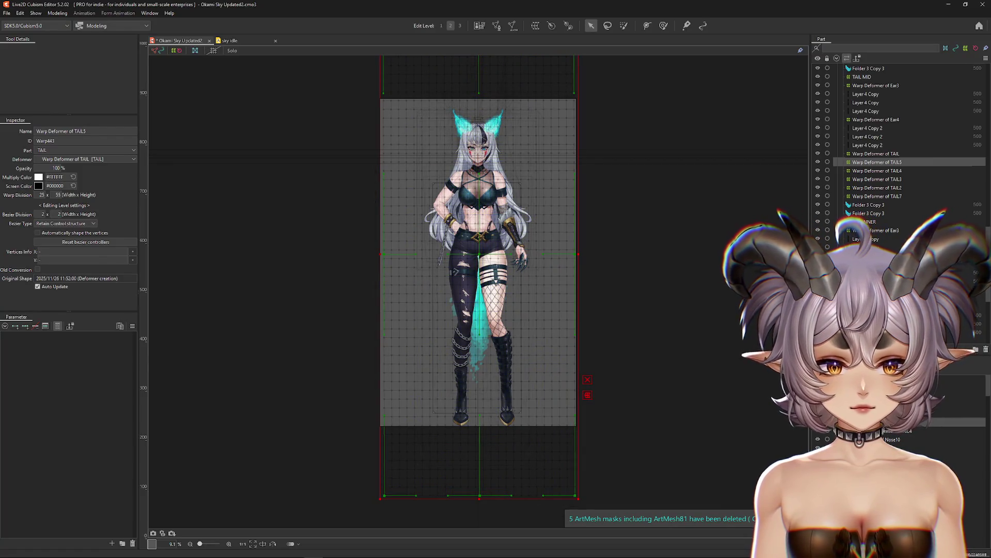
Apply Warp Deformer of TAIL to its child elements so it leaves the deformer list.
ctrl+click(877, 154)
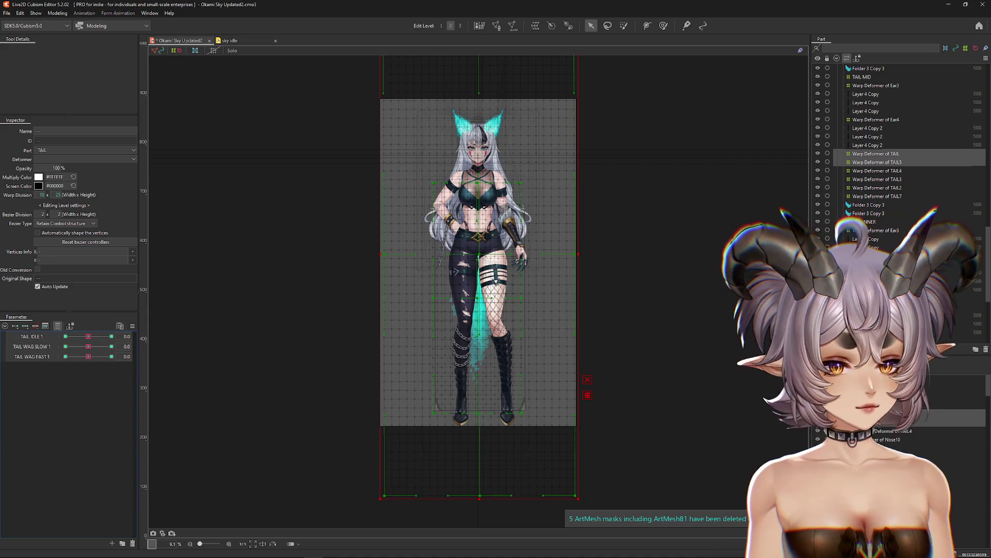
click(57, 13)
mouse_move(66, 23)
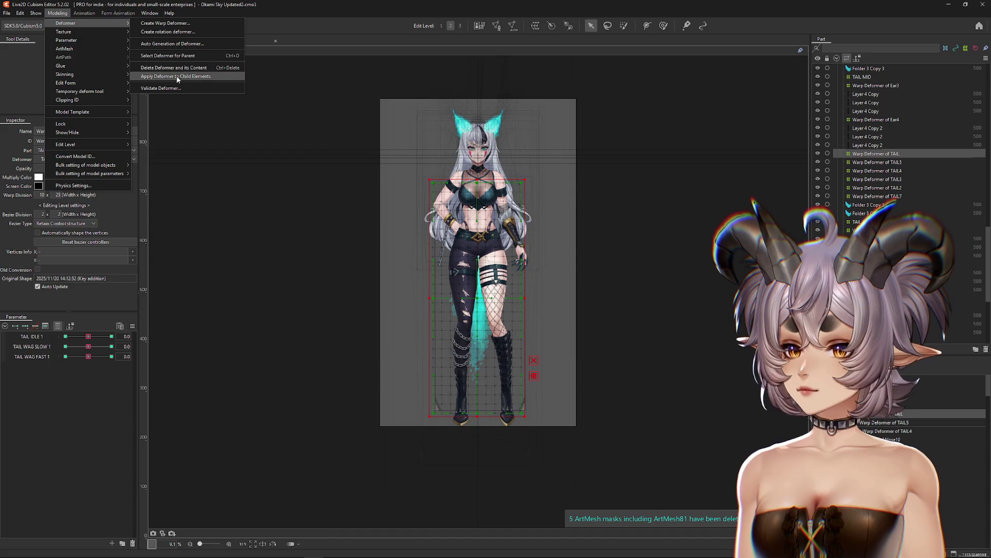
key(Return)
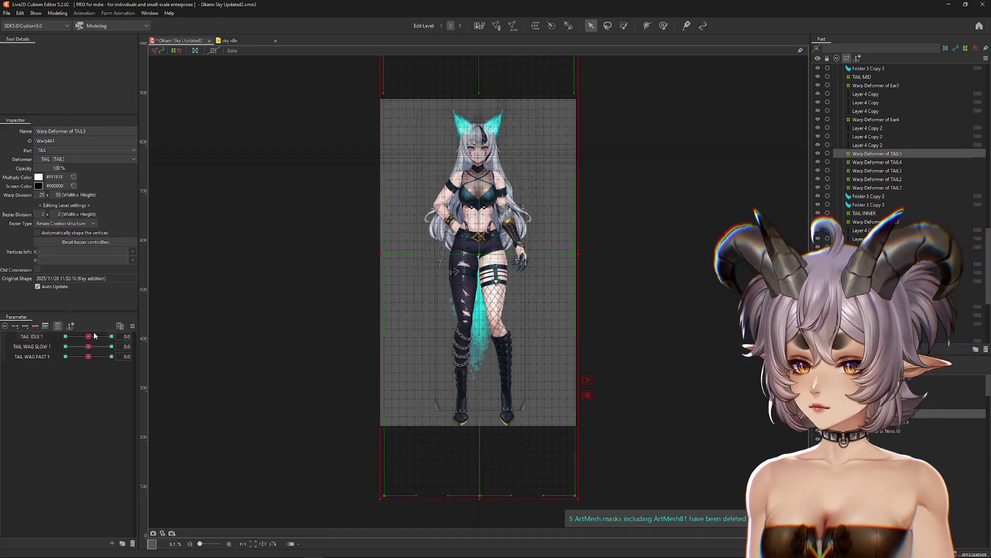
Set TAIL IDLE 1 to 1.0 and switch to brush deformation with a 10000 px brush.
click(93, 335)
click(663, 25)
mouse_move(477, 72)
mouse_down()
mouse_move(270, 187)
mouse_move(200, 179)
mouse_up()
click(55, 63)
click(112, 336)
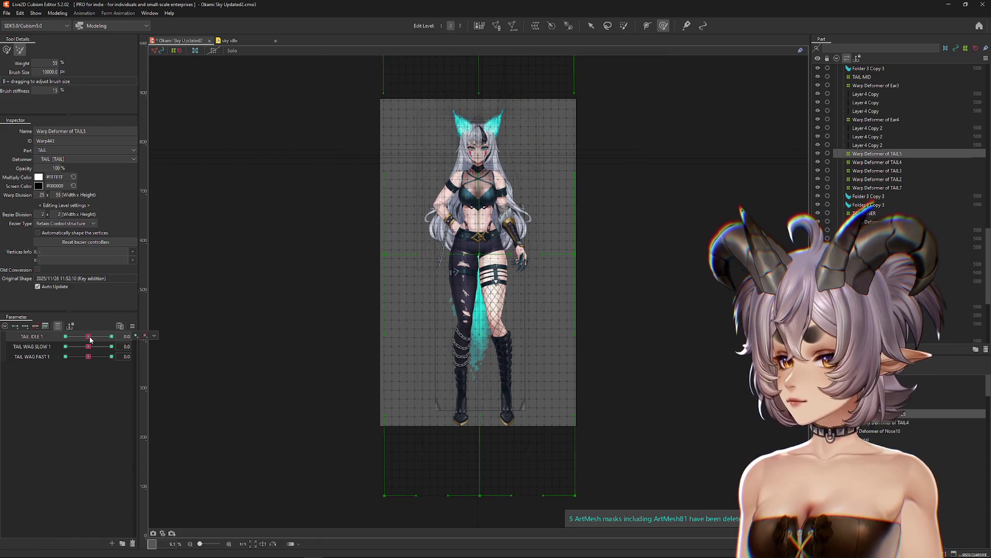
key(ctrl+h)
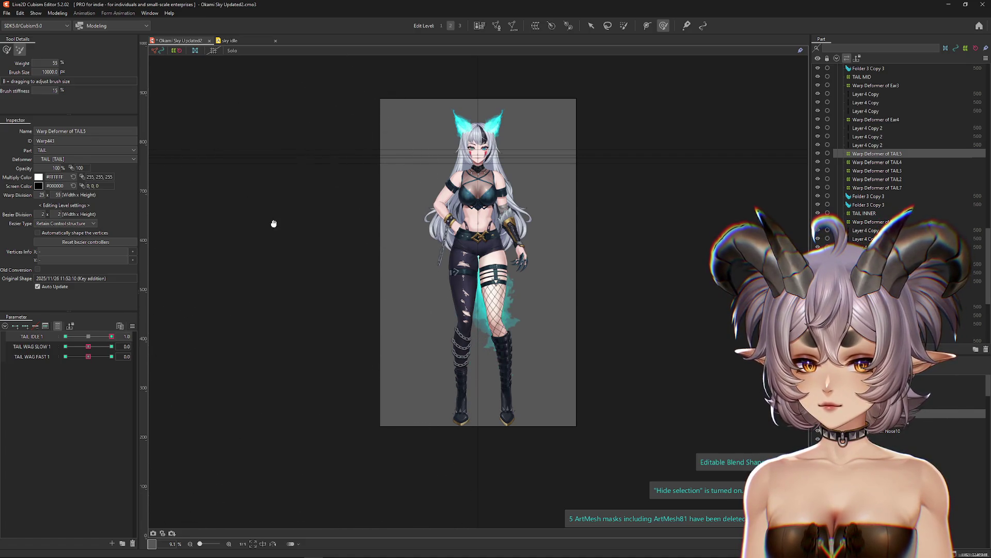
Reframe the model around the TAIL5 warp grid and toggle TAIL IDLE 1 between 0.0 and 1.0.
scroll(272, 217, up, 3)
drag(683, 233, 626, 122)
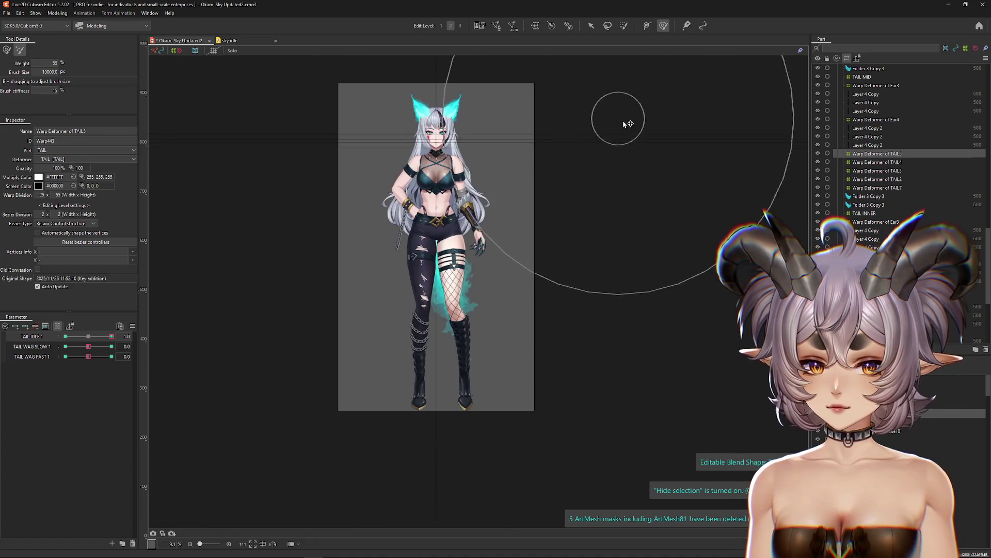
scroll(598, 139, up, 2)
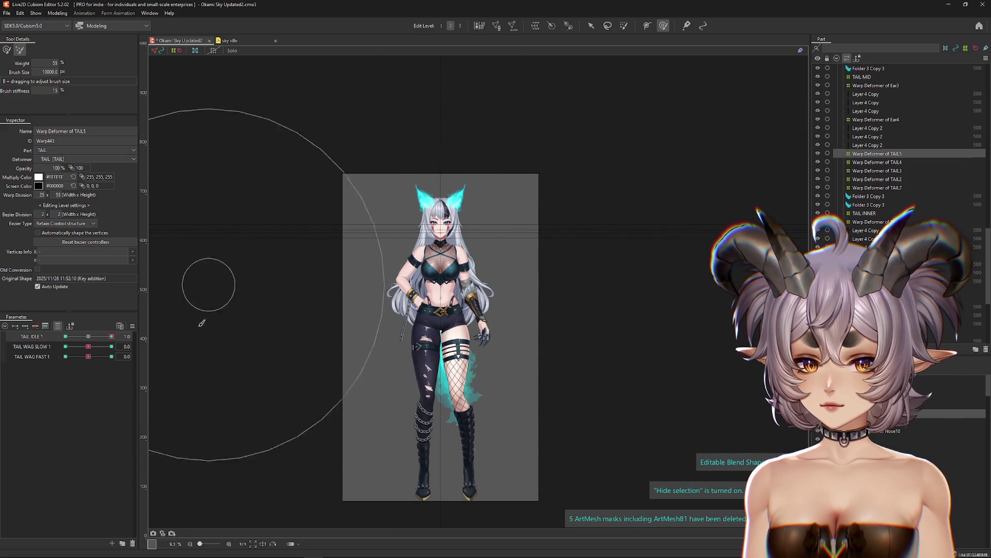
drag(206, 312, 267, 290)
click(88, 336)
click(112, 336)
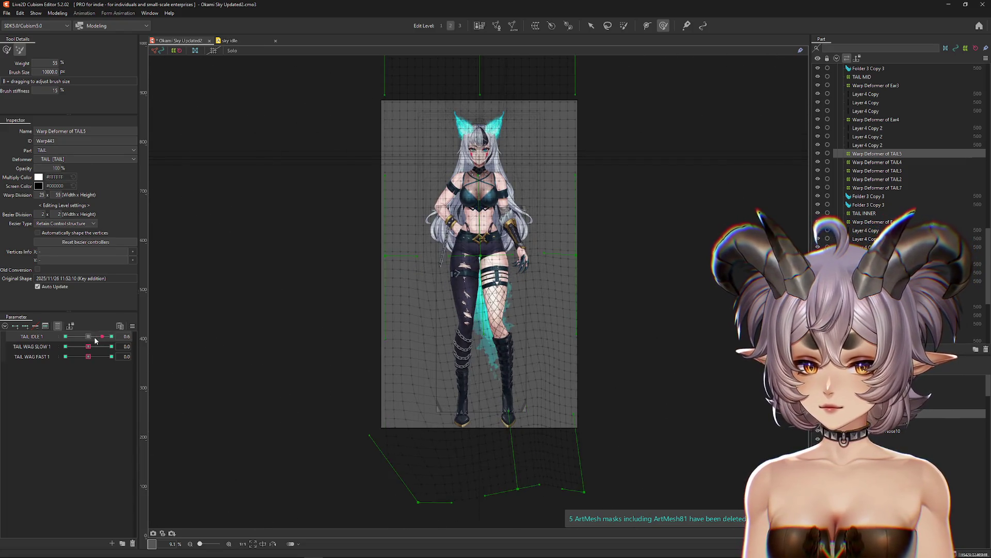
text(15)
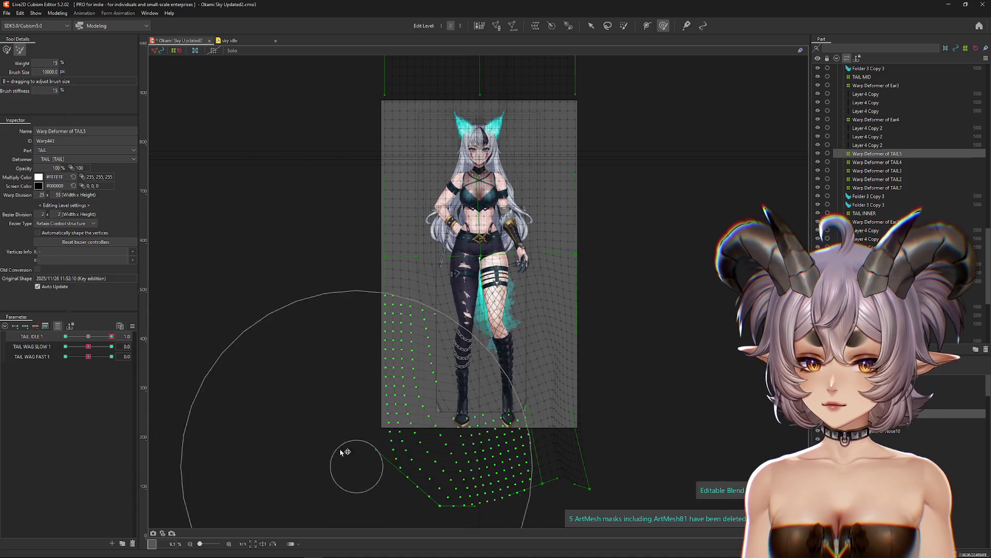
scroll(369, 176, up, 1)
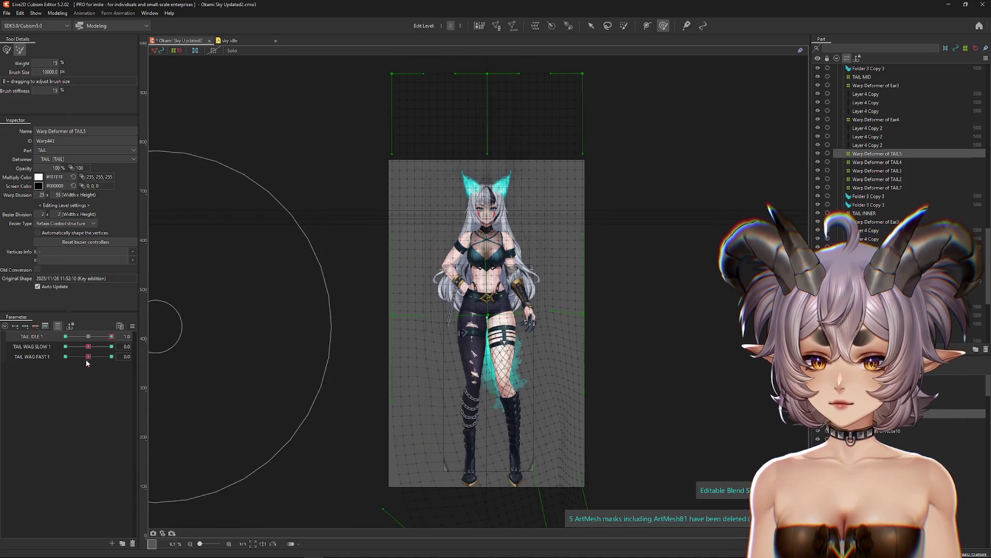
scroll(653, 412, down, 1)
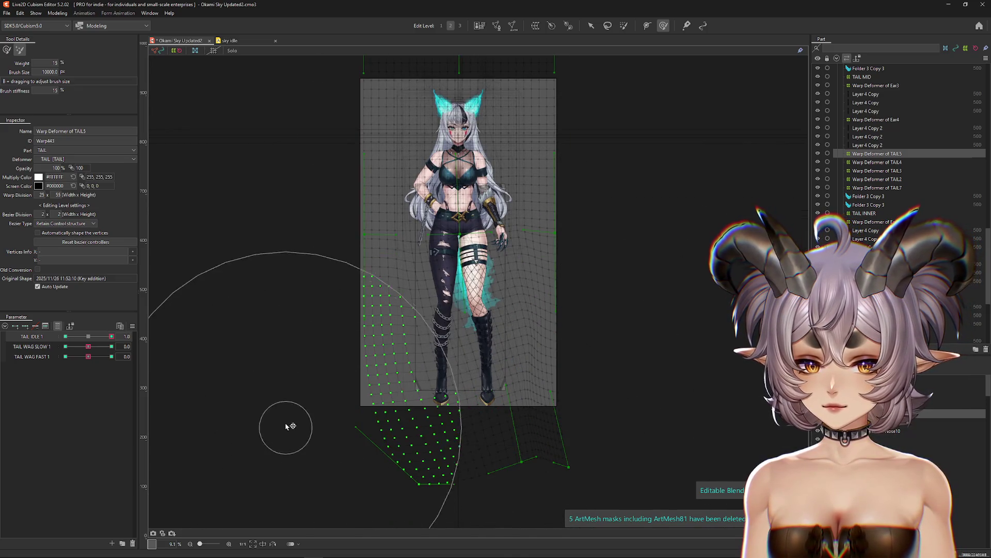
Set blend-shape weight limits on the TAIL5 warp deformer from the Parameter panel menu.
key(ctrl+h)
click(129, 336)
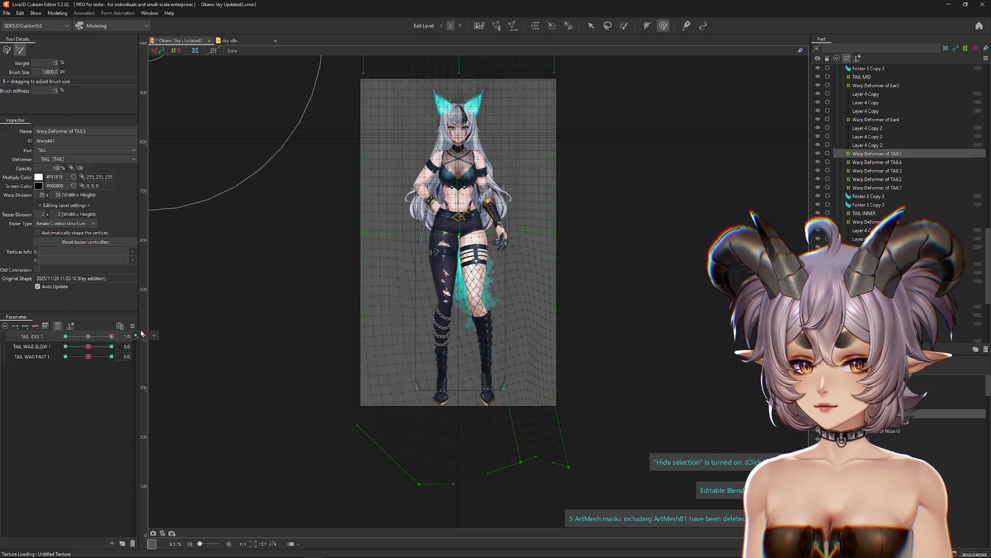
key(w)
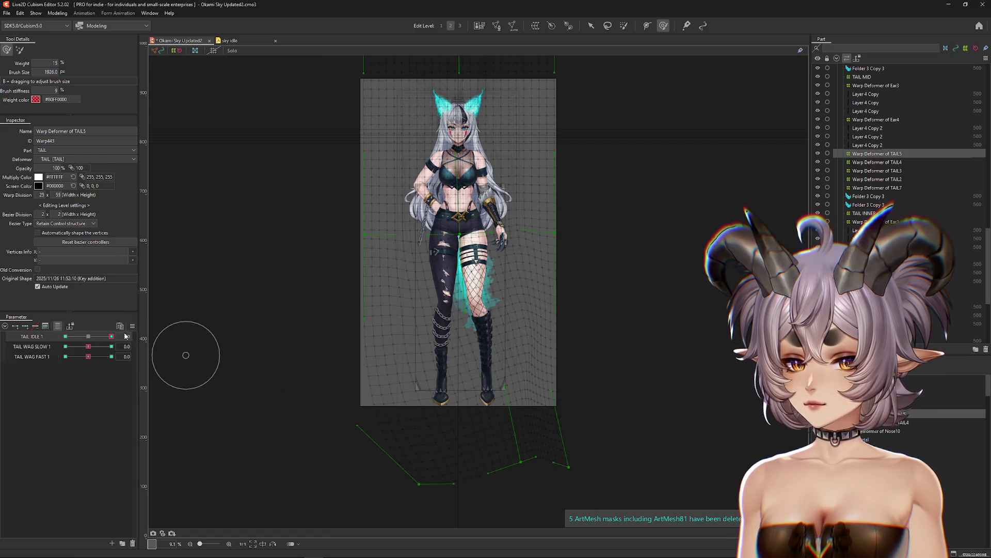
click(132, 325)
click(197, 380)
key(Return)
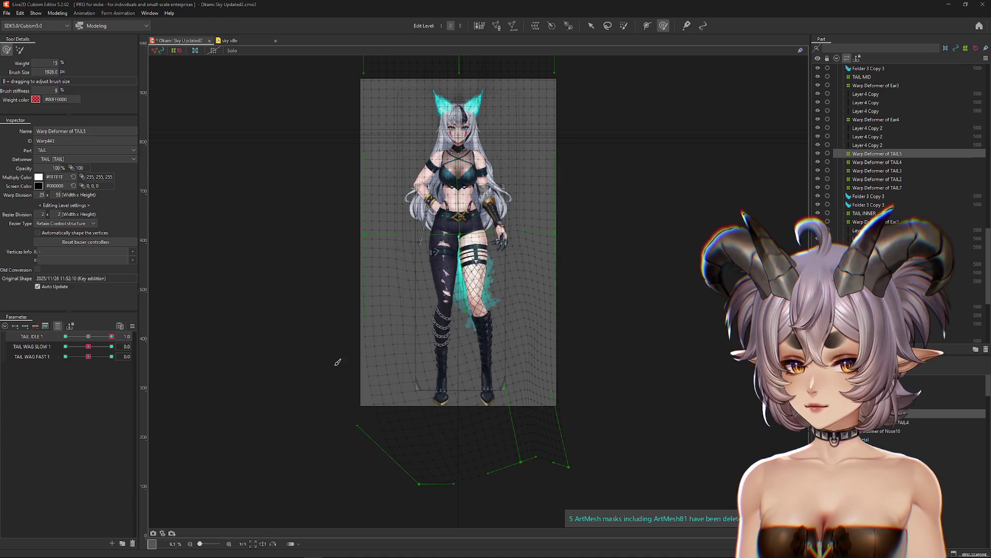
Check the bend with TAIL IDLE 1 at -1.0, then TAIL WAG SLOW 1 at 1.0.
drag(110, 337, 9, 341)
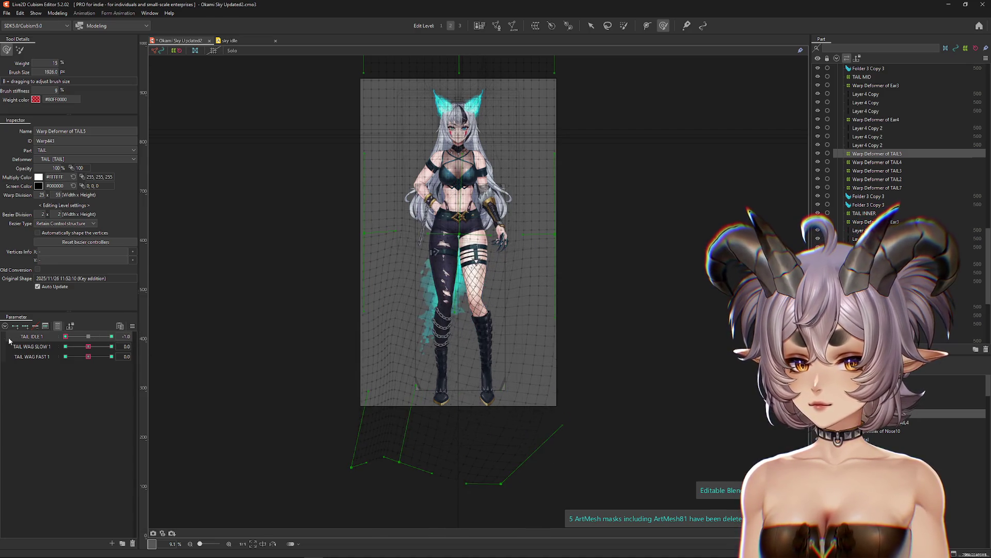
click(89, 339)
mouse_move(88, 346)
mouse_down()
mouse_move(136, 346)
mouse_move(72, 356)
mouse_move(88, 356)
mouse_up()
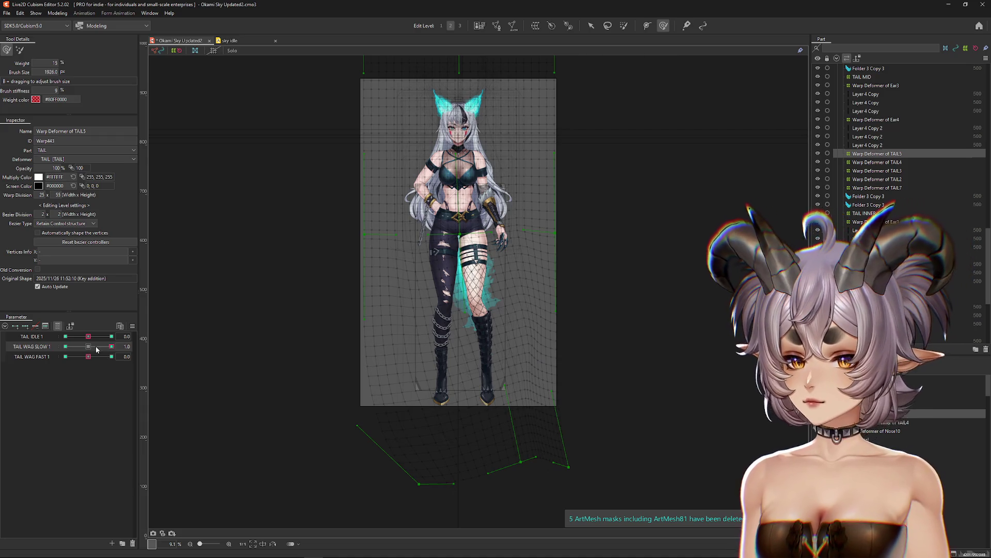
Try TAIL WAG FAST 1 at 1.0 and TAIL WAG SLOW 1 at -1.0, resetting in between.
click(89, 346)
click(112, 357)
click(89, 346)
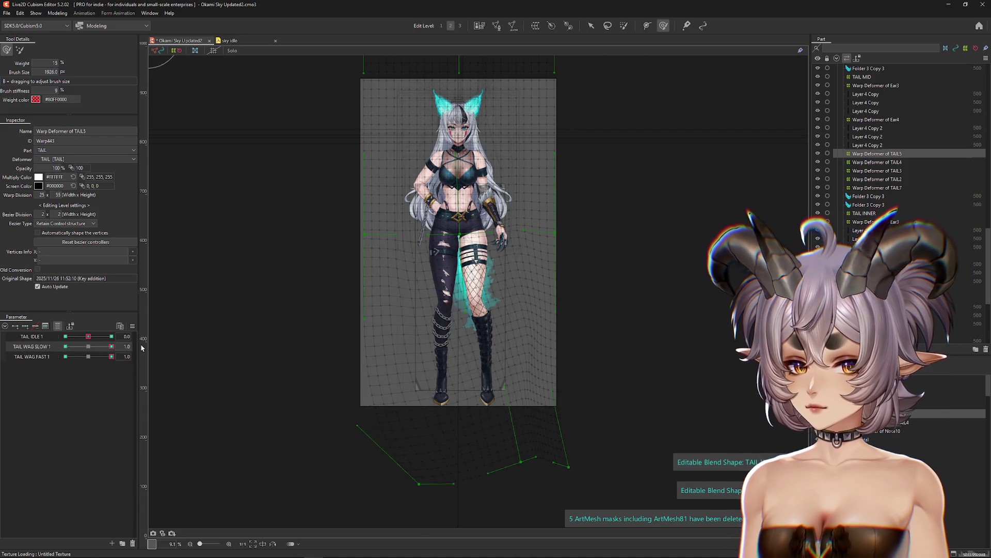
click(133, 356)
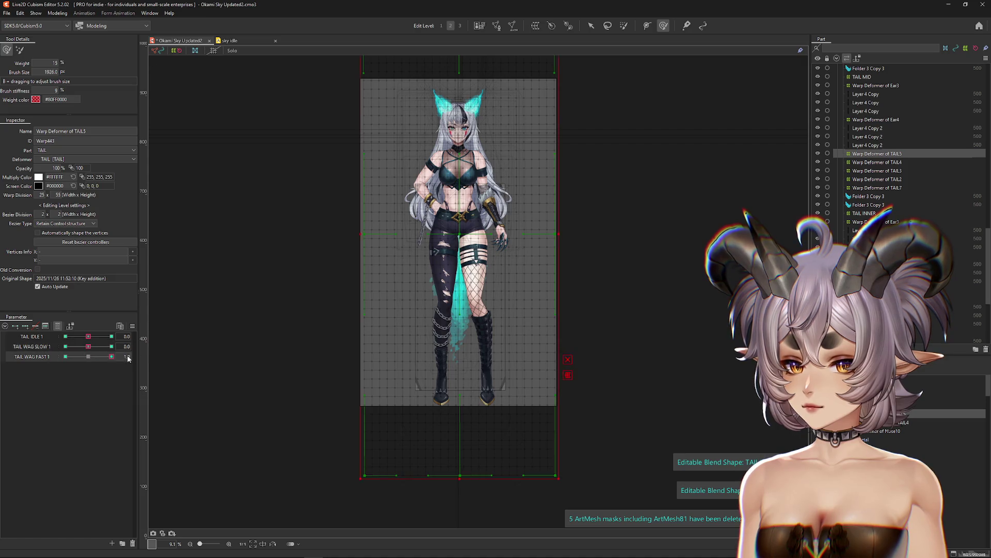
click(89, 356)
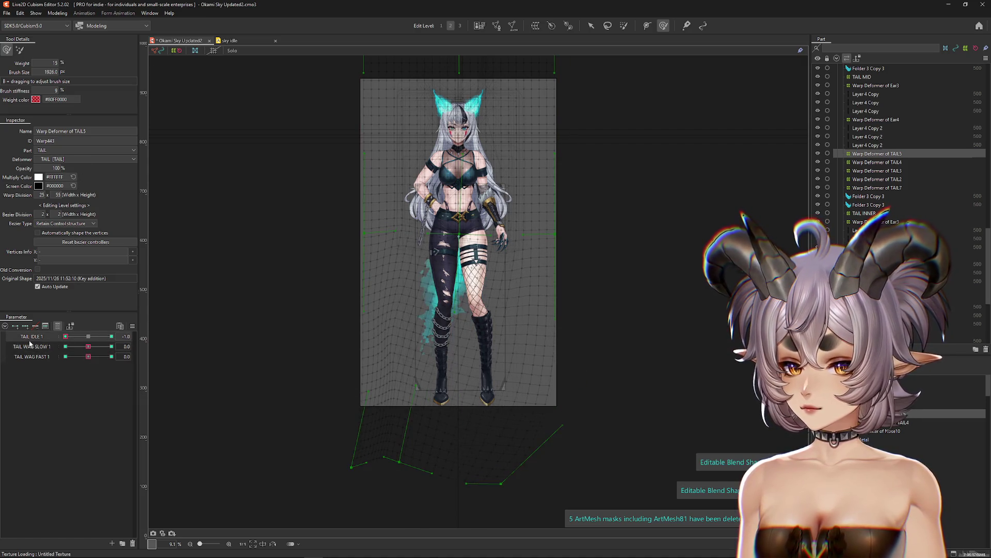
click(65, 346)
click(95, 349)
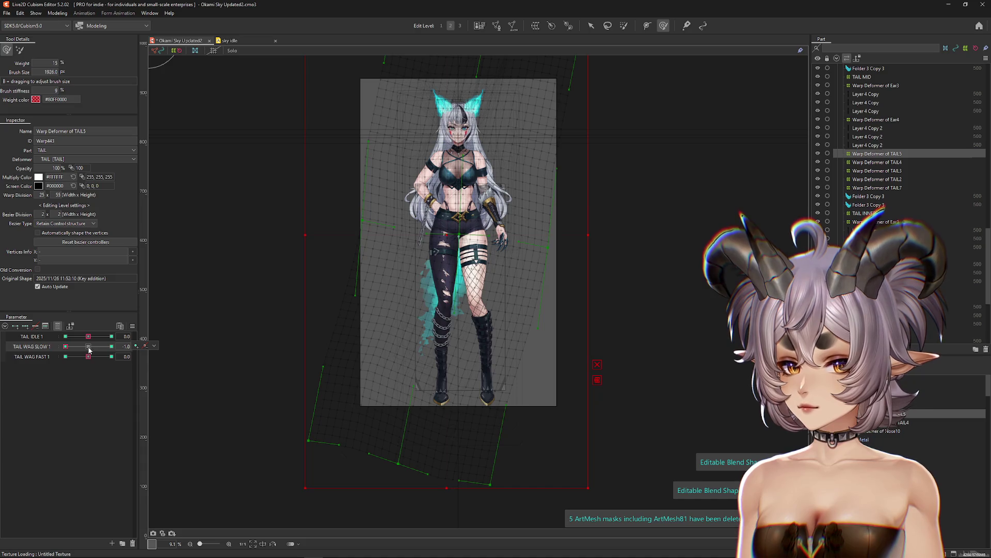
Test TAIL WAG FAST 1 and TAIL IDLE 1 at -1.0, reset both to 0, then select TAIL4 and TAIL.
click(88, 346)
click(66, 357)
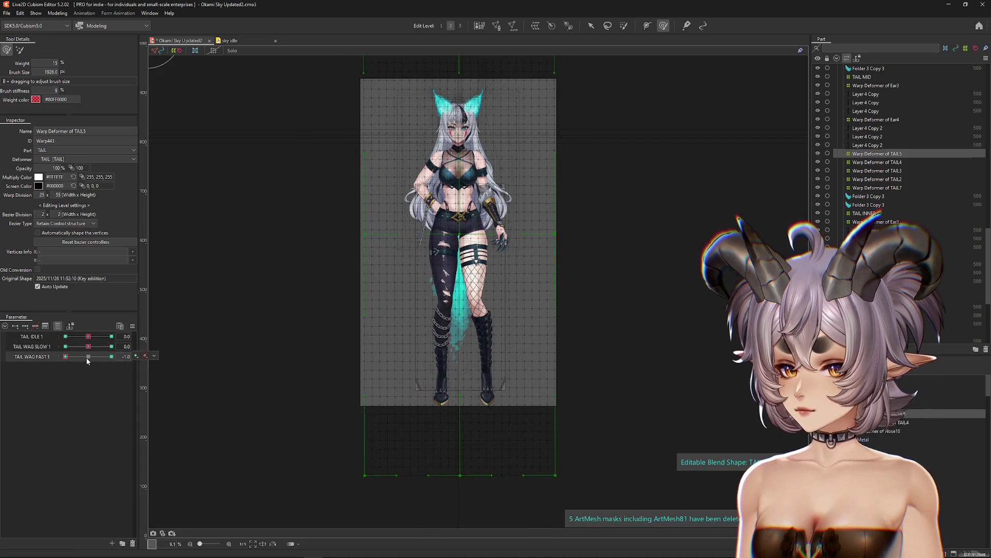
click(89, 357)
click(65, 336)
click(88, 336)
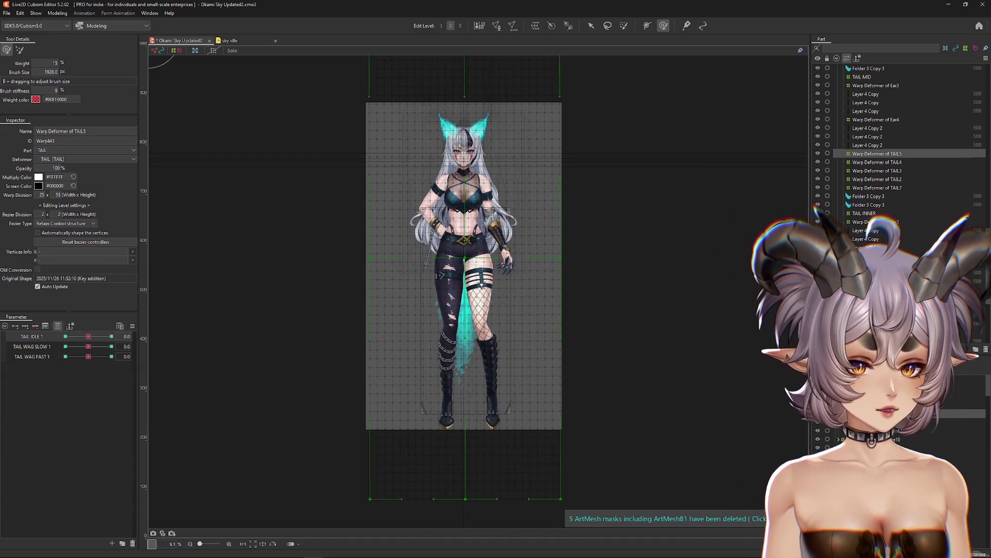
click(877, 162)
click(490, 336)
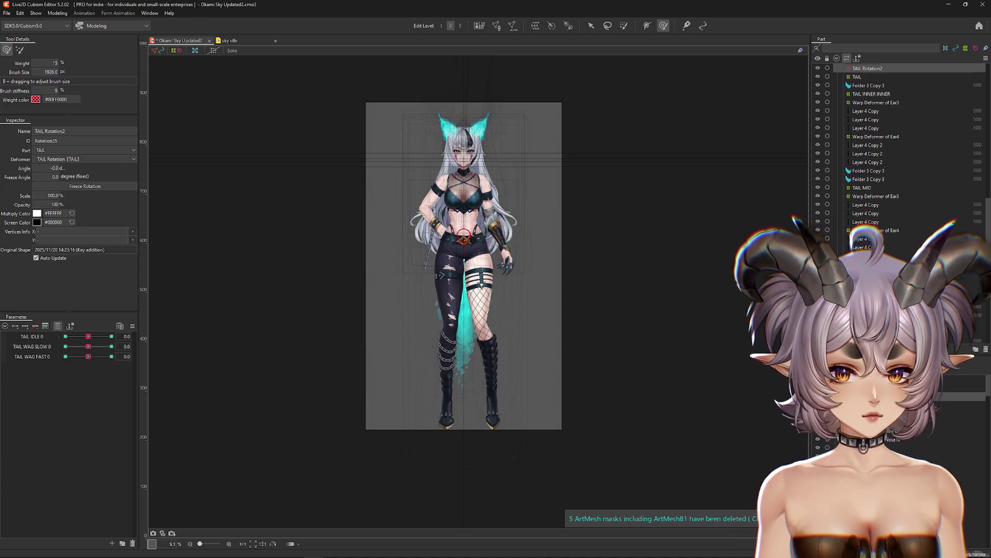
Select the Layer 4 Copy 3 mesh and extend the selection up to EXTRA MASK BIG.
click(490, 336)
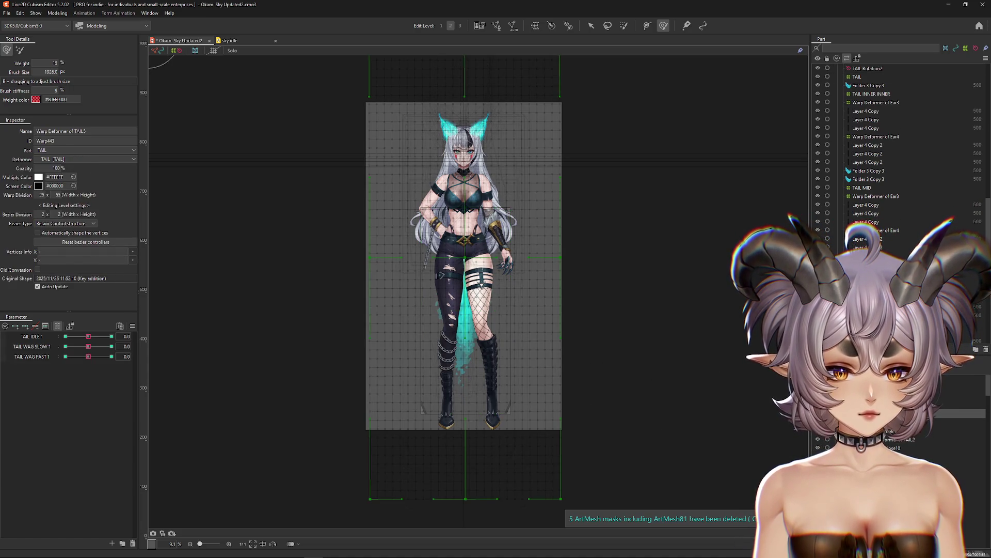
click(467, 315)
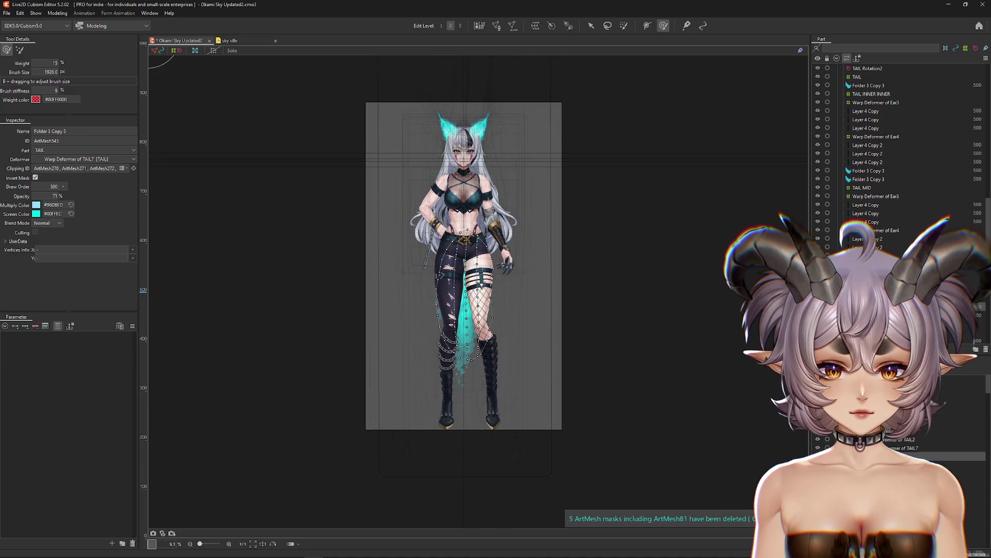
click(902, 448)
click(794, 447)
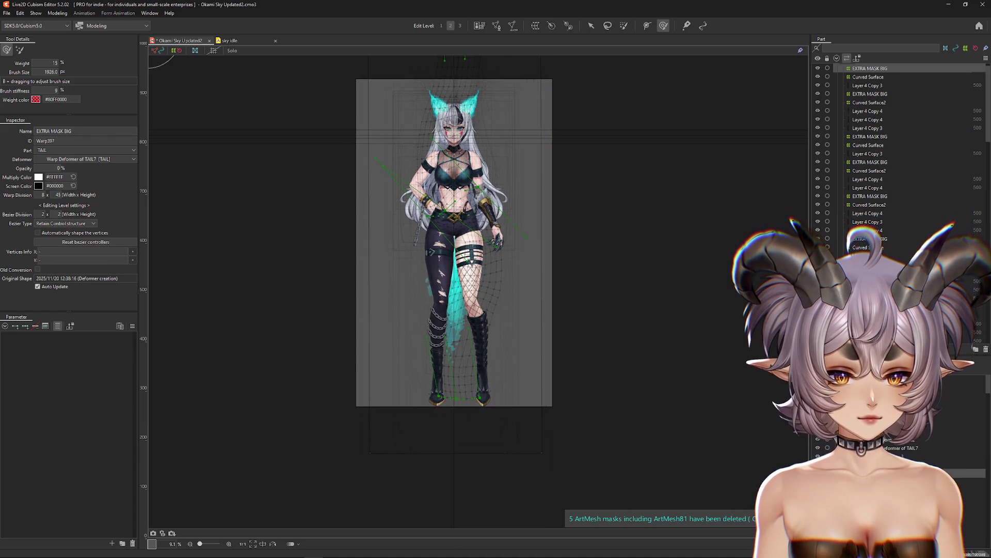
click(868, 77)
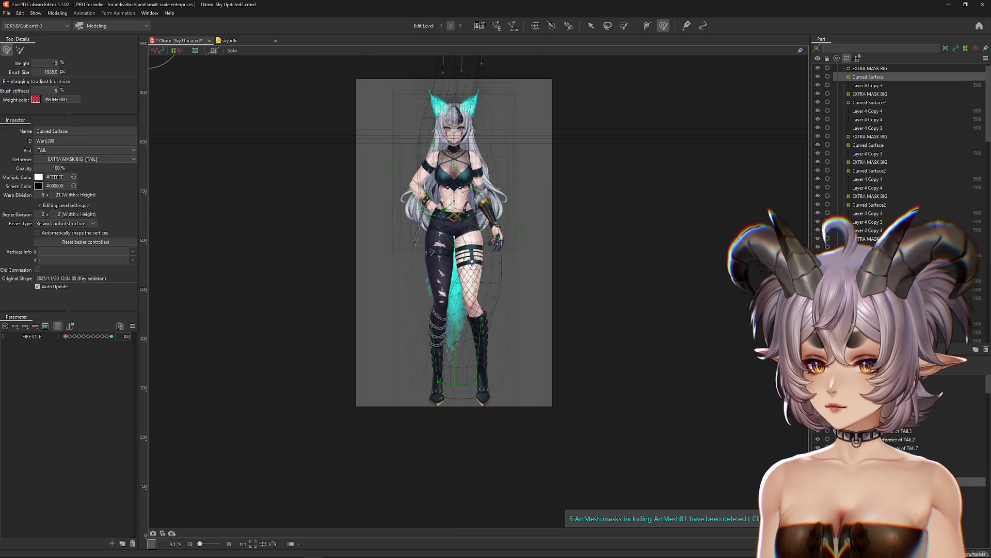
click(868, 127)
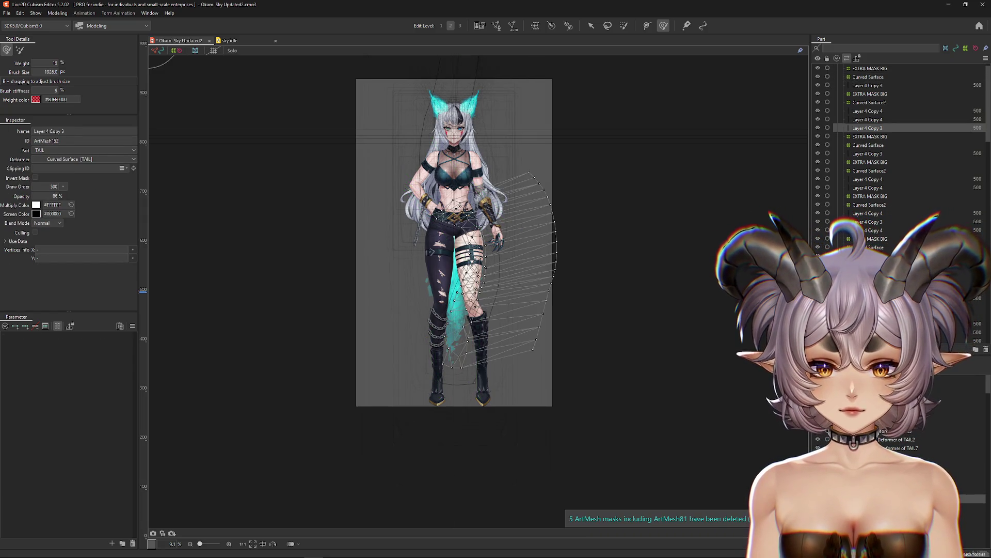
key(shift+Up)
key(shift+Up)
key(shift+Up)
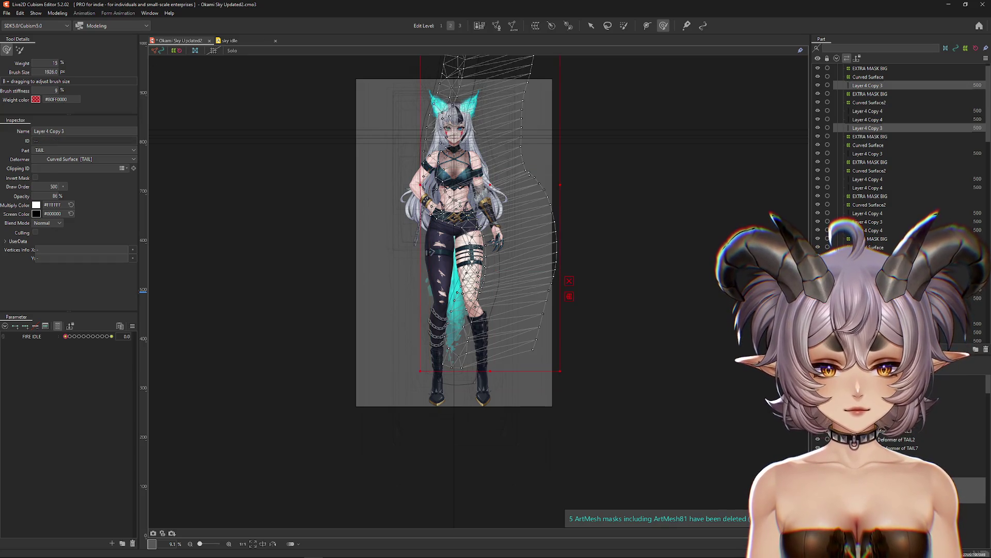
Preview the tail with FIRE IDLE at 0.9 and TAIL IDLE 2–4, then reset them to 0.0.
drag(71, 338, 106, 339)
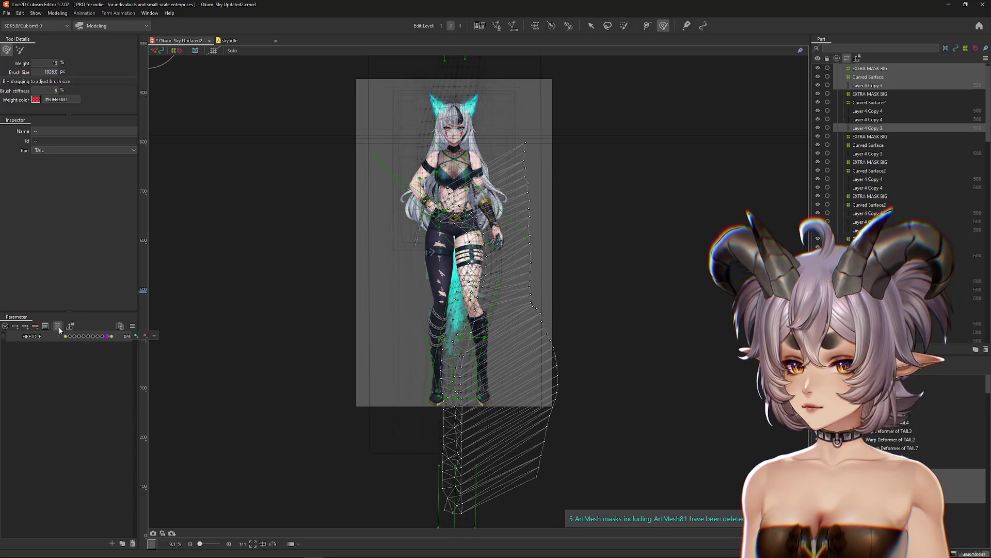
mouse_move(90, 406)
mouse_down()
mouse_move(103, 406)
mouse_move(75, 406)
mouse_move(103, 418)
mouse_move(89, 427)
mouse_up()
mouse_move(89, 437)
mouse_down()
mouse_move(36, 449)
mouse_move(54, 442)
mouse_up()
click(111, 427)
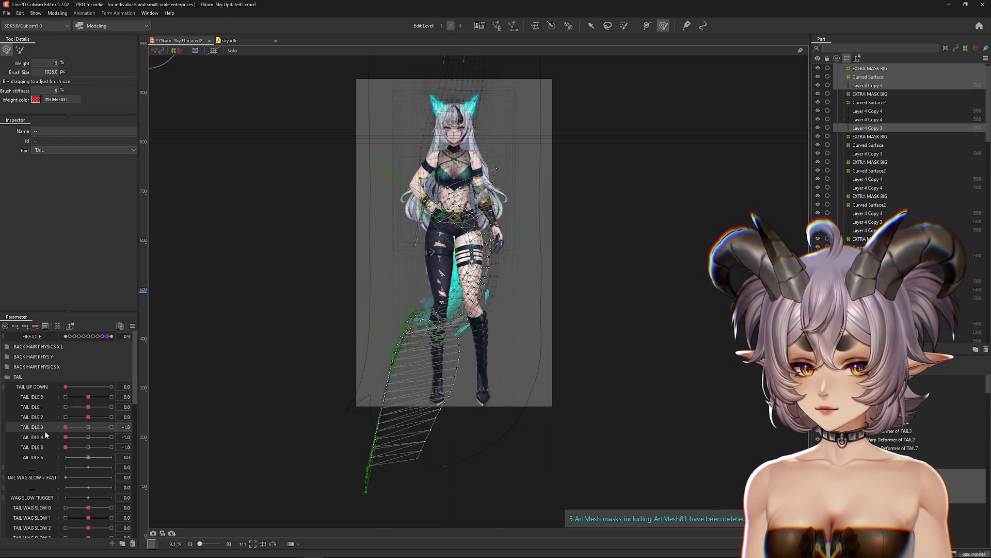
click(89, 457)
click(132, 326)
click(176, 348)
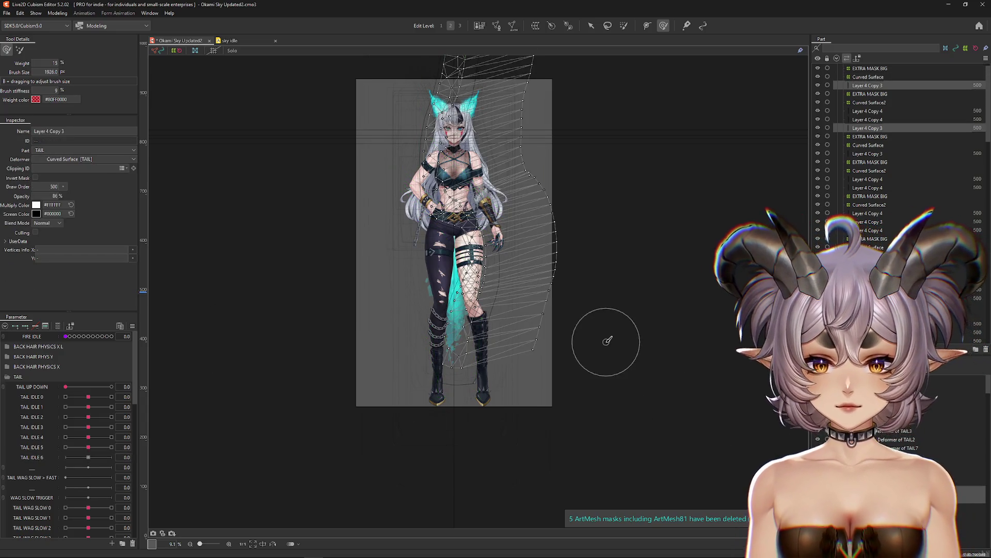
Filter the parameter list to the selection and select both Layer 4 Copy 3 meshes.
click(58, 326)
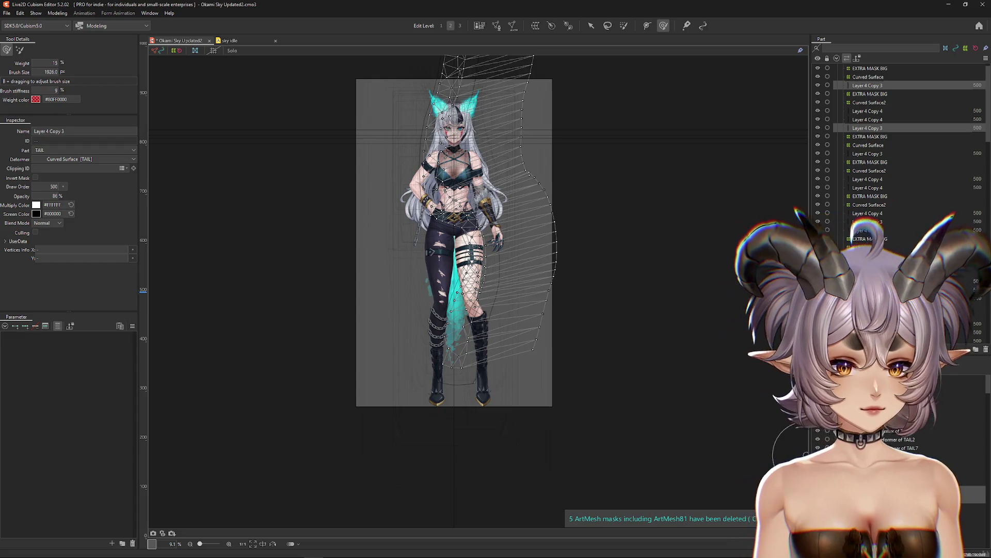
click(868, 76)
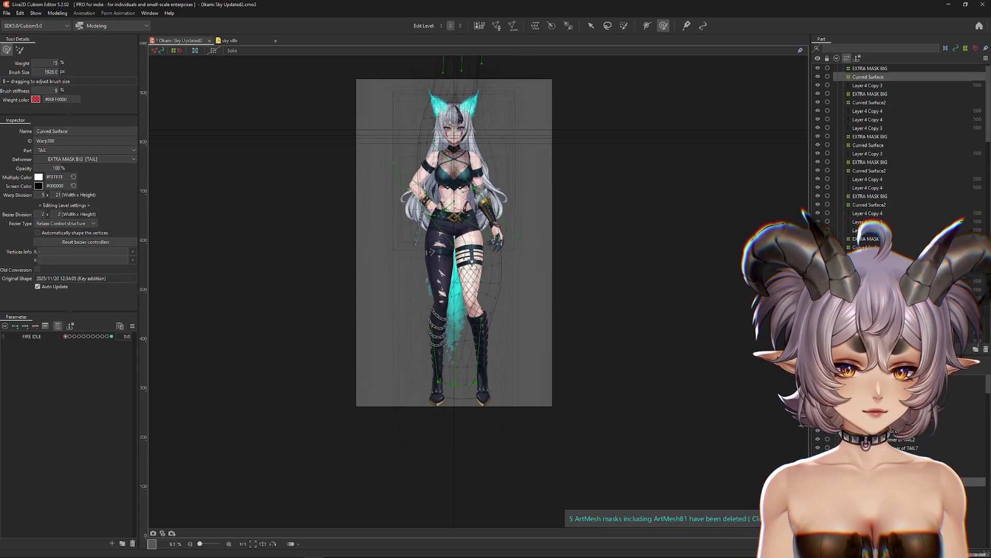
click(867, 85)
ctrl+click(867, 127)
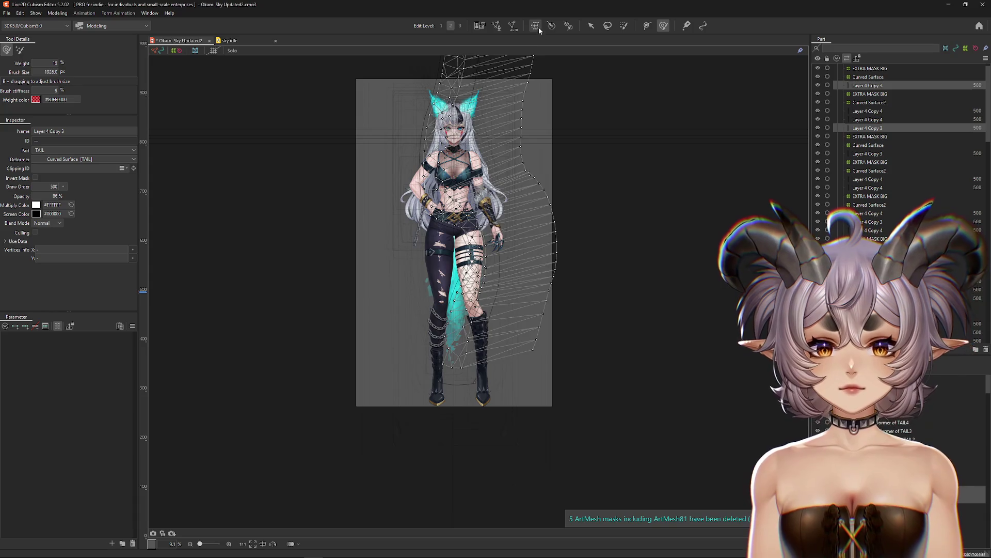
Create a warp deformer for the tail meshes and apply Curved Surface to its children.
click(535, 25)
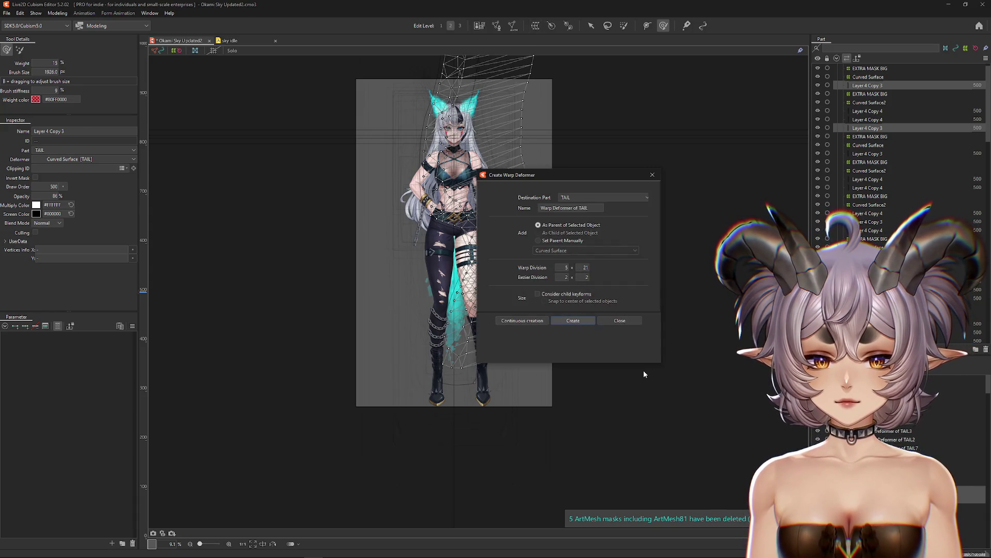
key(Return)
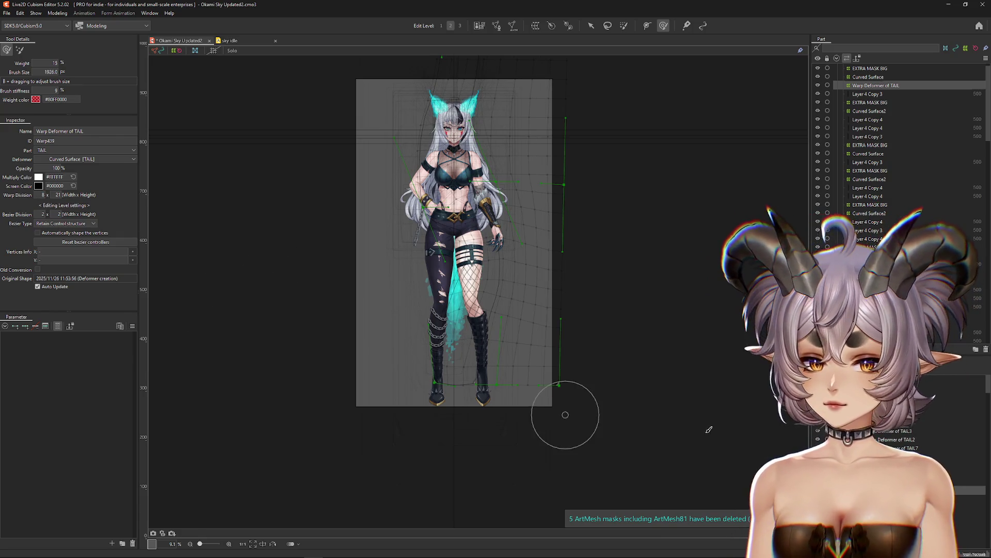
key(Up)
click(58, 13)
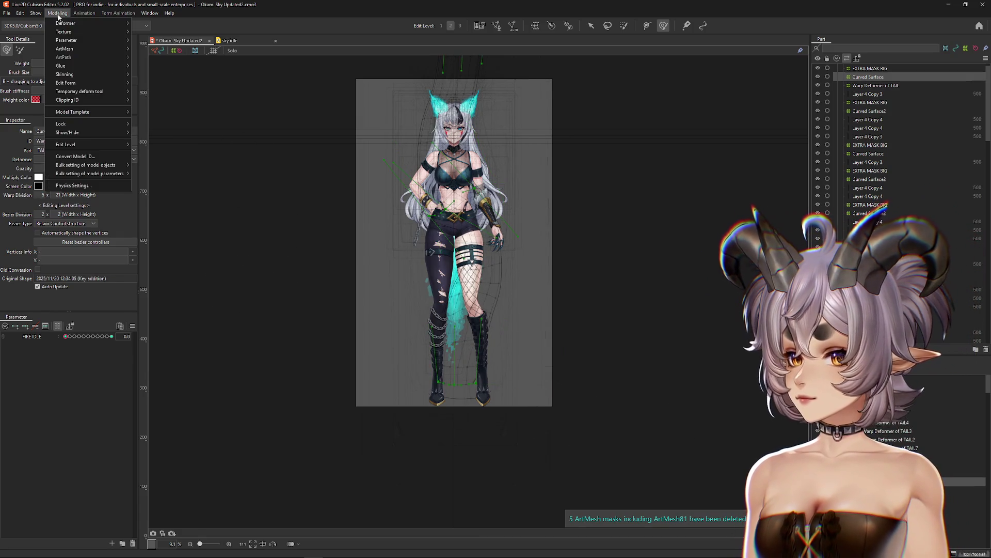
mouse_move(67, 21)
click(176, 76)
Apply the top EXTRA MASK BIG deformer to its children, then select Warp Deformer of TAIL.
click(870, 68)
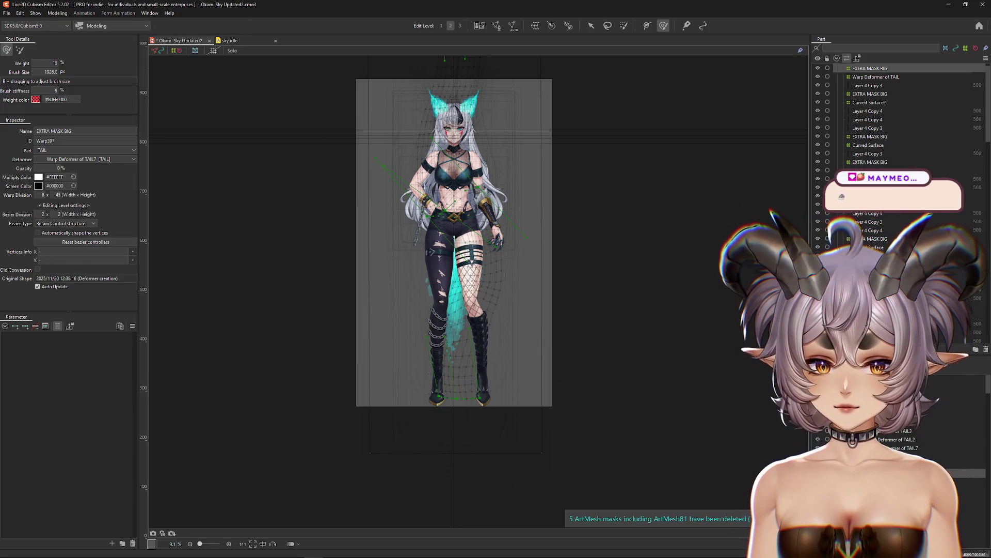
click(875, 76)
click(870, 69)
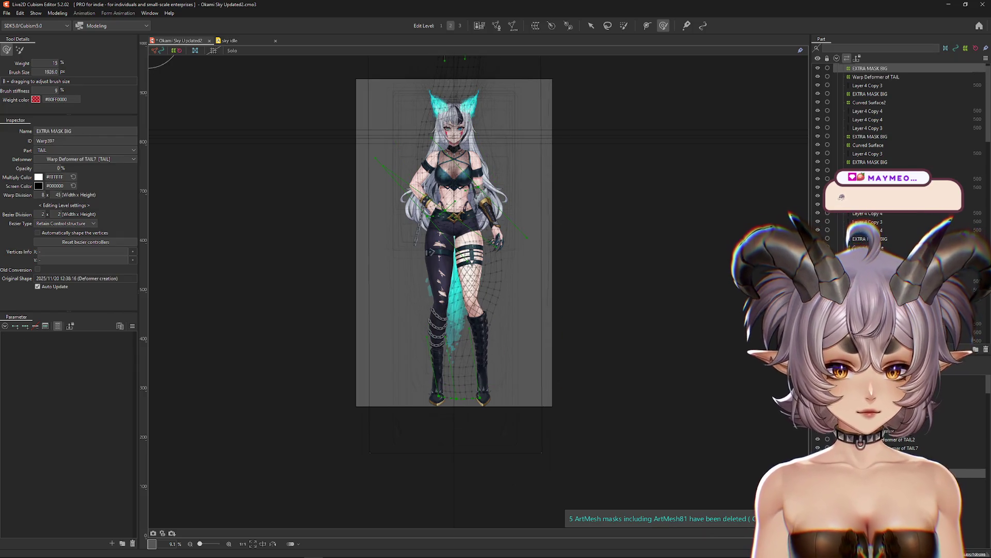
click(57, 13)
mouse_move(67, 19)
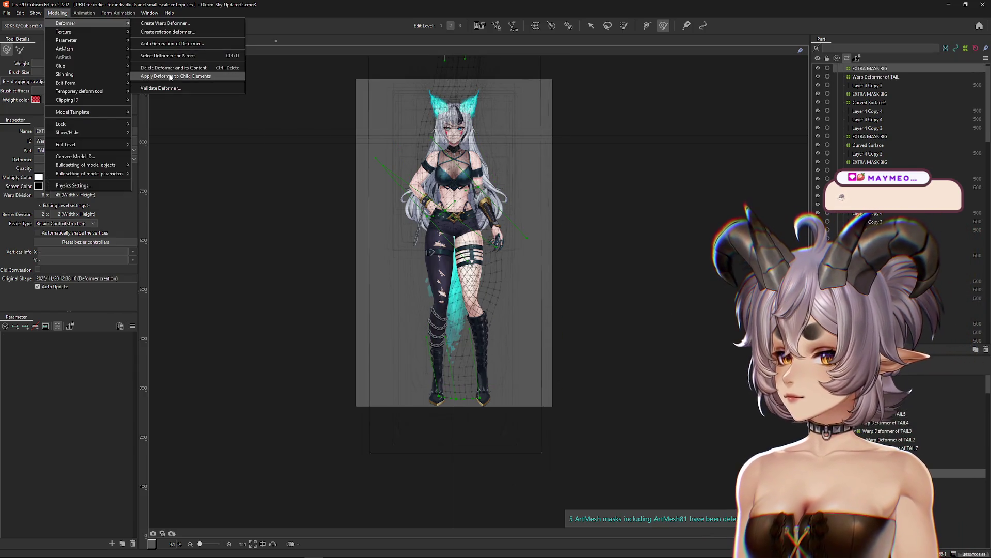
click(172, 78)
click(425, 429)
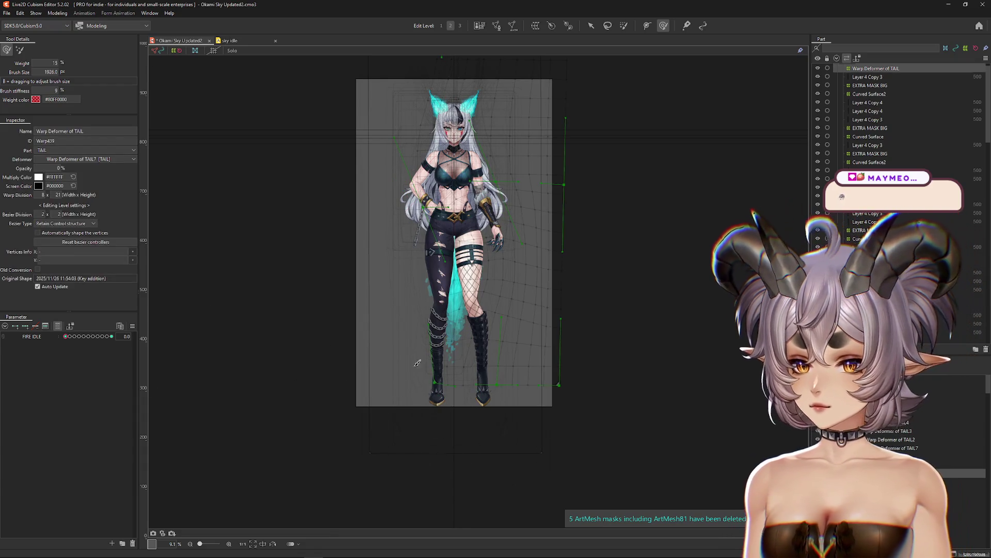
Select all tail objects and swing the tail with TAIL IDLE 0, 1 and 5 at ±1.0.
key(ctrl+a)
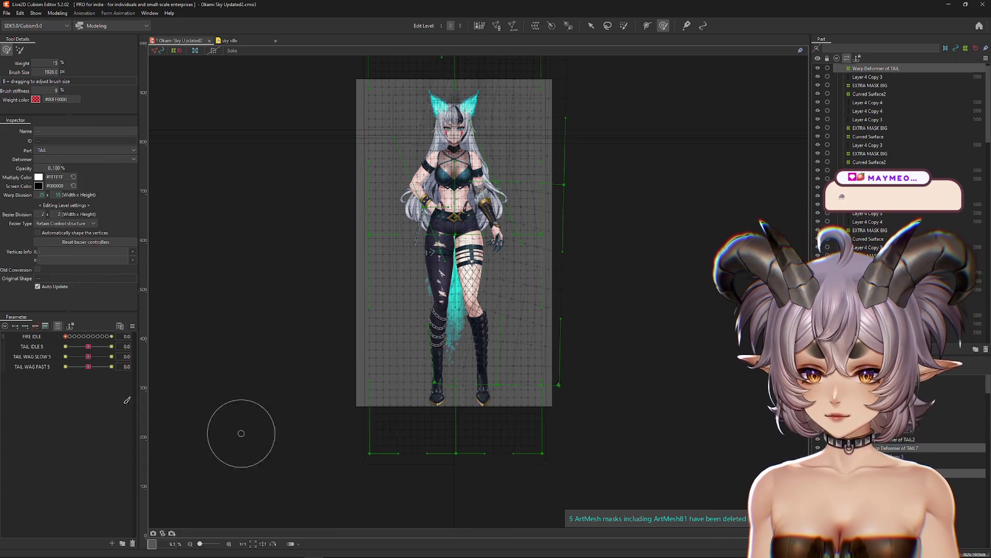
drag(87, 366, 102, 370)
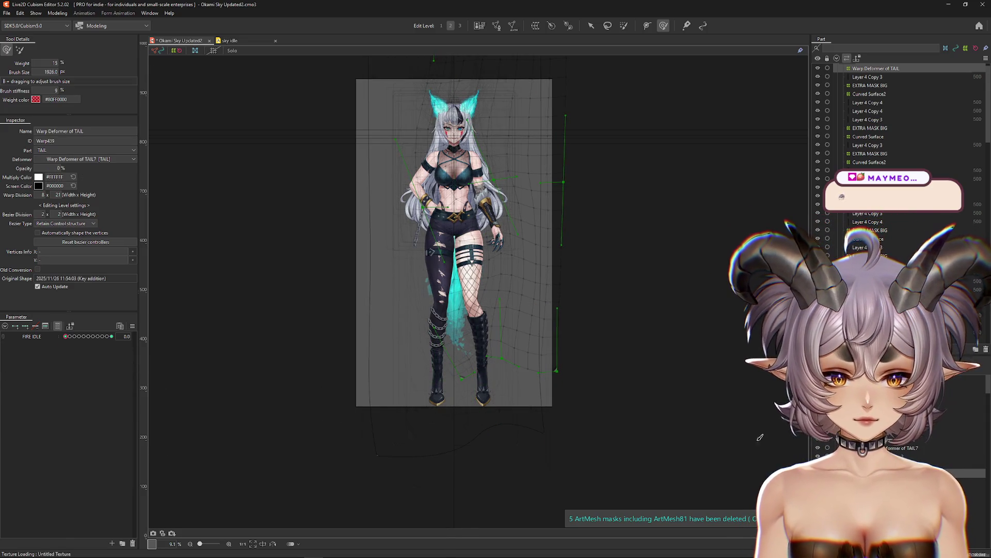
mouse_move(88, 396)
mouse_down()
mouse_move(111, 397)
mouse_move(111, 407)
mouse_move(67, 406)
mouse_move(65, 438)
mouse_move(88, 447)
mouse_move(65, 447)
mouse_move(110, 453)
mouse_move(65, 448)
mouse_up()
click(439, 305)
click(65, 427)
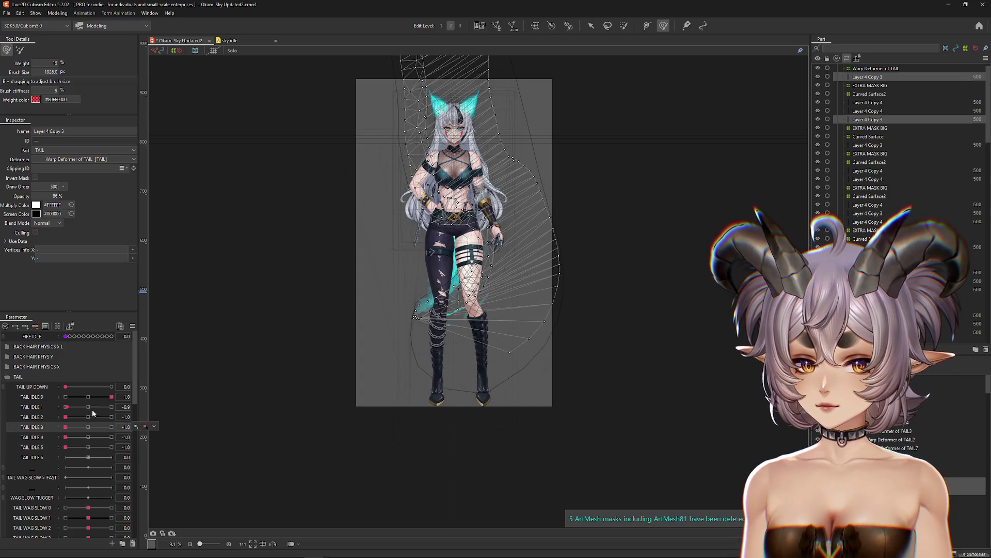
Reset all parameters to defaults, then select EXTRA MASK BIG, Curved Surface2 and Layer 4 Copy 4.
click(132, 325)
click(165, 340)
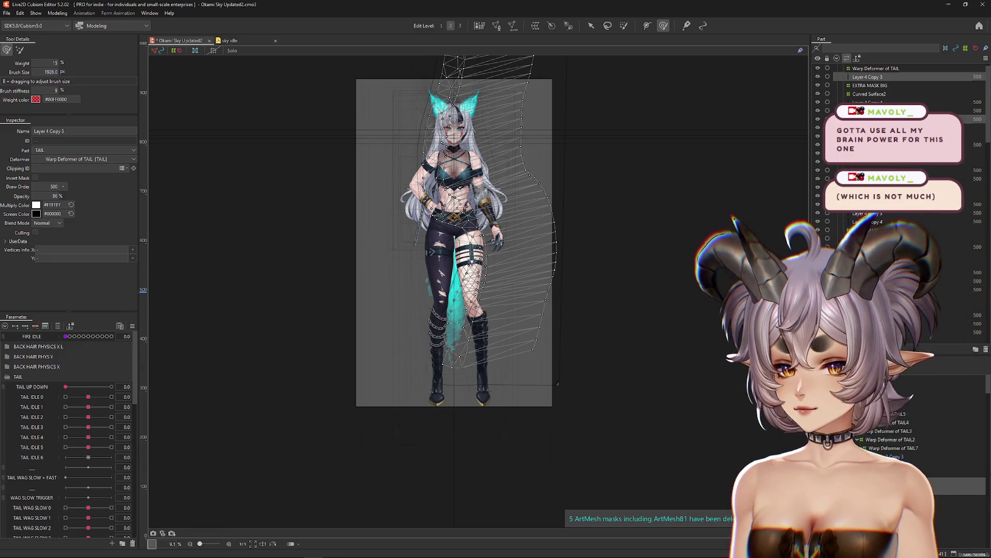
click(870, 85)
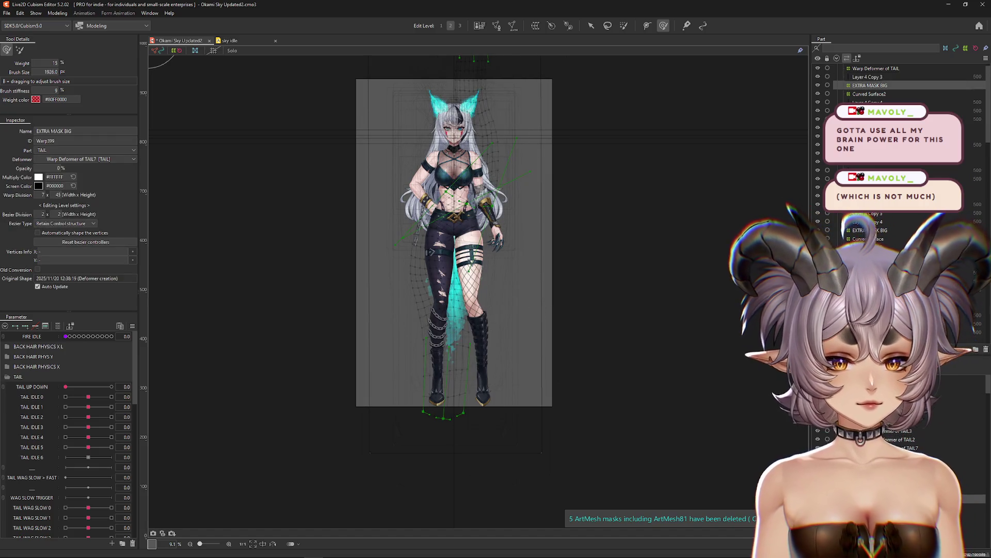
click(869, 93)
click(868, 102)
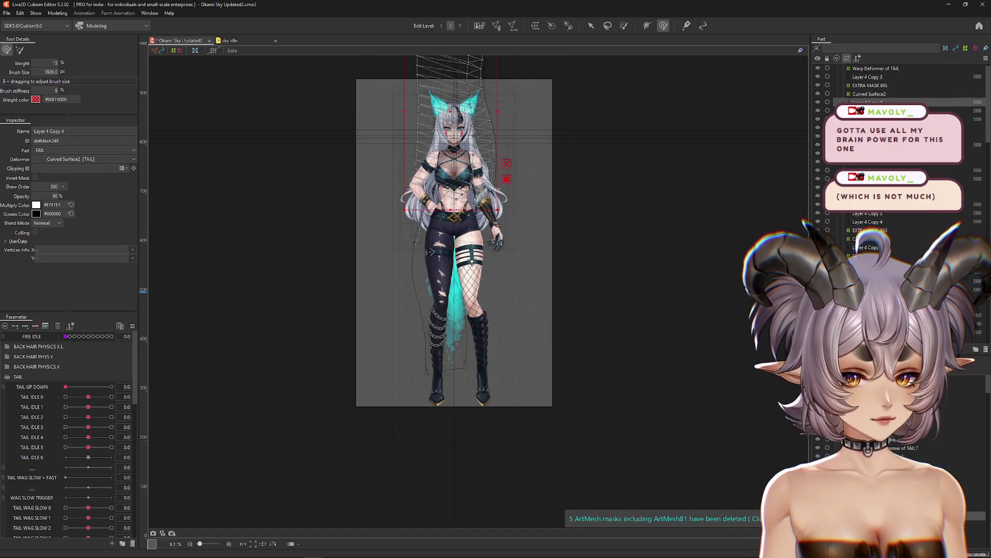
Wrap Layer 4 Copy 4 in Warp Deformer of TAIL6 and remove the old deformers above it.
click(497, 25)
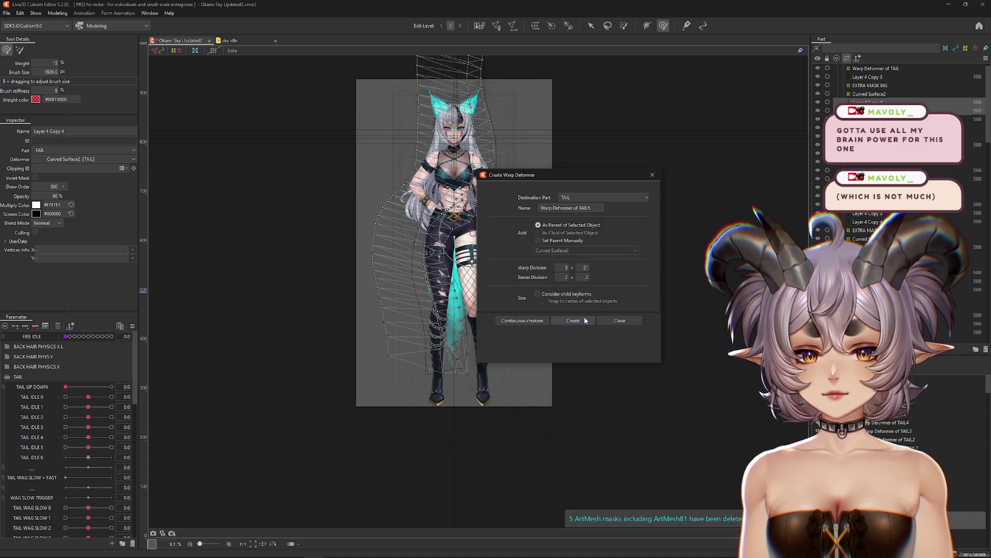
key(Return)
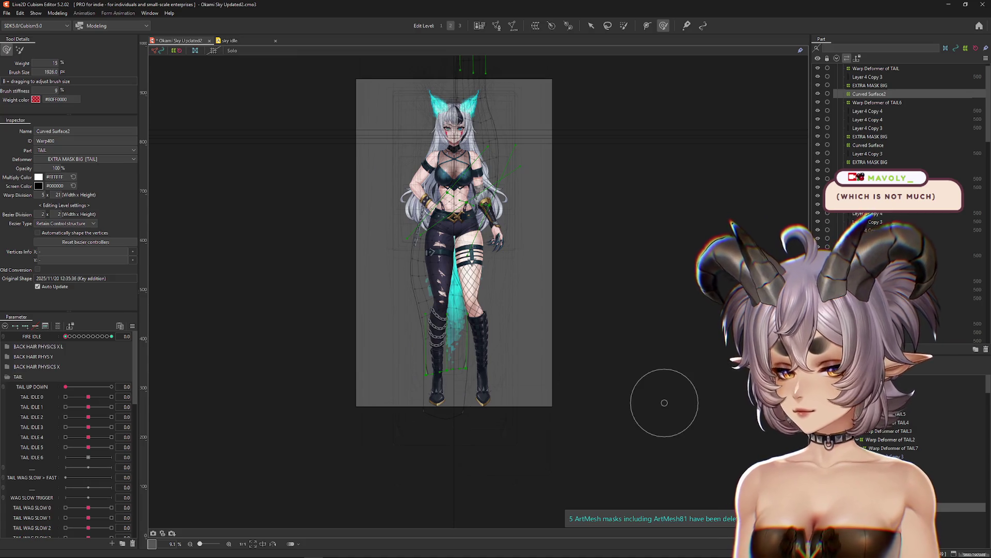
click(870, 85)
click(58, 326)
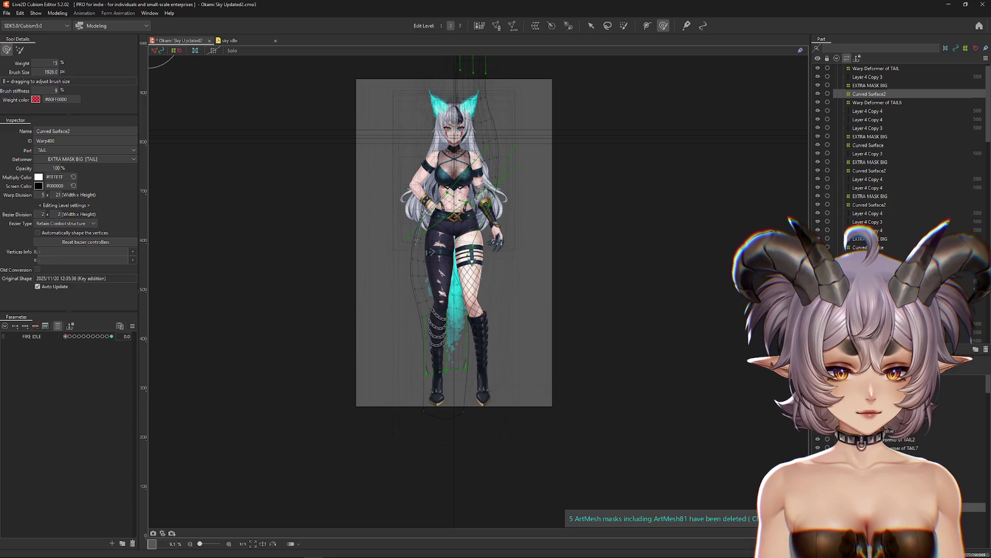
ctrl+click(870, 85)
click(58, 14)
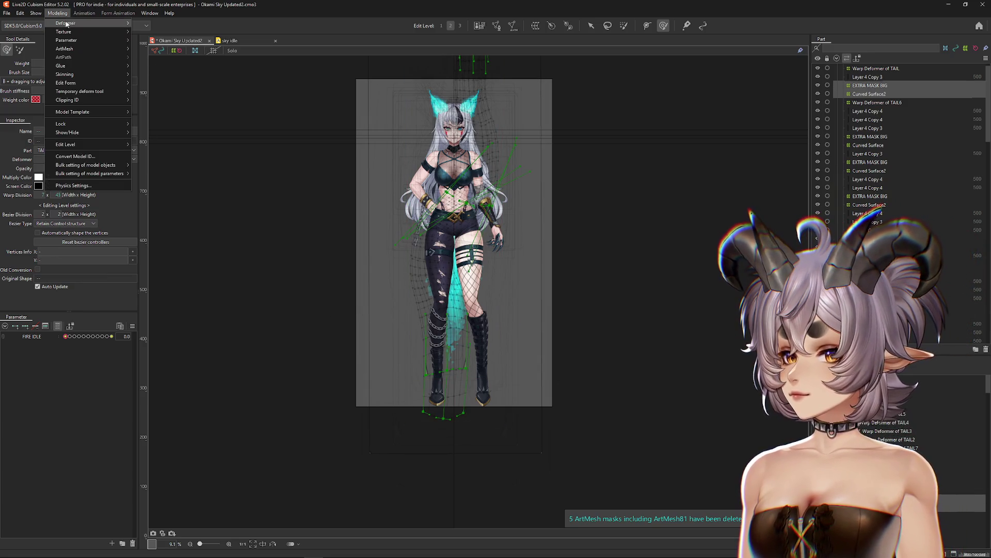
mouse_move(83, 23)
click(355, 150)
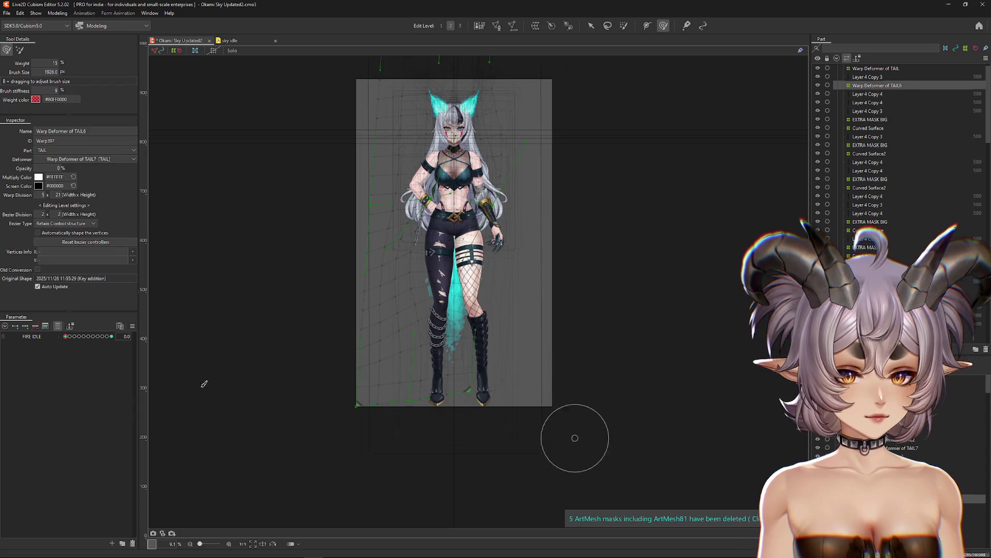
drag(64, 339, 107, 343)
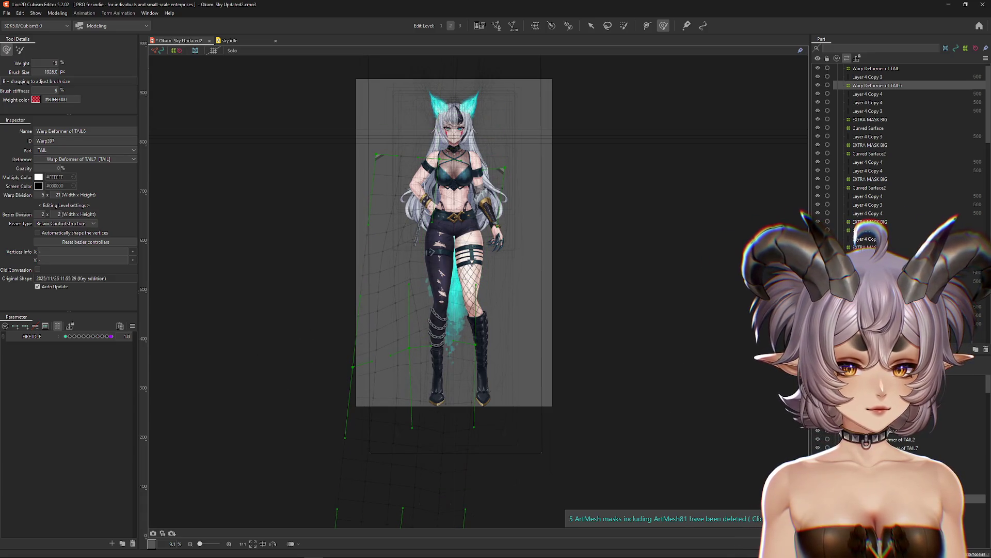
Wrap Layer 4 Copy 3 in Warp Deformer of TAIL8 and remove the old deformers around it.
click(870, 119)
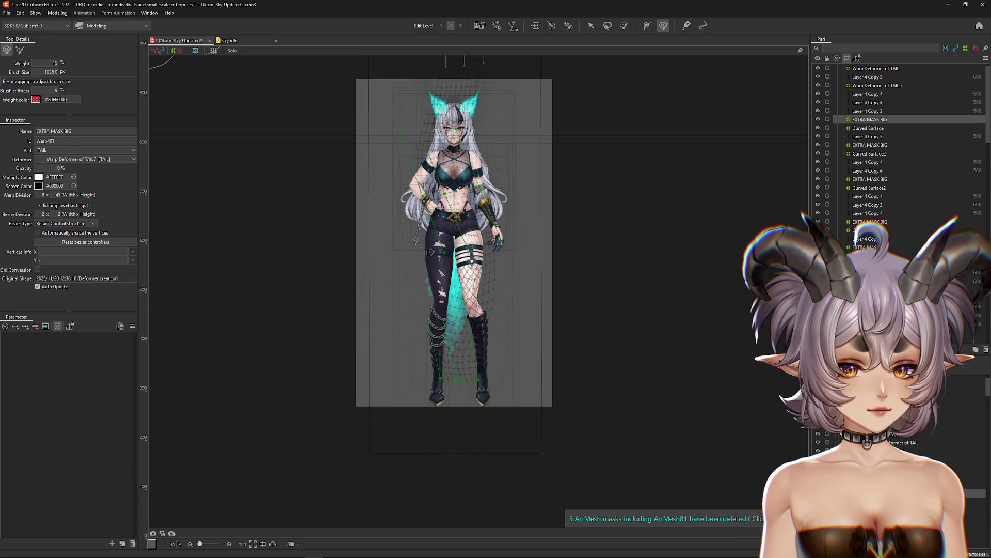
click(868, 137)
click(536, 25)
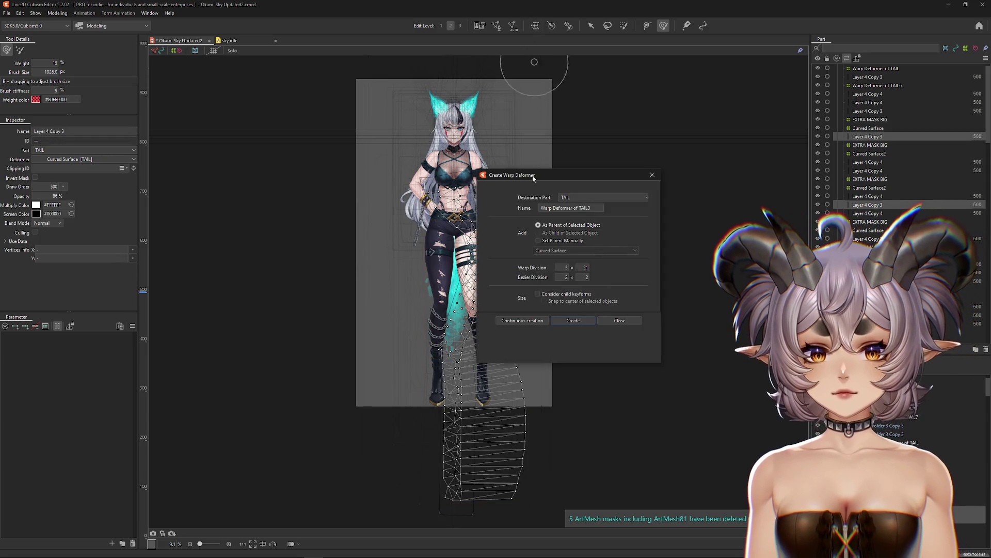
click(573, 320)
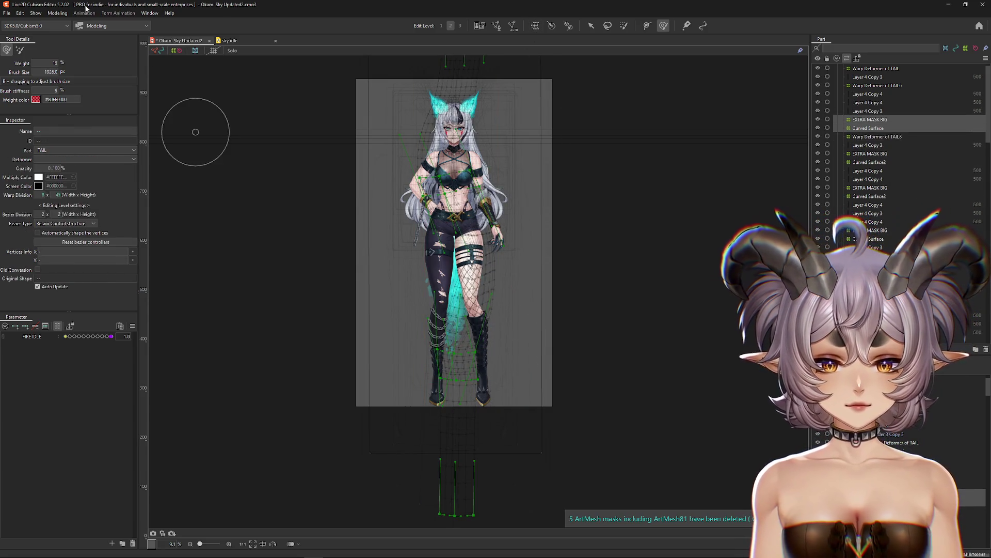
click(57, 13)
mouse_move(83, 23)
click(175, 76)
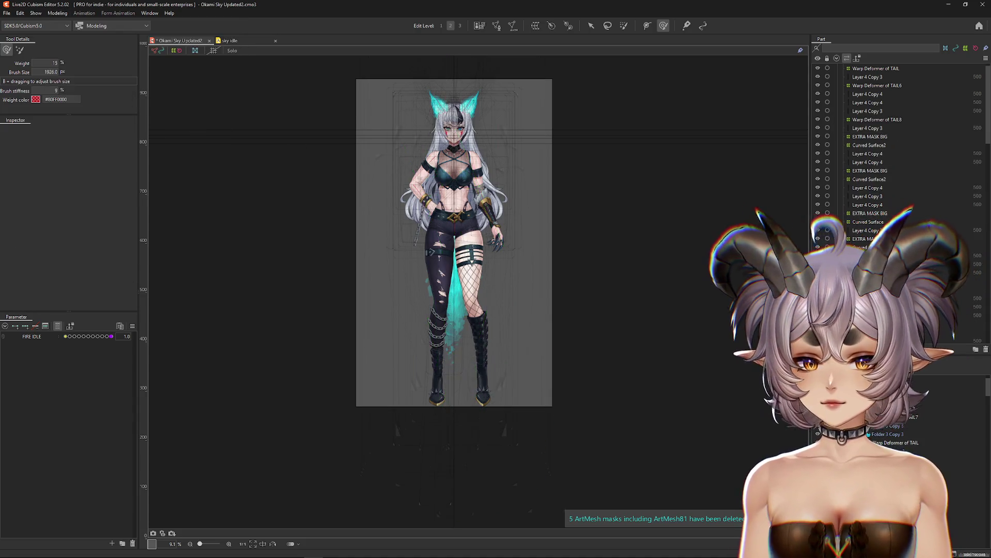
click(876, 119)
Wrap both Layer 4 Copy 4 meshes in Warp Deformer of TAIL9, removing EXTRA MASK BIG and Curved Surface2.
click(870, 136)
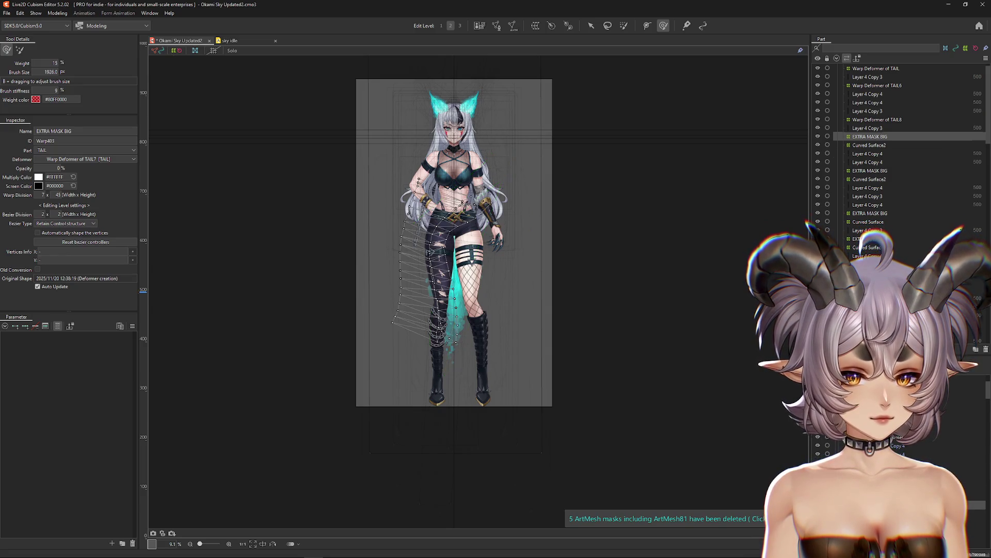
click(867, 153)
shift+click(868, 161)
click(507, 28)
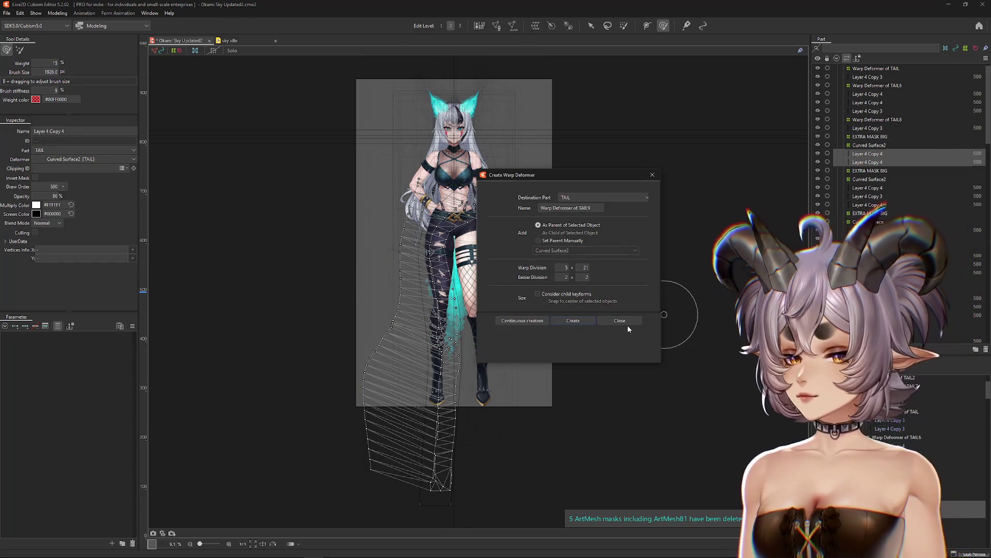
click(574, 318)
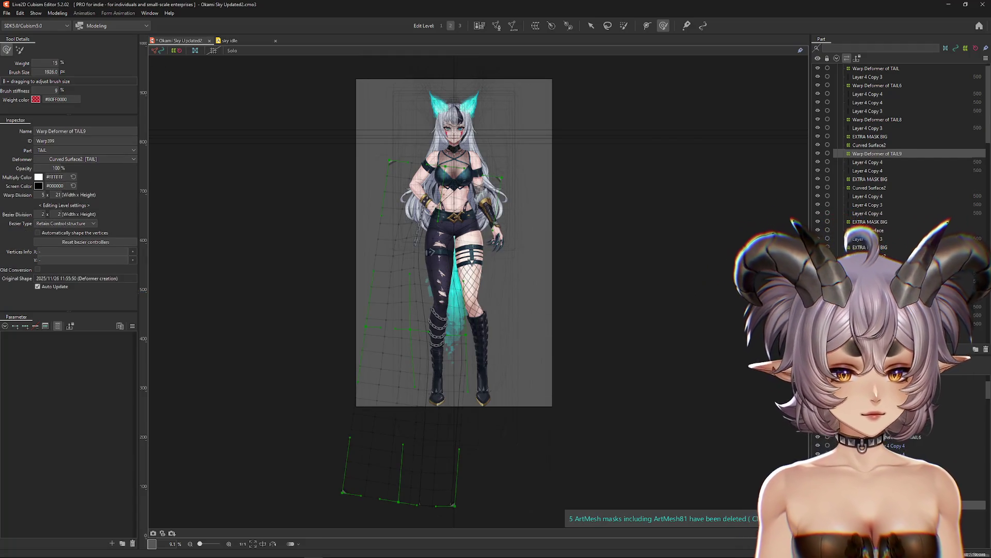
click(871, 136)
shift+click(869, 145)
click(57, 13)
mouse_move(88, 20)
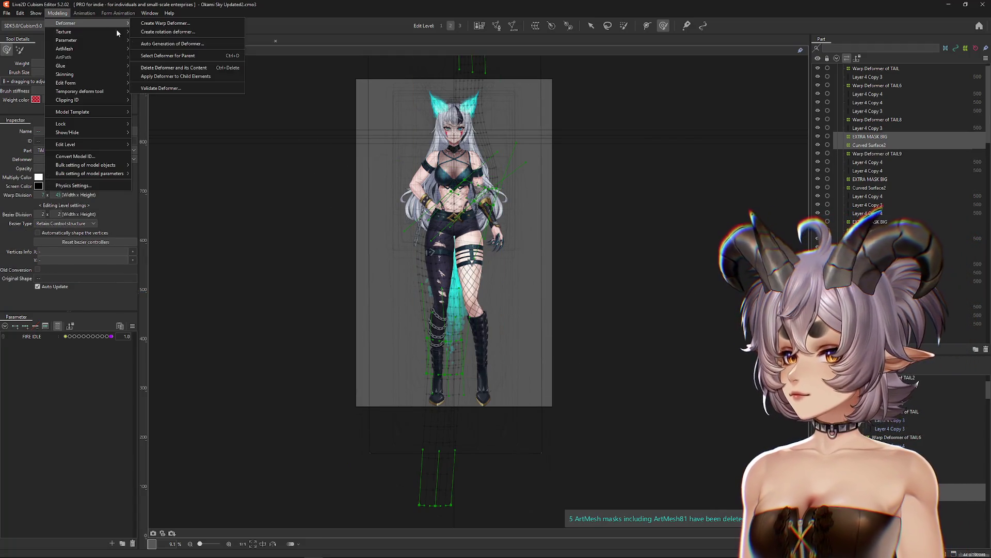
click(175, 77)
Create Warp Deformer of TAIL10 for the remaining Layer 4 Copy 4 meshes and apply Curved Surface2 to its children.
click(870, 162)
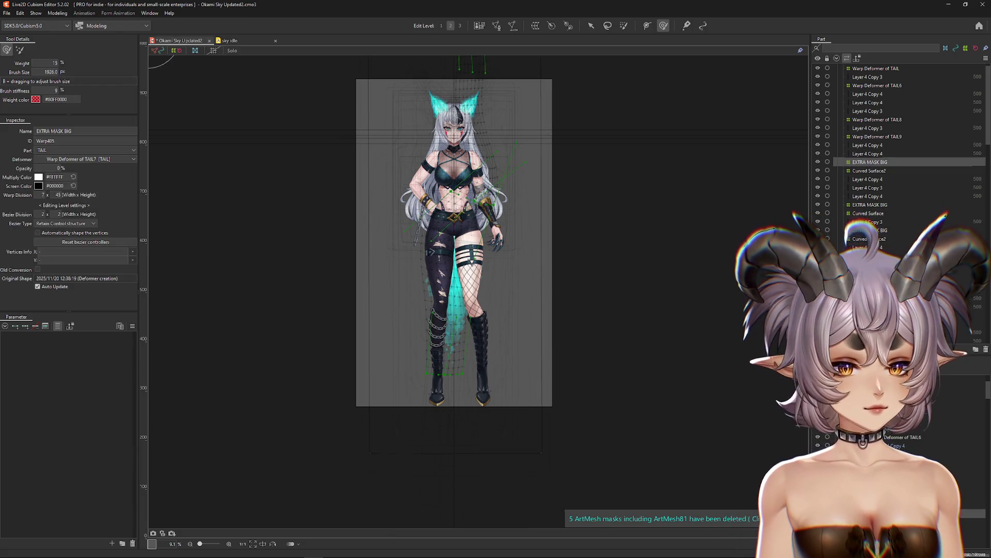
click(870, 171)
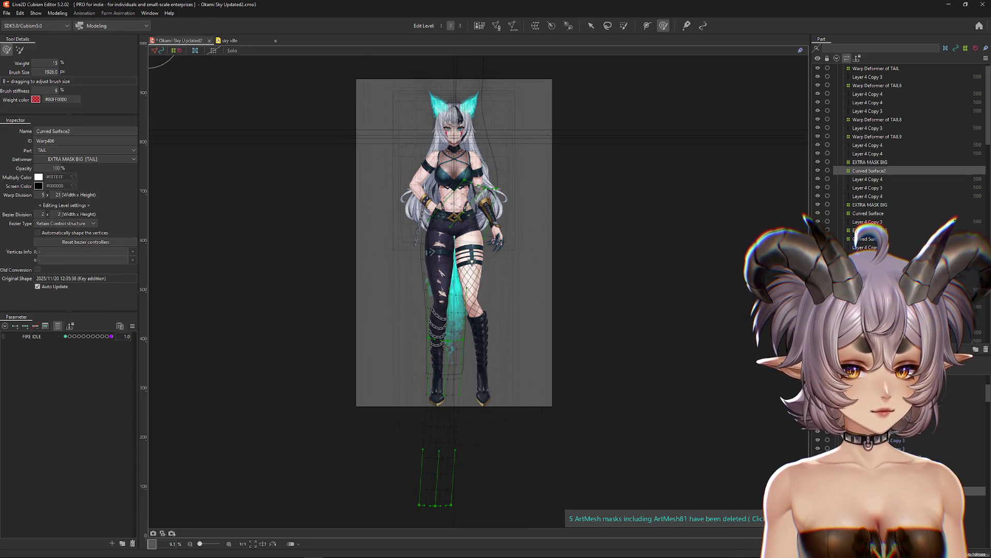
click(868, 179)
ctrl+click(868, 197)
click(534, 27)
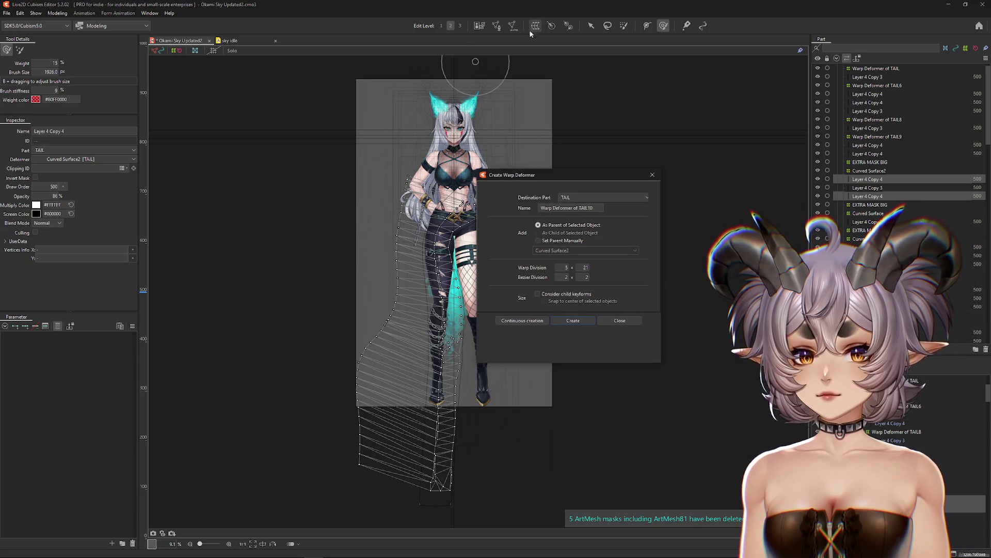
click(569, 322)
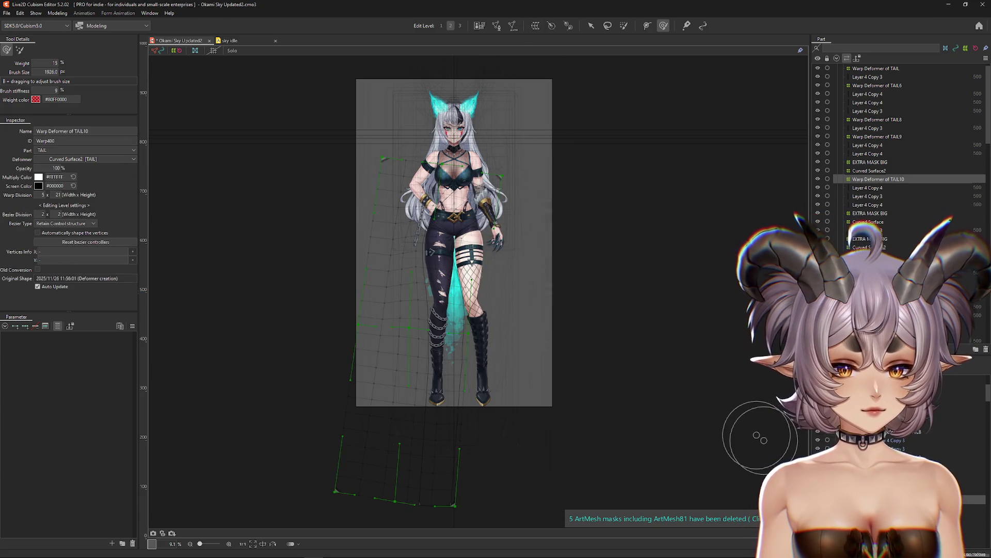
click(869, 170)
ctrl+click(870, 162)
click(57, 13)
mouse_move(73, 23)
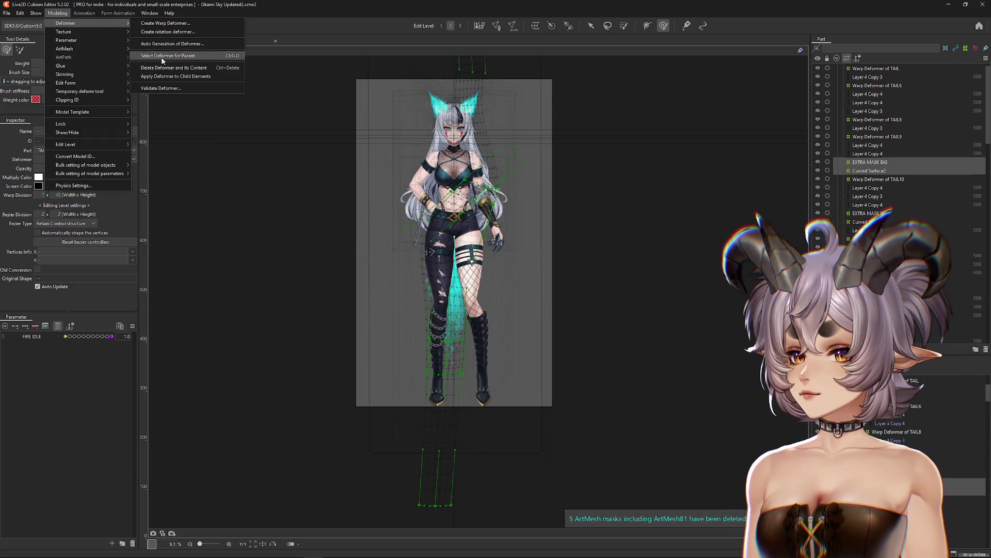
click(171, 76)
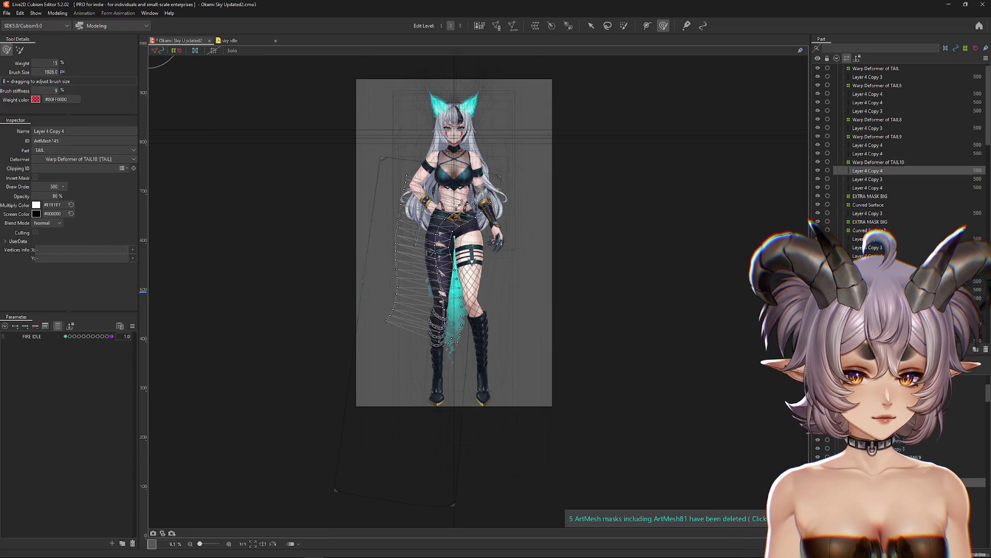
click(878, 161)
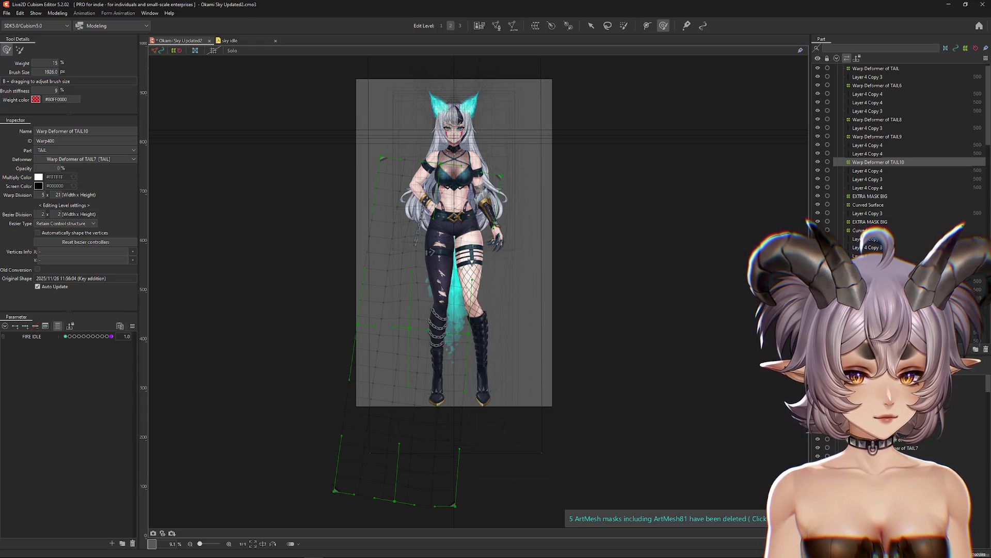
click(867, 76)
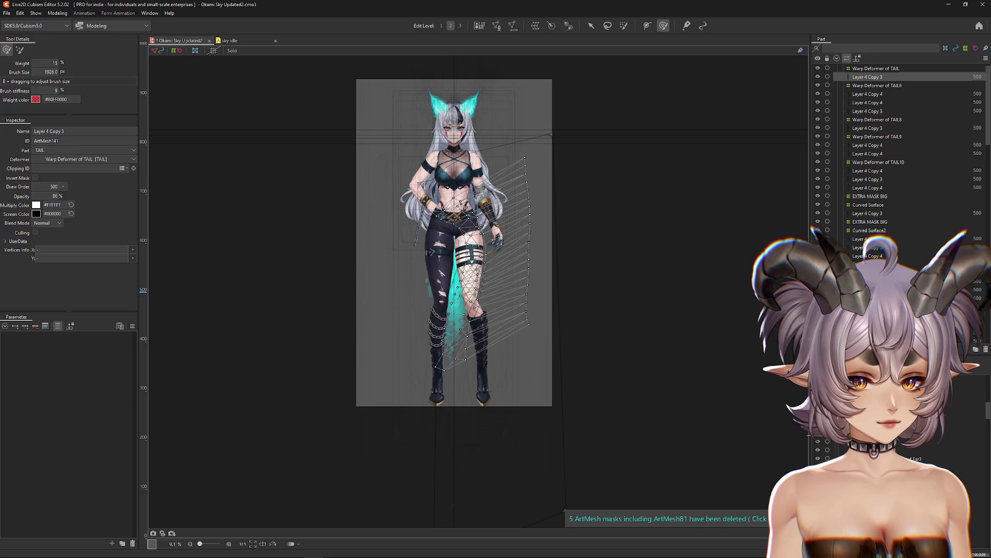
Create Warp Deformer of TAIL11 for Layer 4 Copy 2, then apply Ear4 to its children.
click(876, 186)
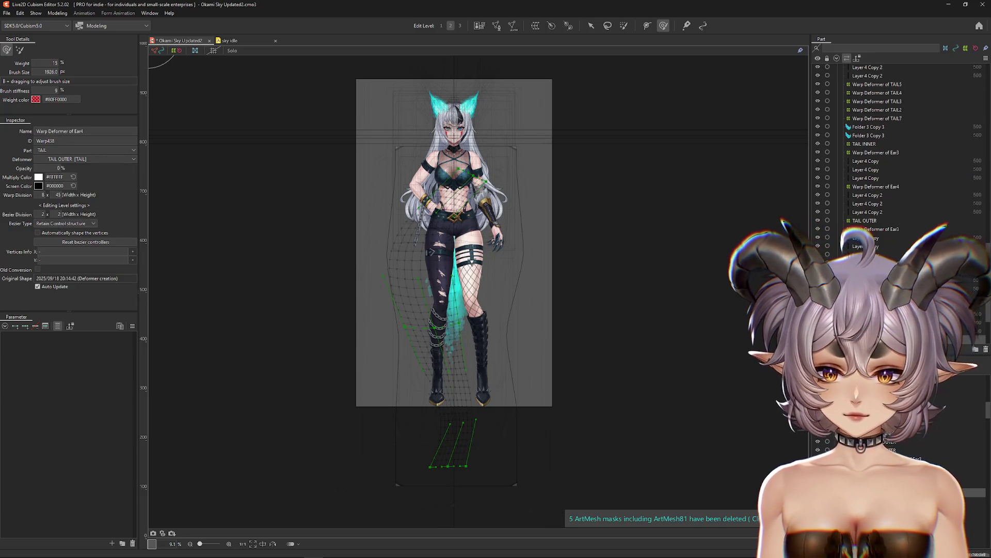
click(867, 195)
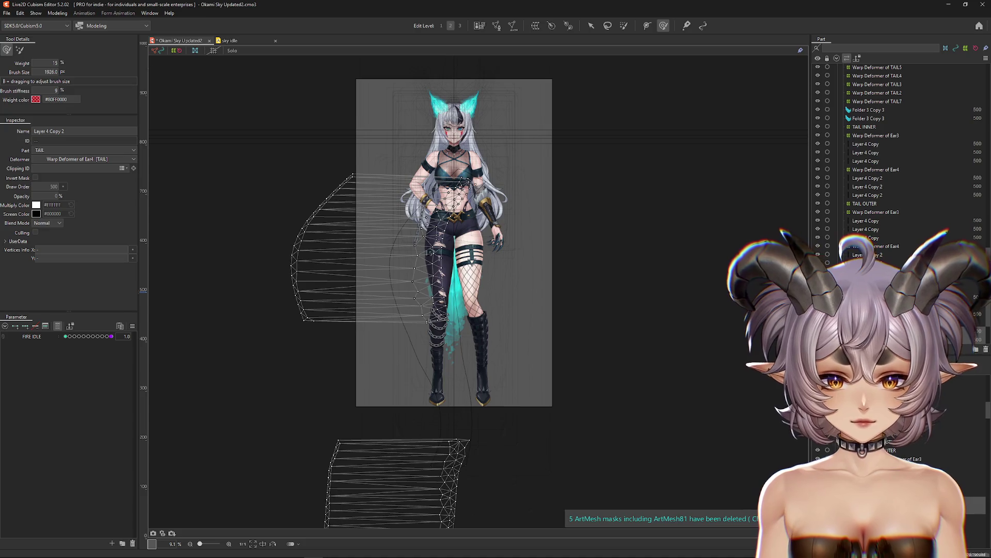
click(535, 26)
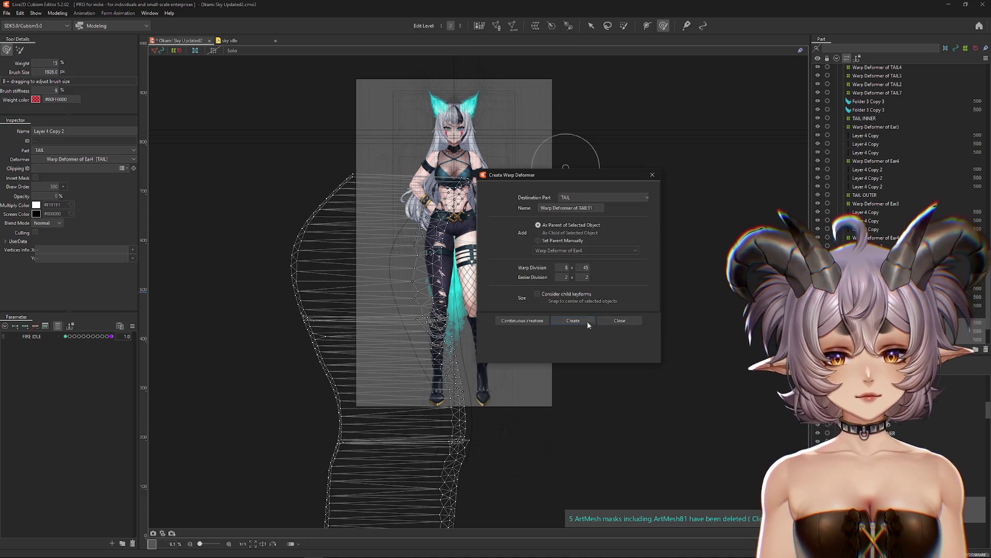
click(574, 320)
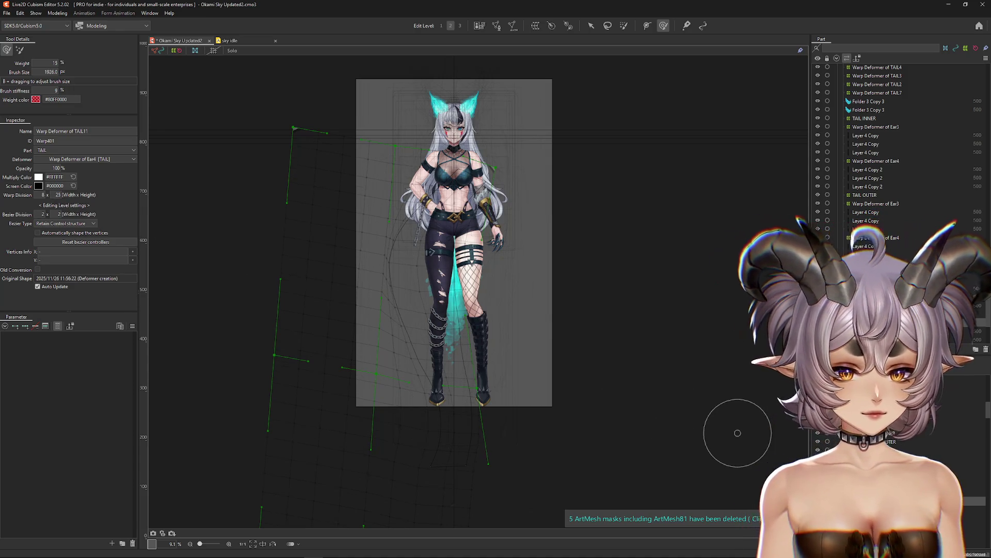
key(ctrl+z)
click(62, 15)
mouse_move(72, 22)
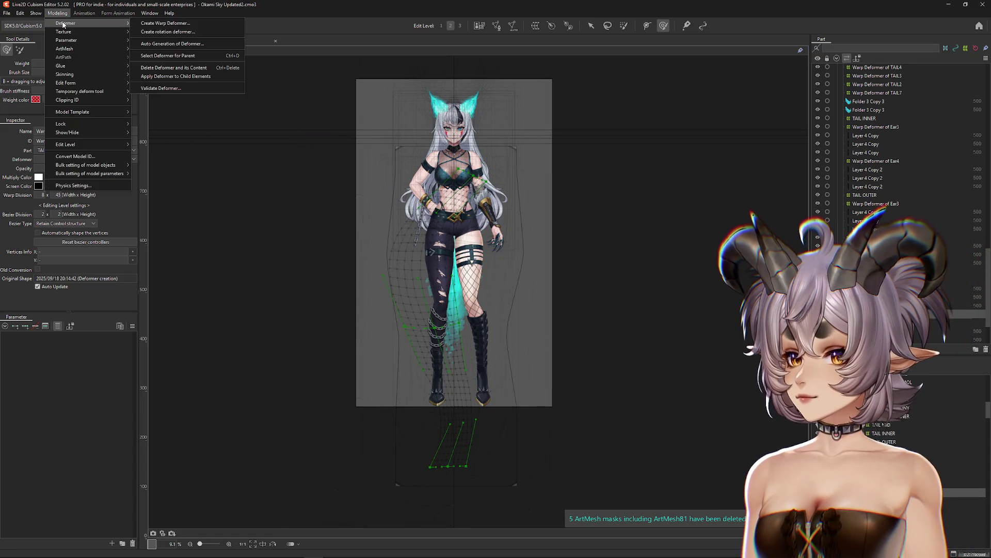
click(186, 77)
Create Warp Deformer of TAIL12 for Layer 4 Copy with 7 × 35 divisions.
click(868, 221)
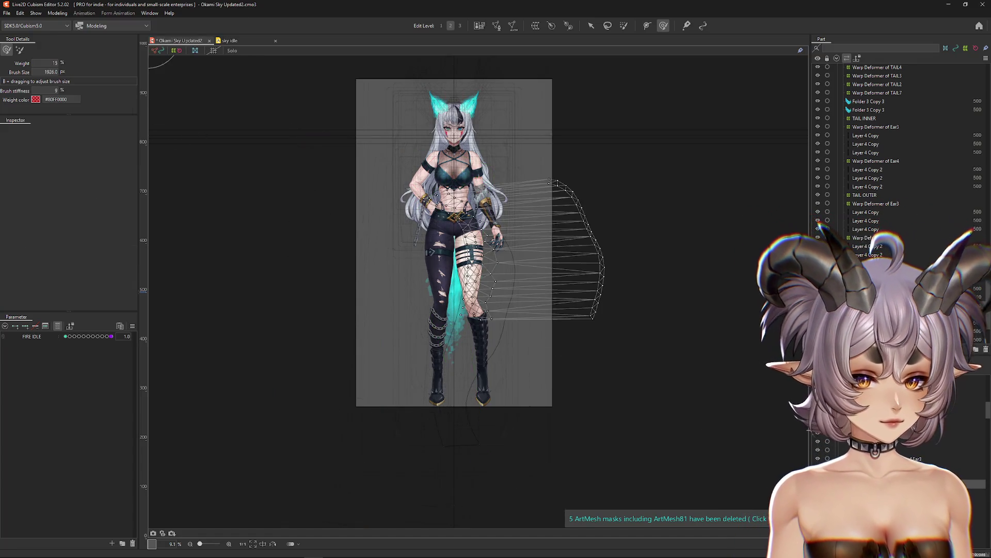
click(536, 26)
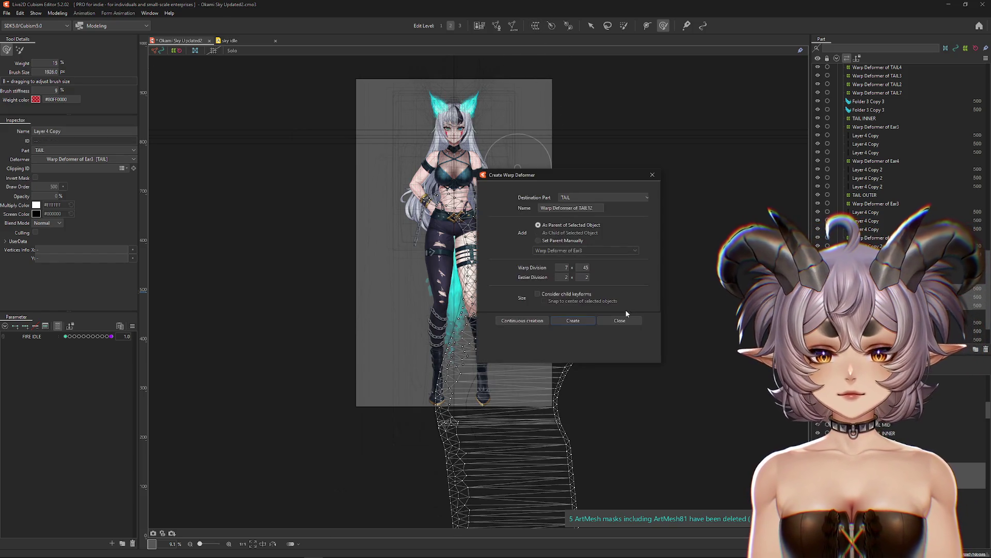
text(35)
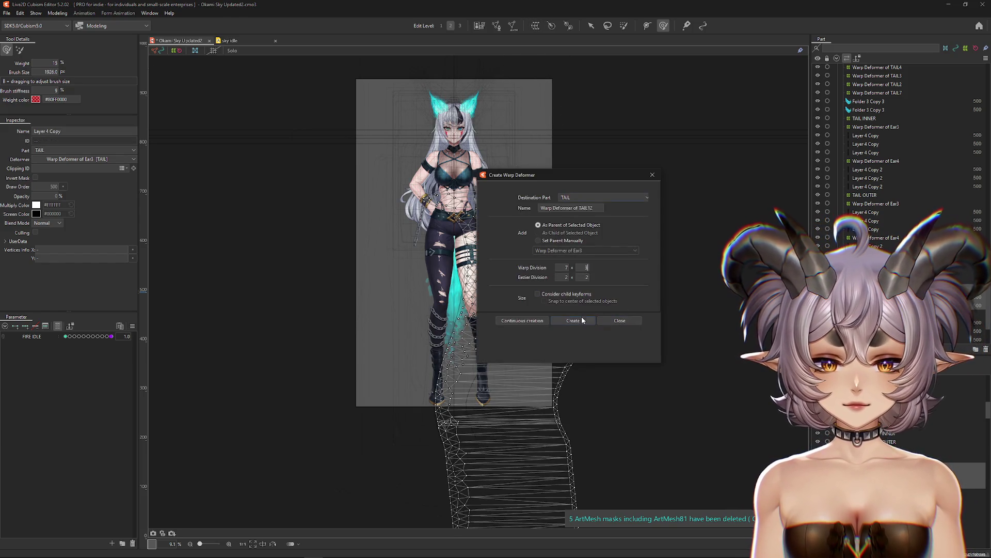
click(573, 320)
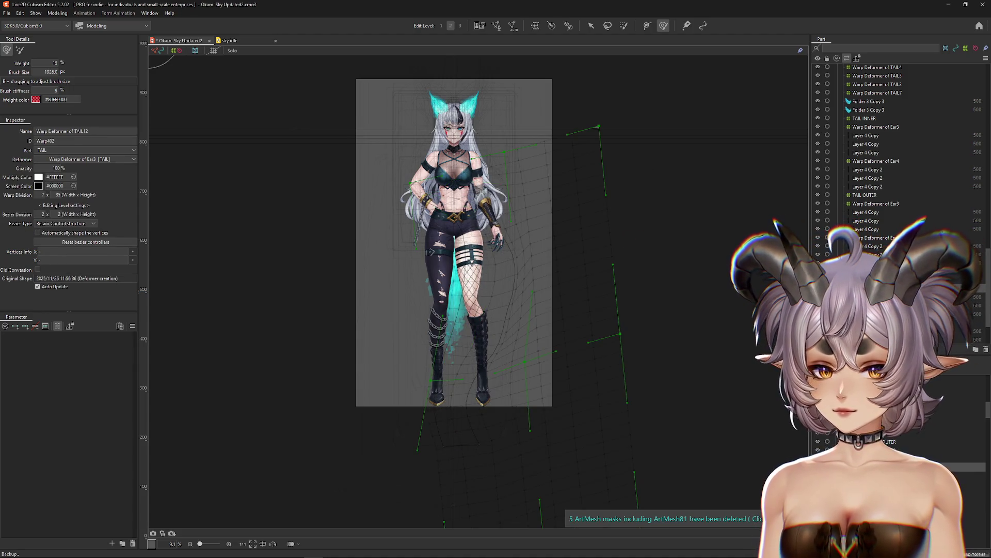
Apply the Ear3 deformer to its children and select the Warp Deformer of TAIL12.
key(ctrl+z)
click(36, 13)
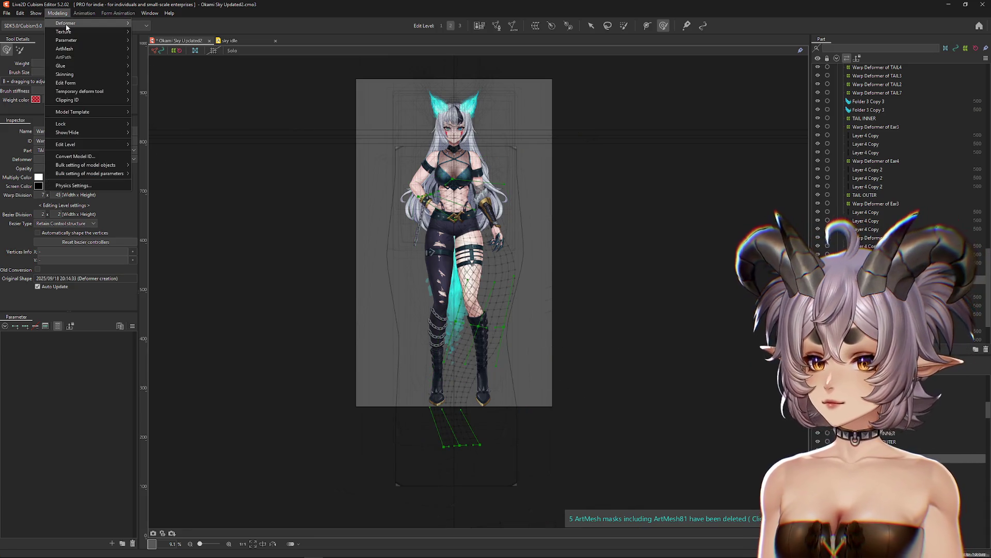
mouse_move(93, 23)
click(186, 72)
click(888, 443)
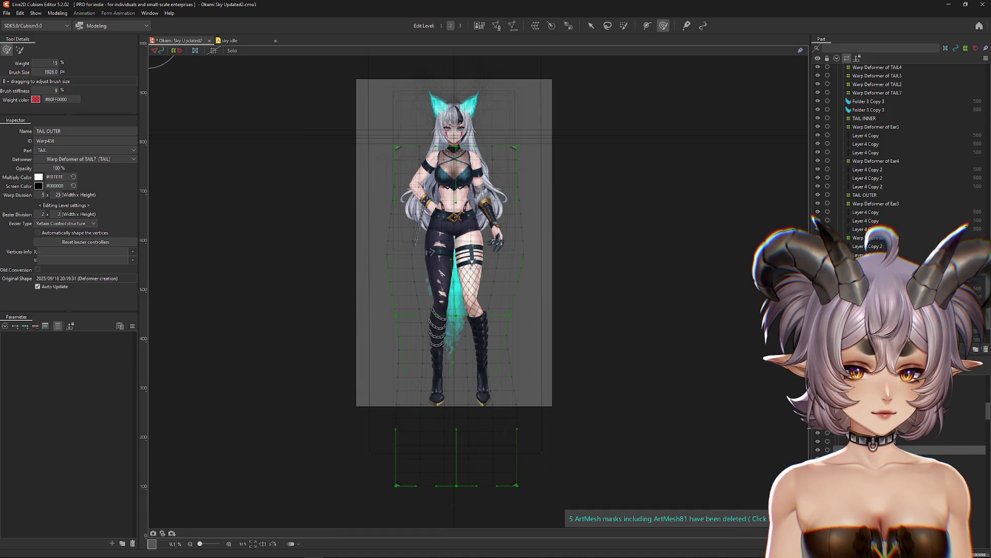
click(888, 464)
scroll(671, 387, down, 3)
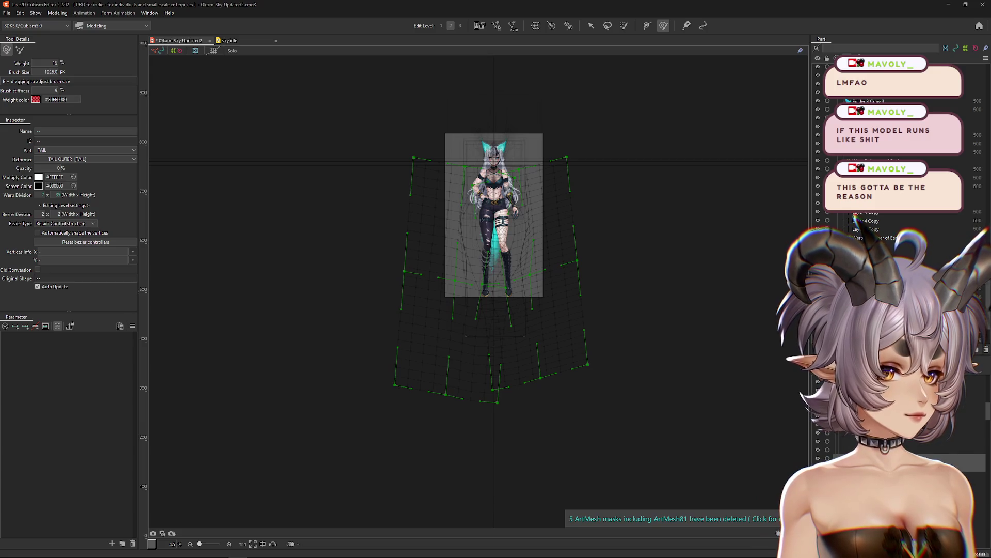
Apply the TAIL OUTER deformer to its child elements.
scroll(571, 259, up, 2)
drag(571, 258, 614, 300)
click(578, 300)
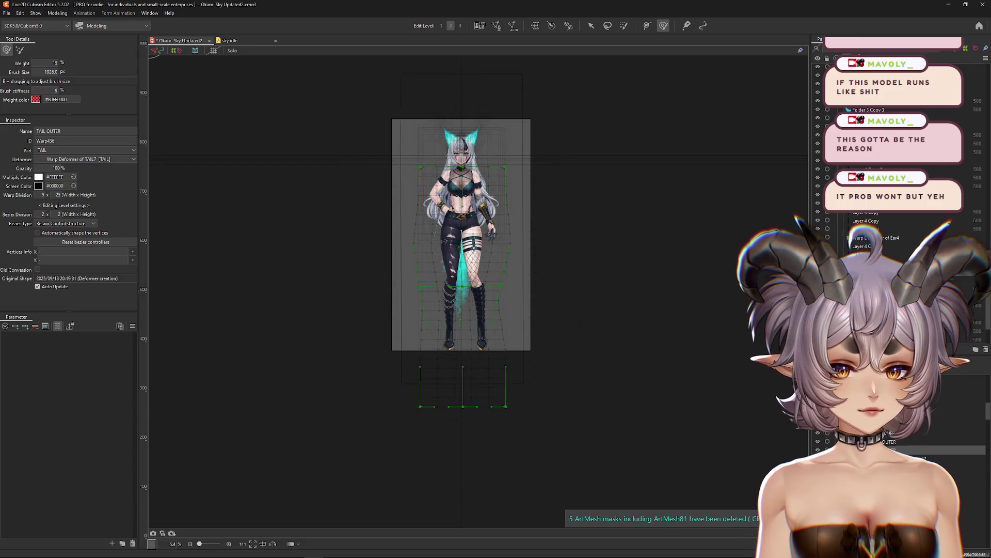
click(507, 315)
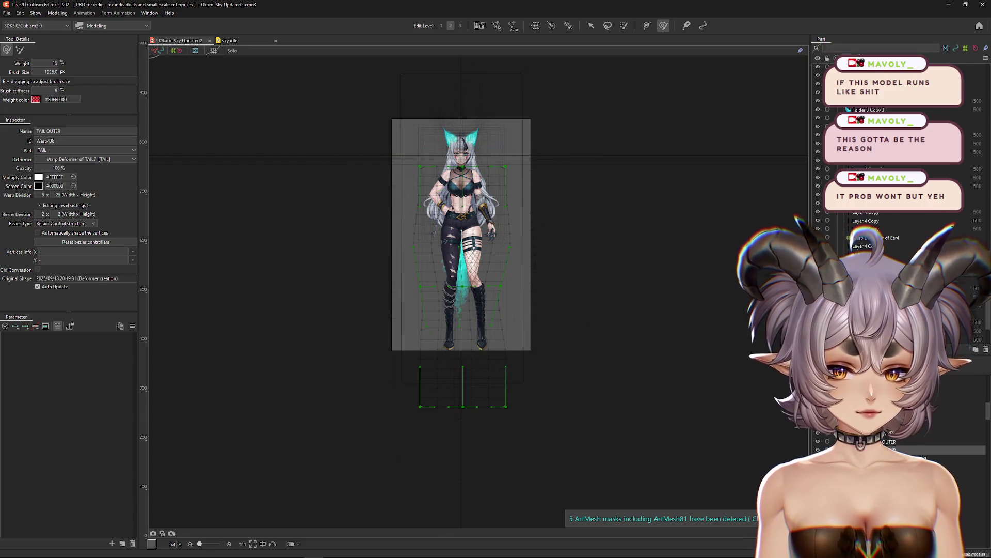
click(506, 315)
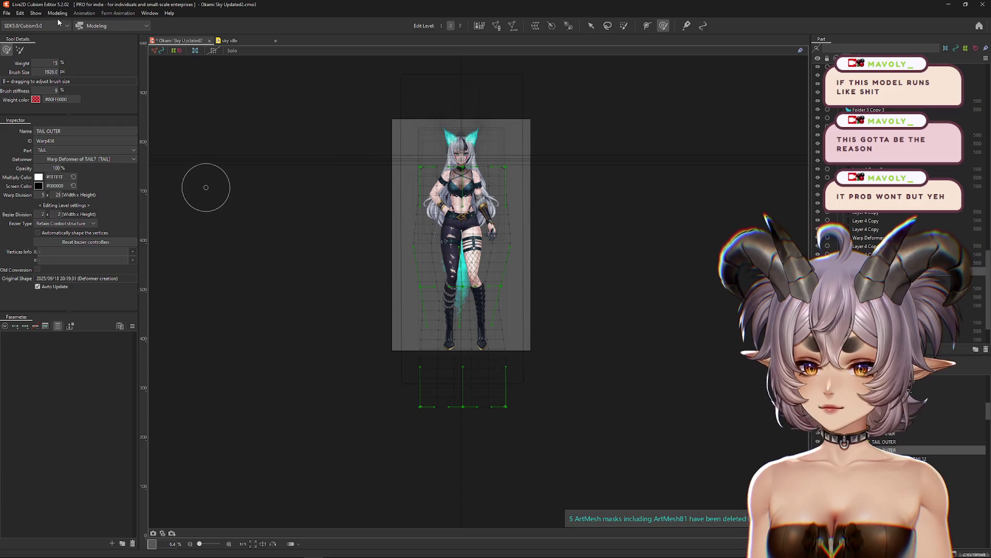
click(57, 13)
mouse_move(103, 23)
click(176, 76)
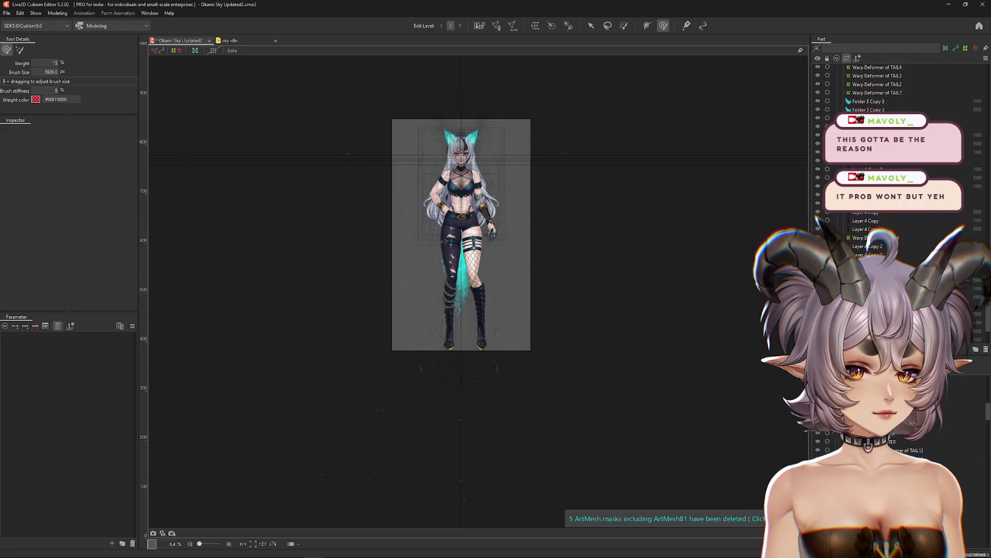
Create Warp Deformer of TAIL13 for Layer 4 Copy and bake Ear3 into its children.
click(465, 269)
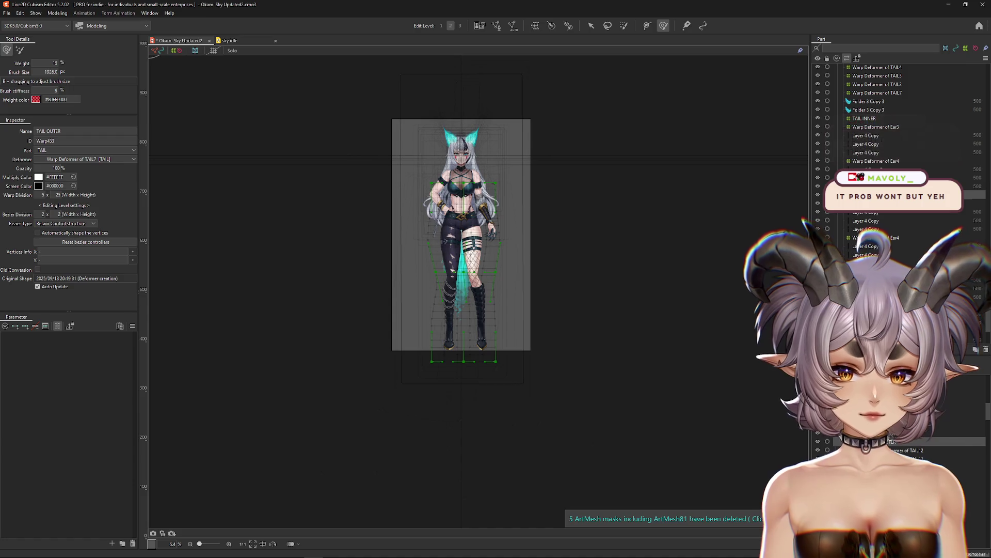
click(912, 450)
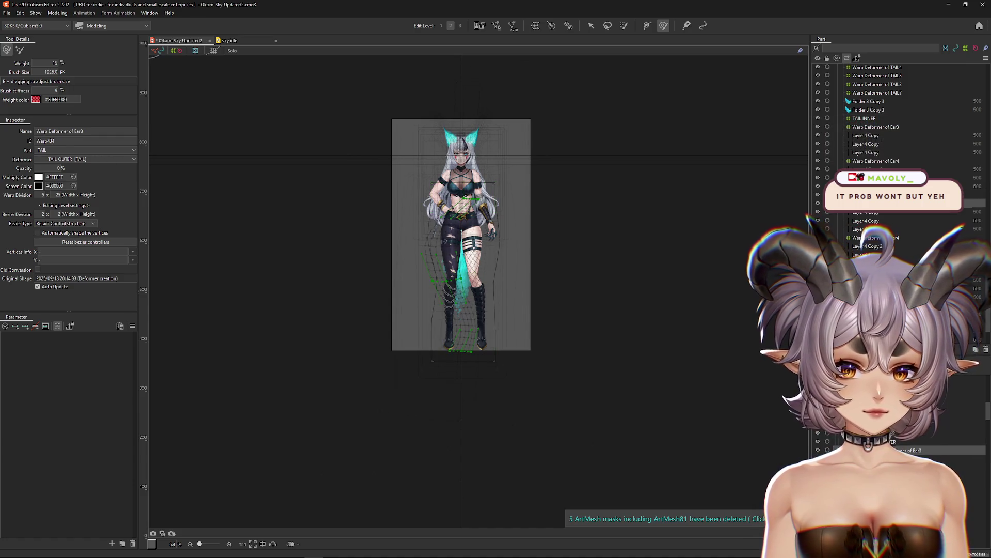
click(873, 221)
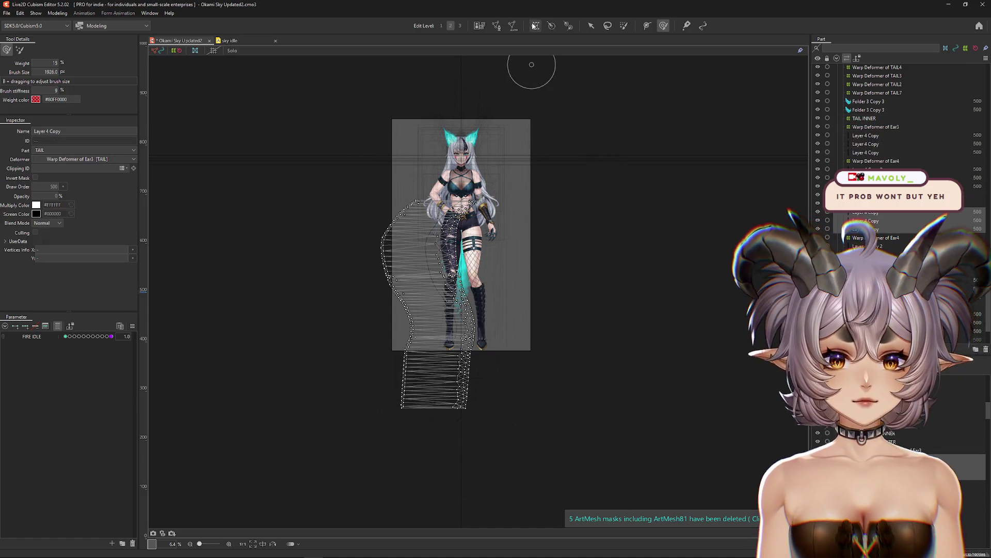
click(535, 25)
click(573, 320)
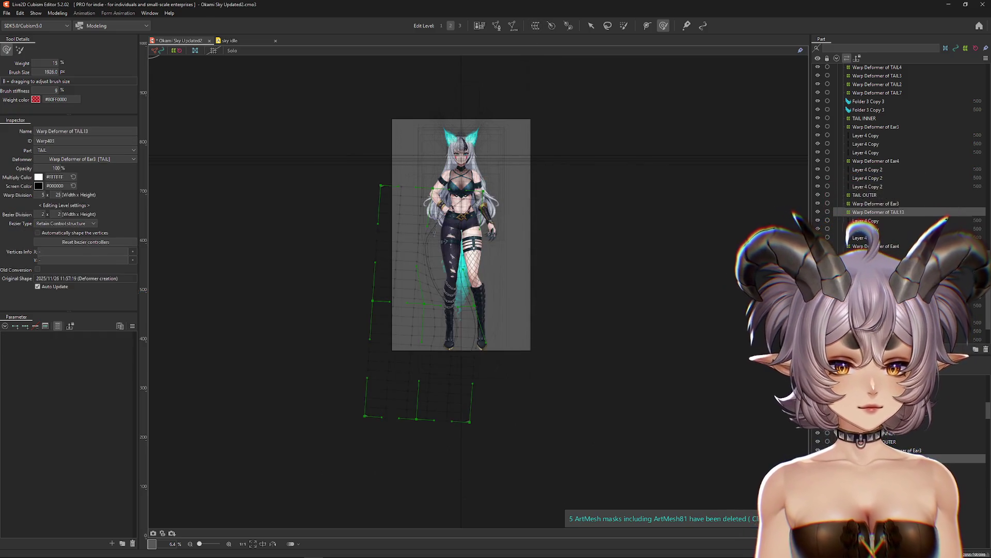
click(57, 13)
mouse_move(103, 22)
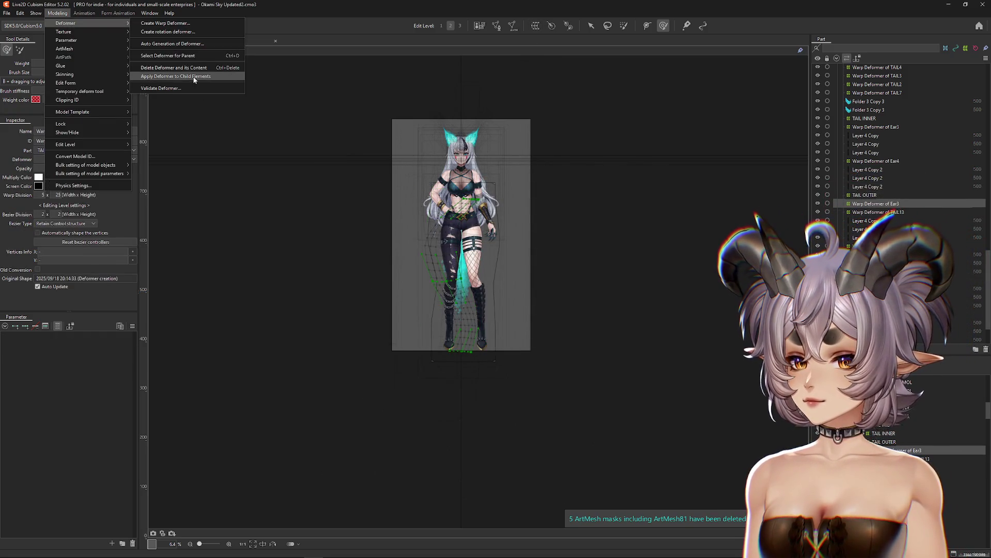
click(195, 80)
Create a TAIL14 warp deformer for Layer 4 Copy 2, then remove it again.
click(878, 203)
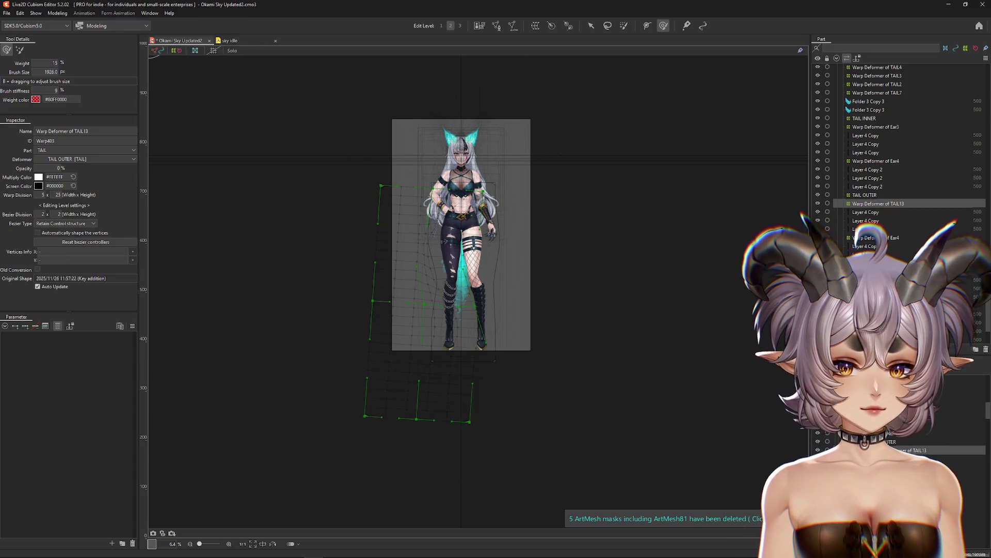
click(868, 228)
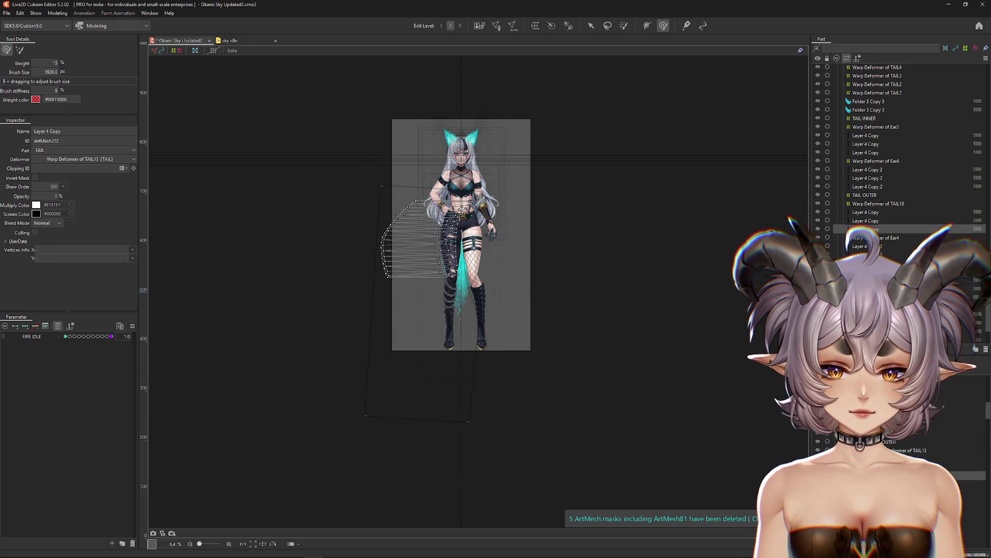
click(860, 237)
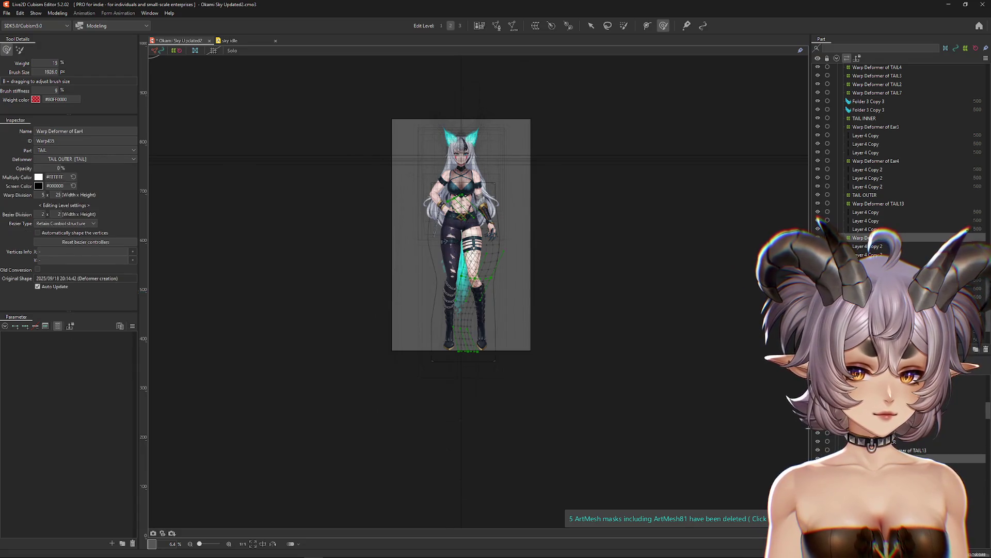
click(868, 247)
click(535, 27)
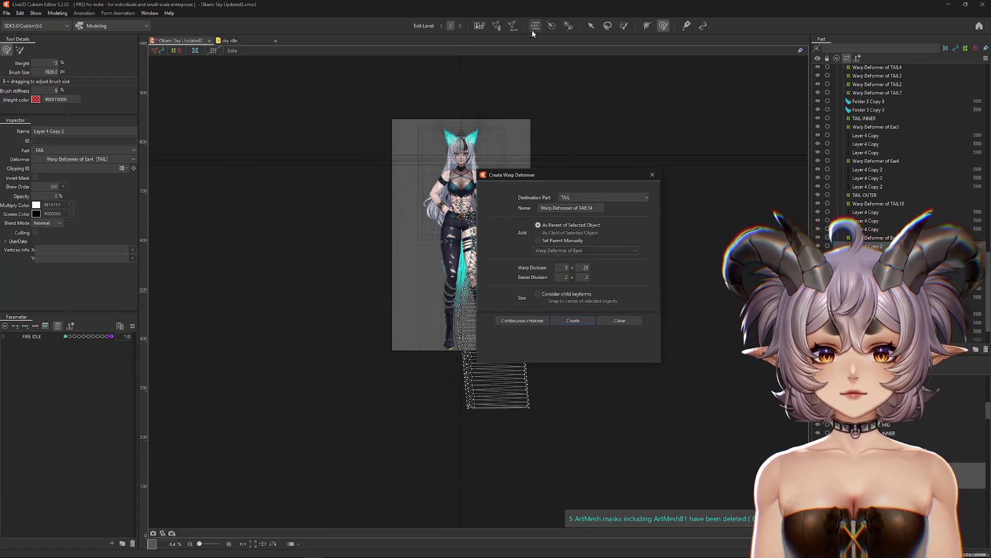
key(Return)
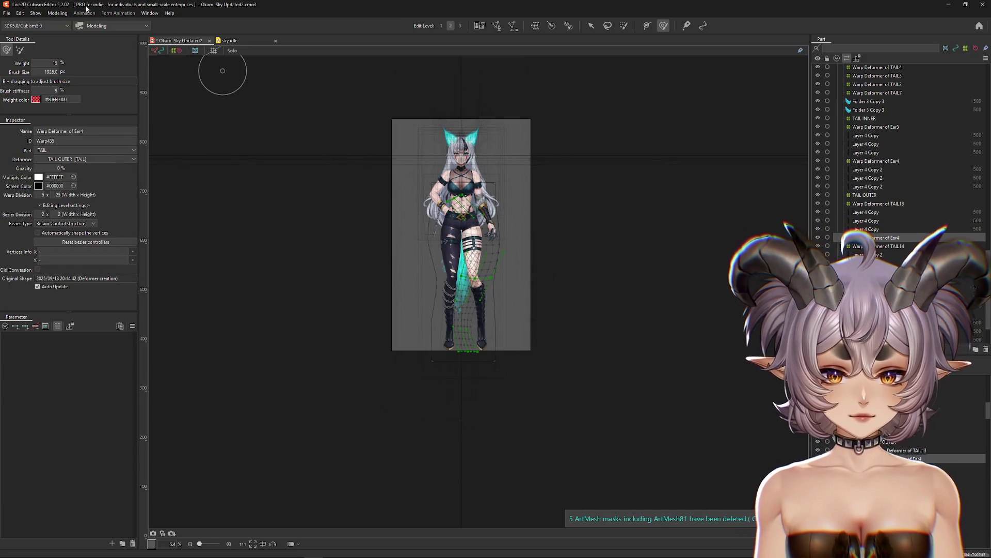
click(57, 13)
mouse_move(67, 21)
click(198, 77)
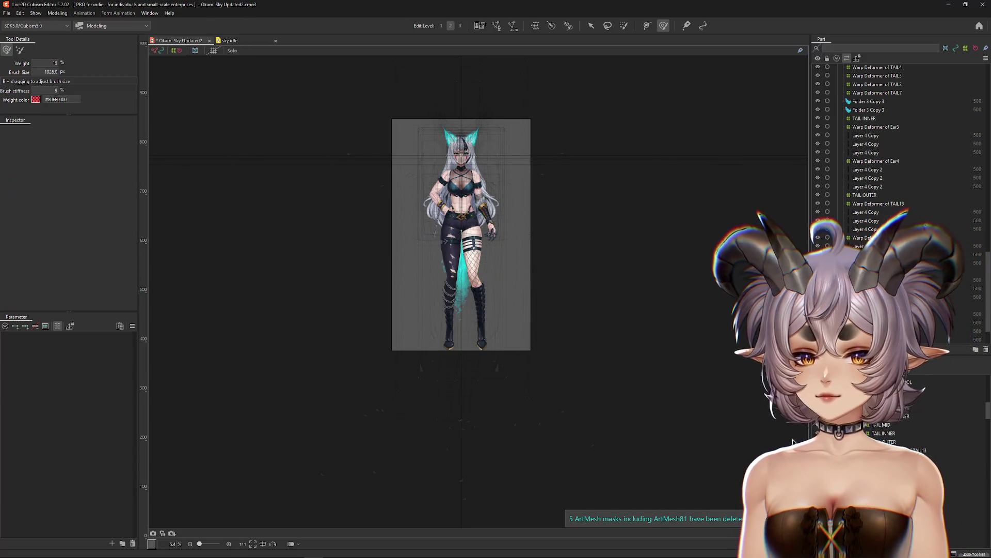
Bake TAIL OUTER into its children and remove it.
click(873, 238)
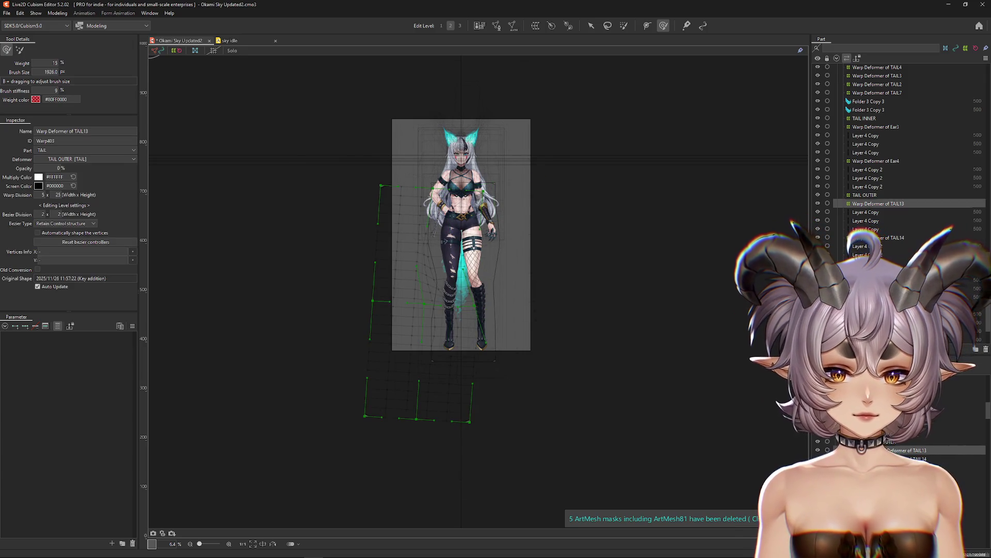
click(865, 195)
click(57, 13)
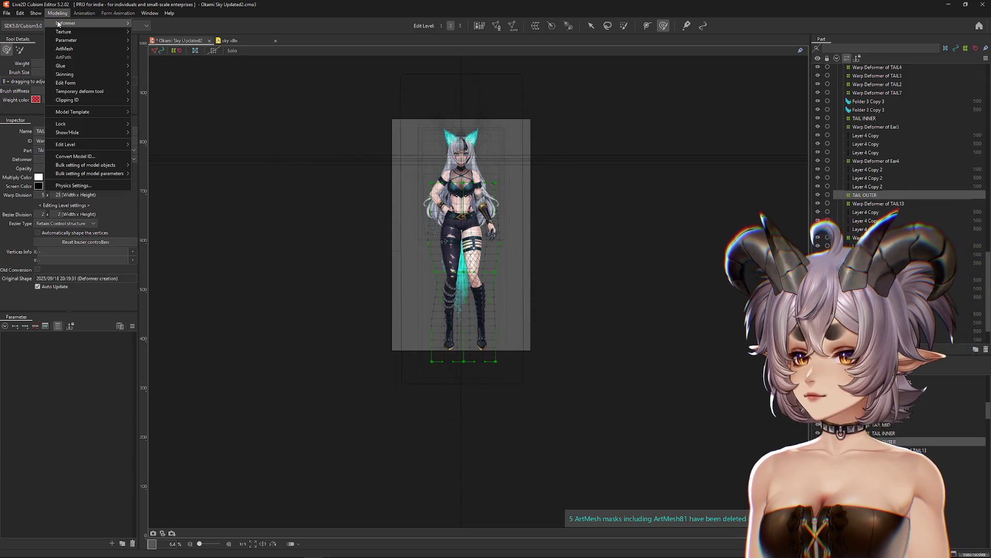
mouse_move(68, 20)
click(179, 74)
Put the Layer 4 Copy flame layer under a new Warp Deformer of TAIL15, previewing FIRE IDLE at 0.8.
click(865, 119)
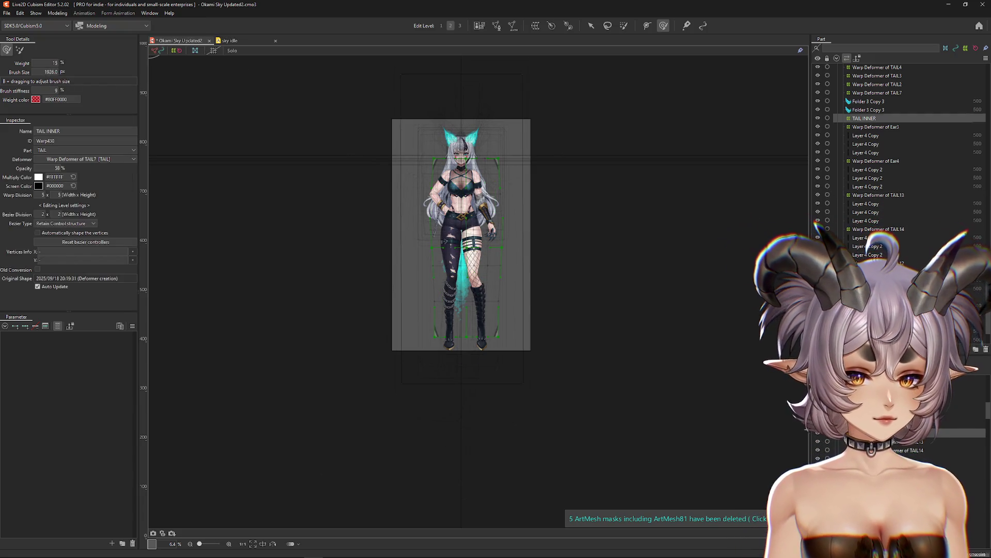
click(876, 127)
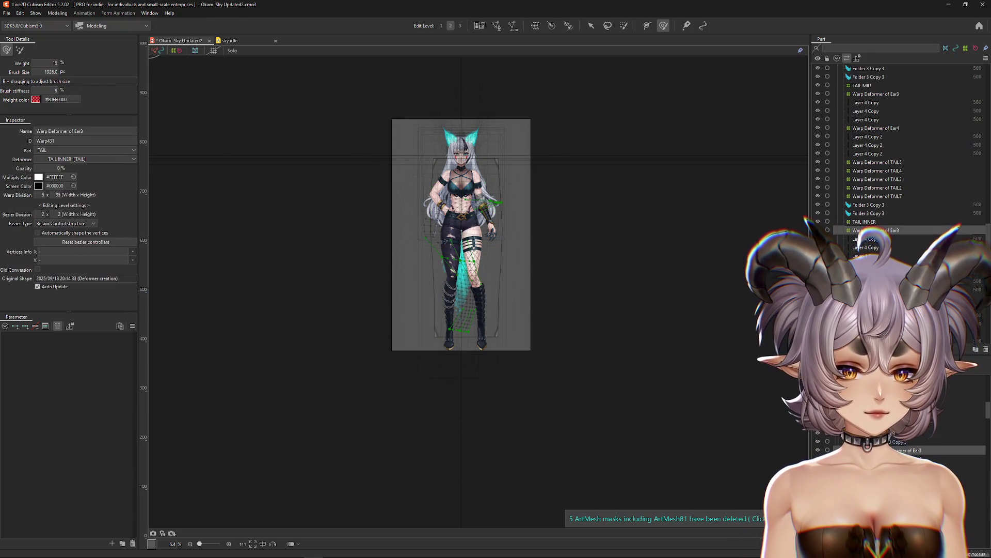
click(868, 239)
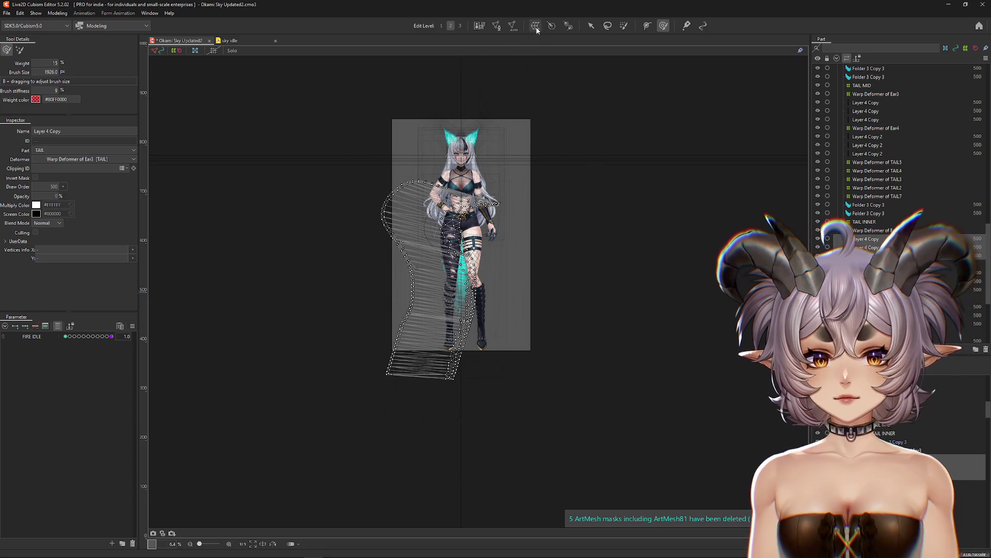
click(536, 26)
click(573, 320)
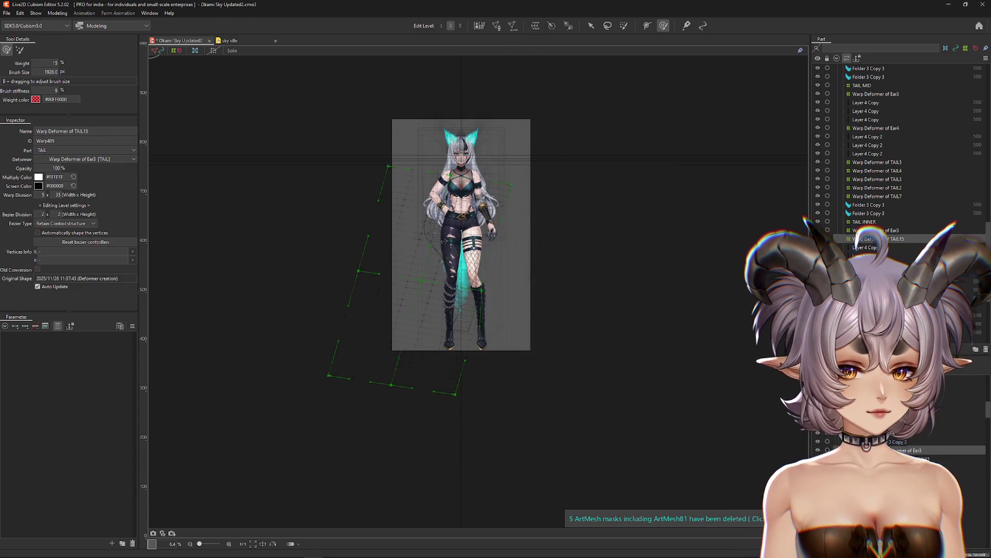
click(58, 13)
mouse_move(66, 23)
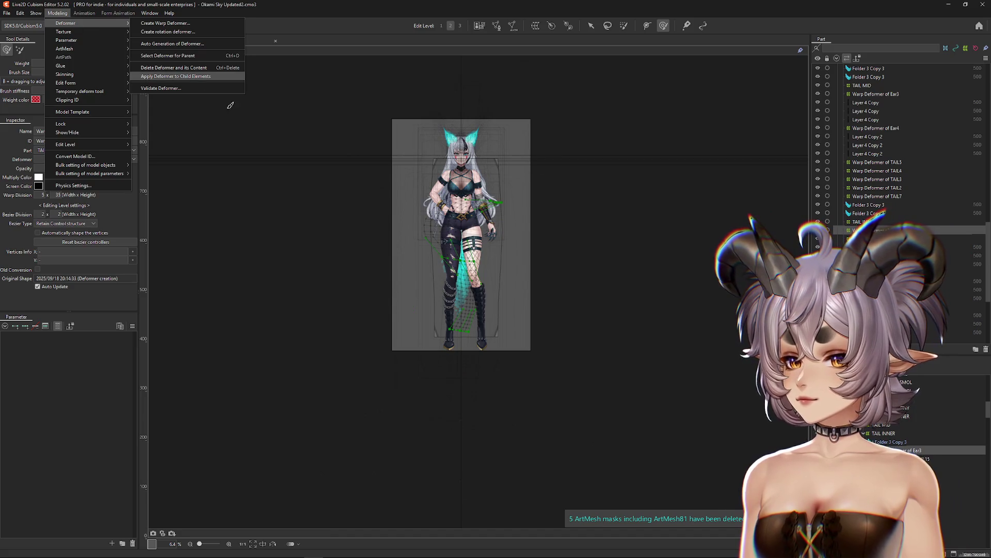
click(175, 75)
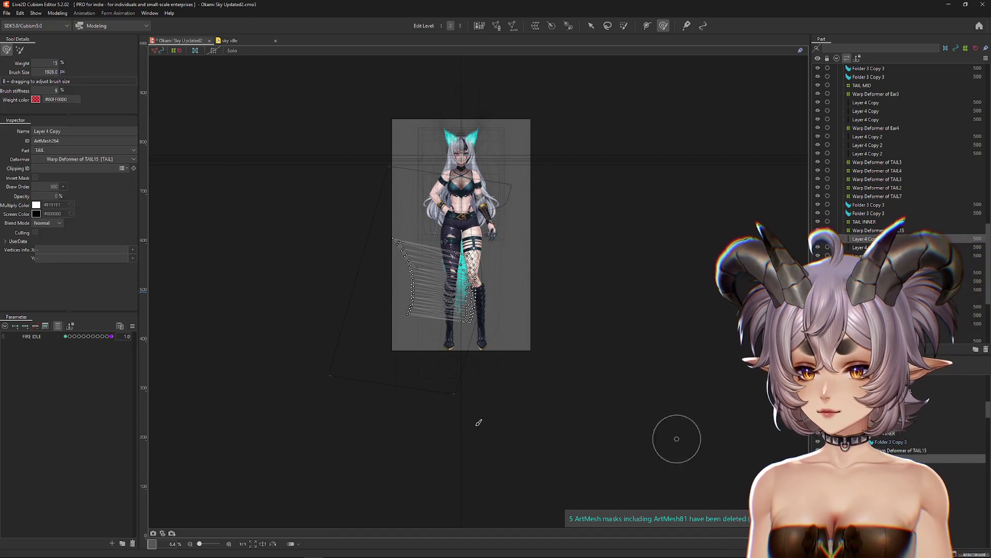
drag(78, 335, 102, 336)
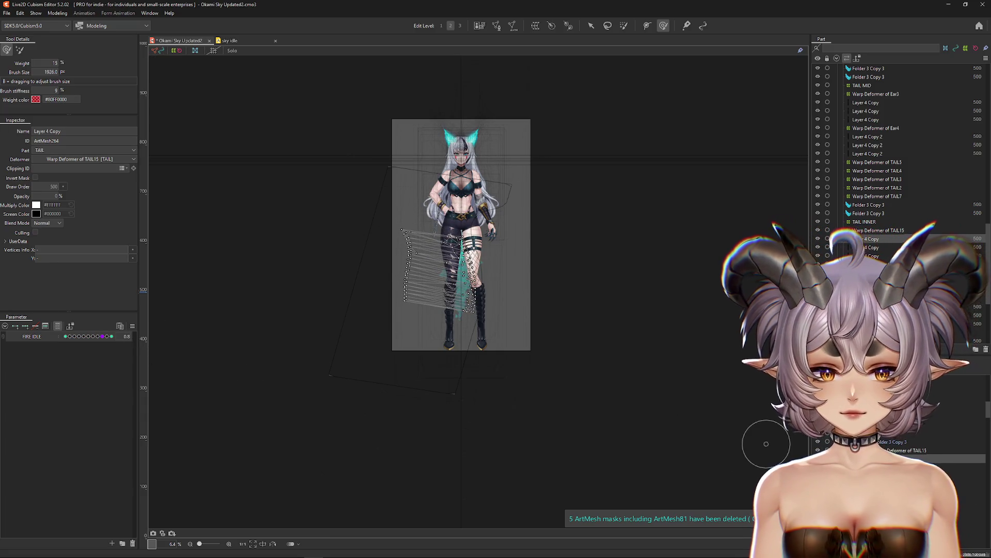
Create a new warp deformer for the Layer 4 Copy 2 flame layer and apply it to its children.
click(847, 450)
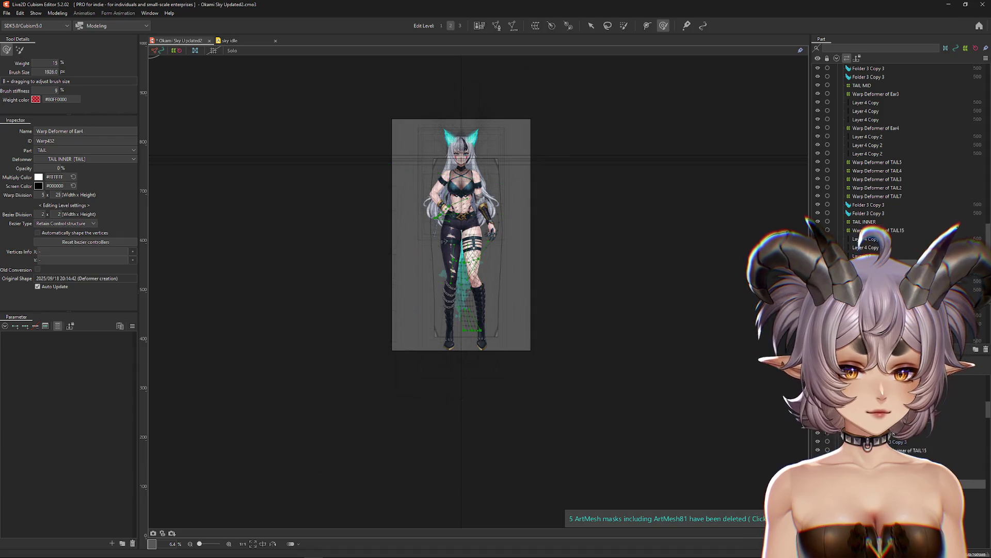
click(857, 432)
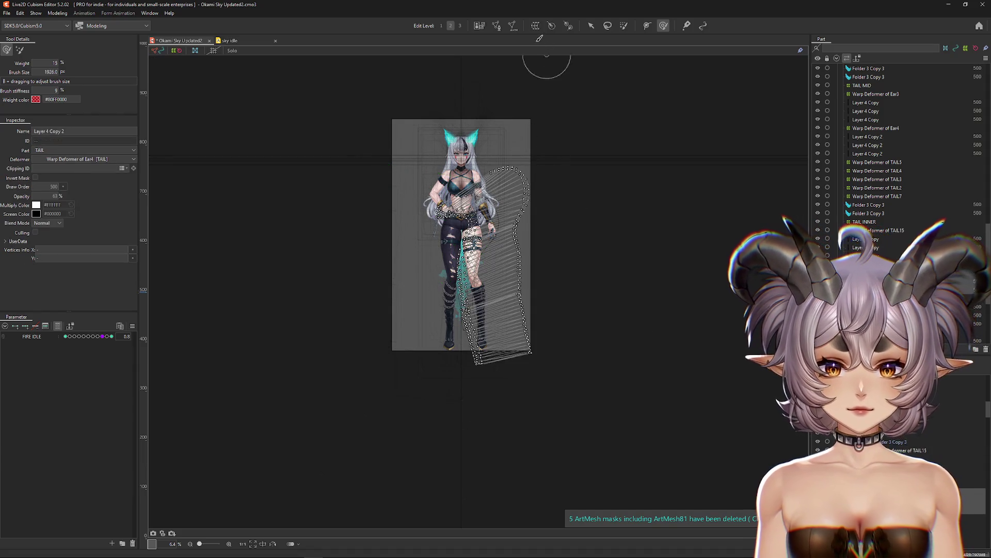
click(536, 25)
key(Return)
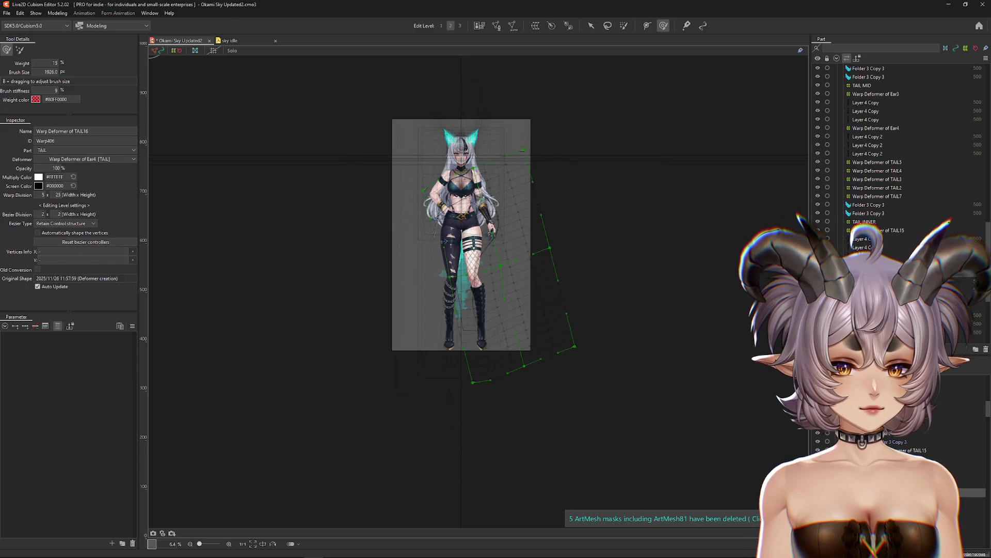
click(55, 12)
mouse_move(87, 26)
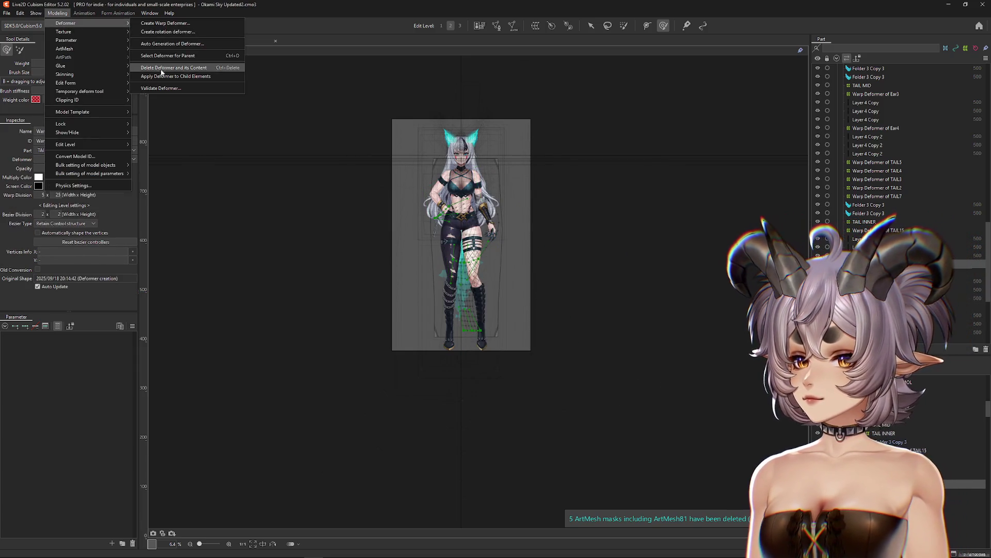
click(176, 74)
Bake TAIL INNER into its children and remove it.
click(878, 230)
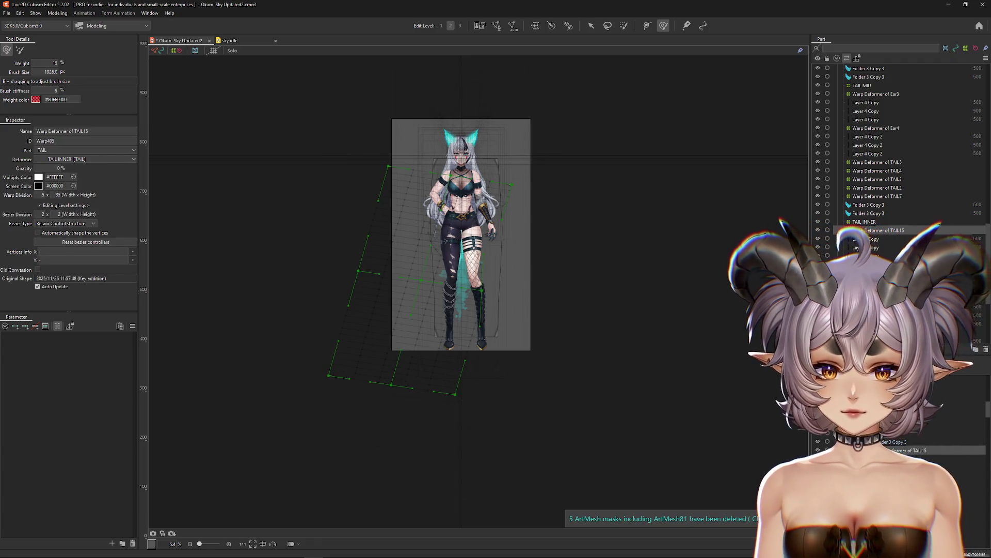
click(865, 222)
click(58, 13)
mouse_move(104, 24)
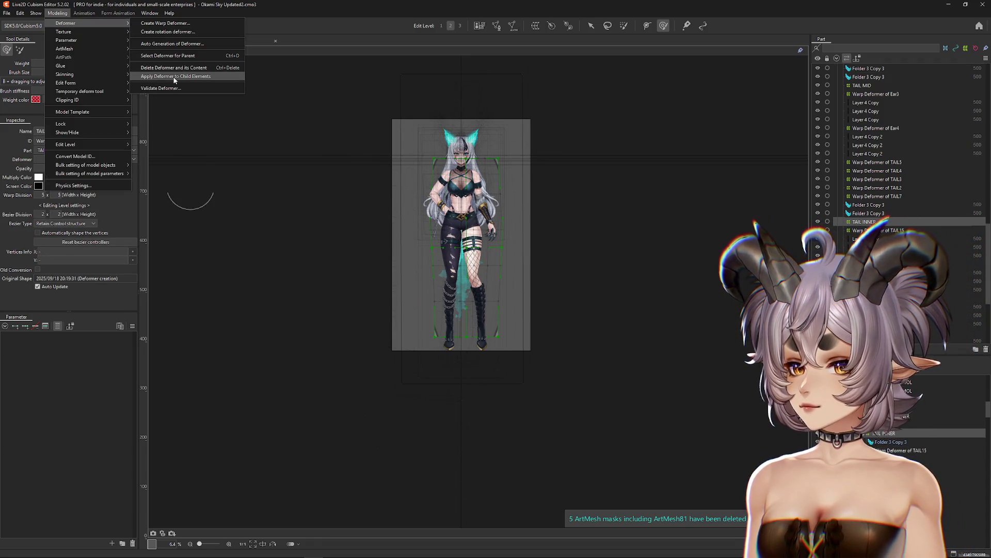
click(175, 76)
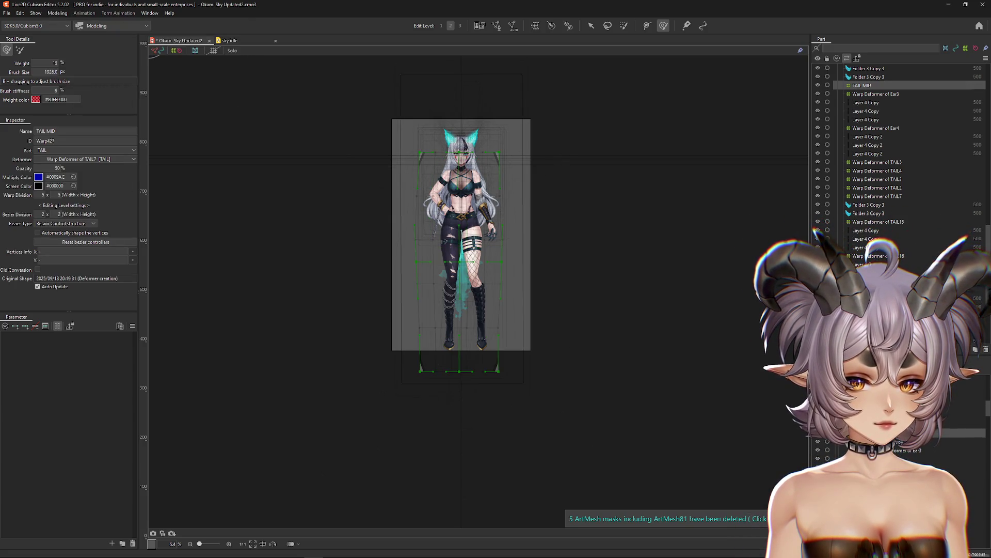
Create Warp Deformer of TAIL17 over the Ear3 layers and bake Ear3 into them.
click(511, 29)
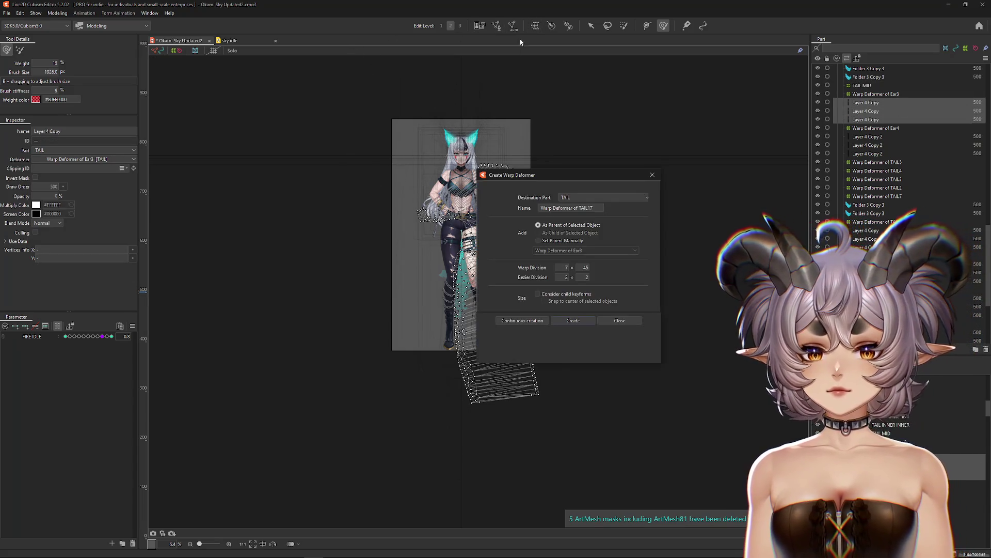
click(573, 320)
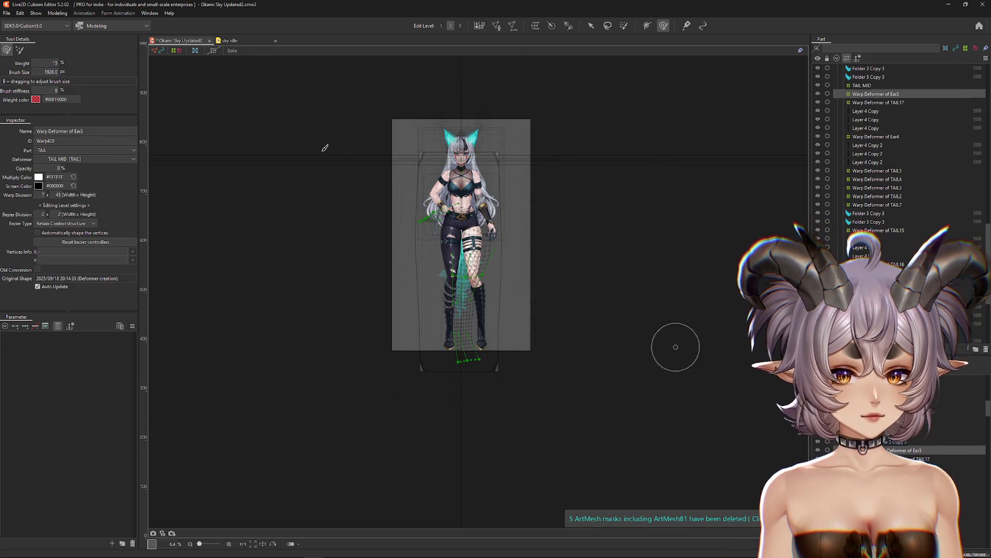
click(58, 12)
mouse_move(103, 22)
click(200, 77)
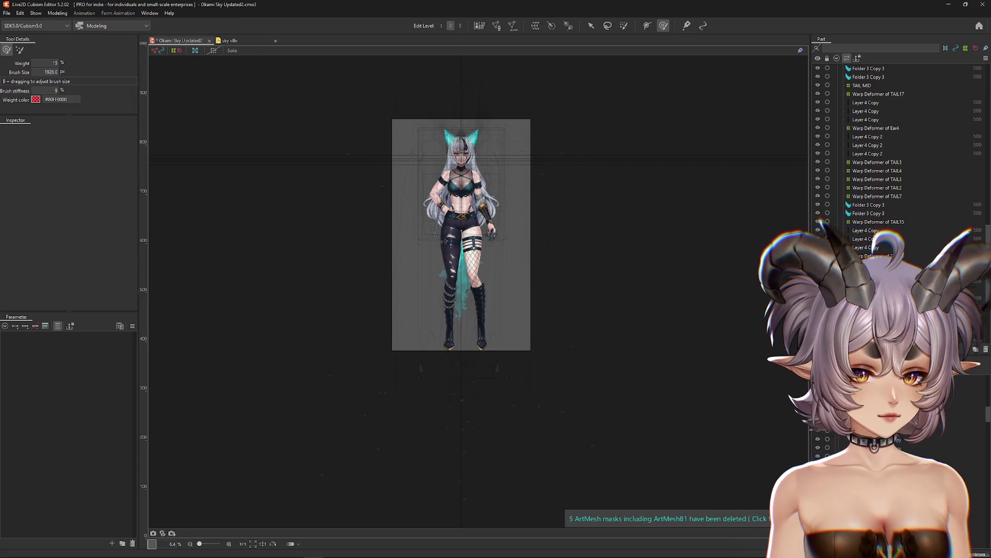
Create Warp Deformer of TAIL18 over the three Layer 4 Copy 2 layers.
click(876, 127)
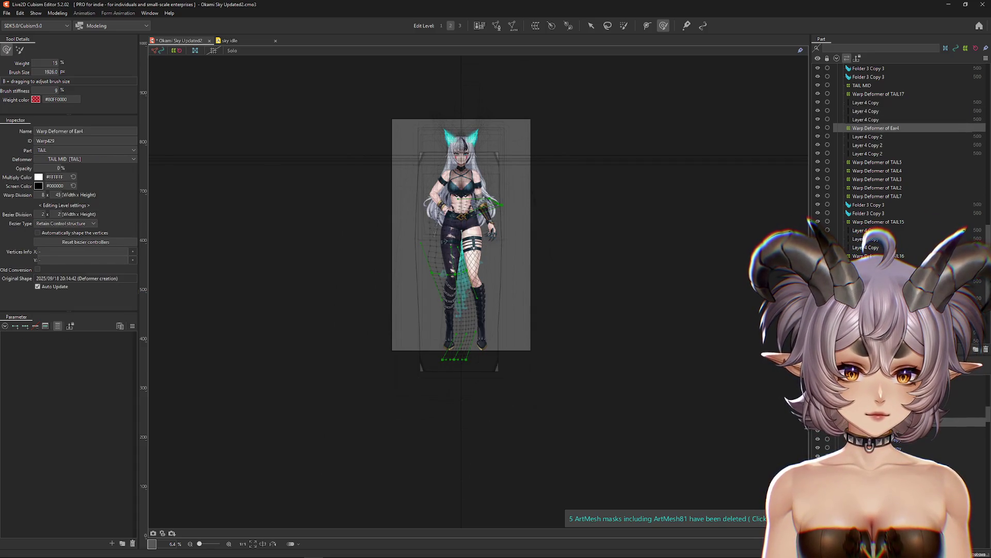
click(878, 93)
click(876, 128)
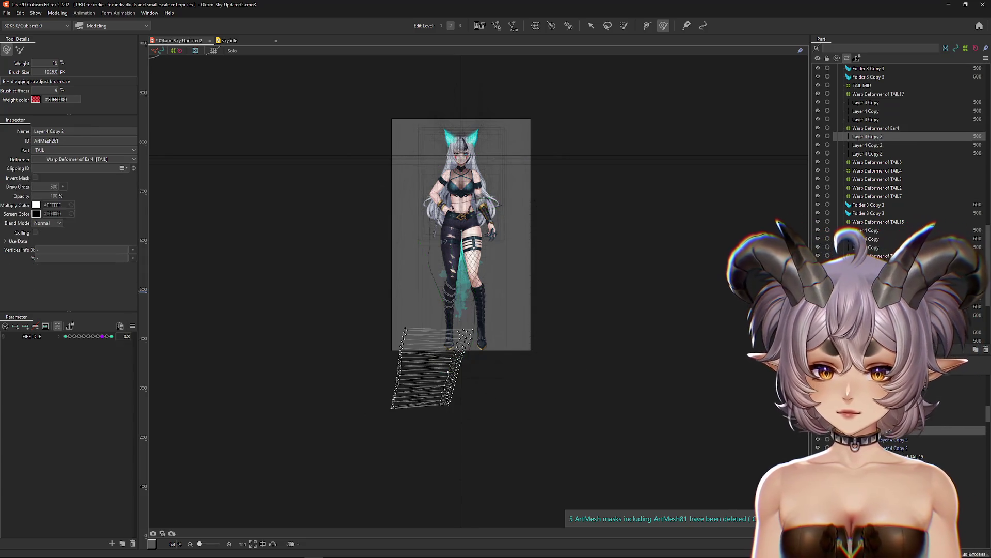
click(878, 93)
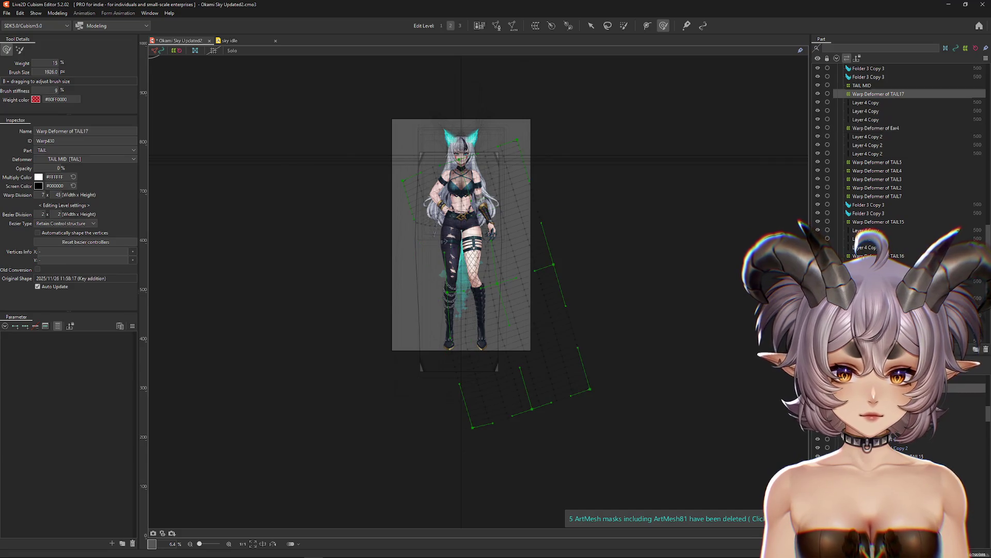
key(Down)
key(Down)
key(shift+Down)
key(shift+Down)
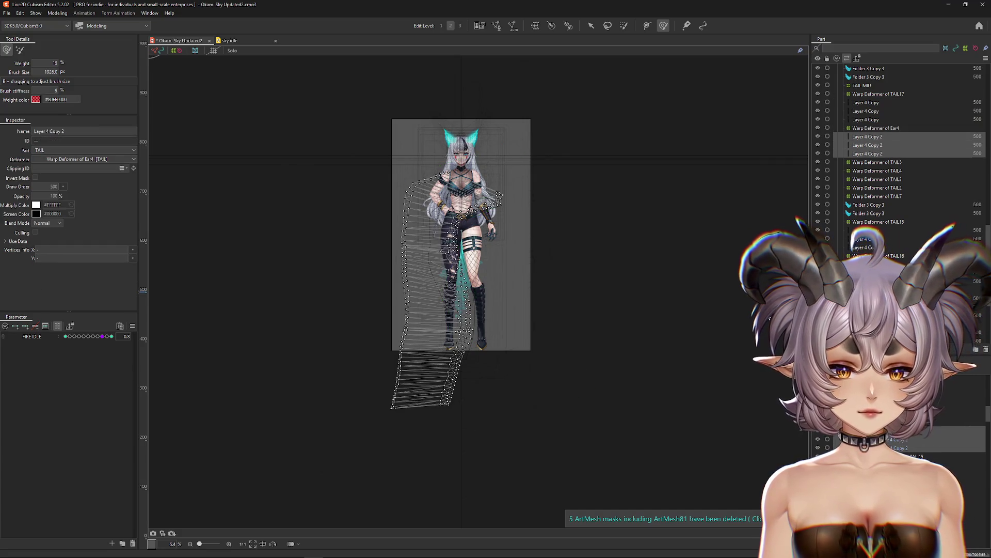
click(534, 26)
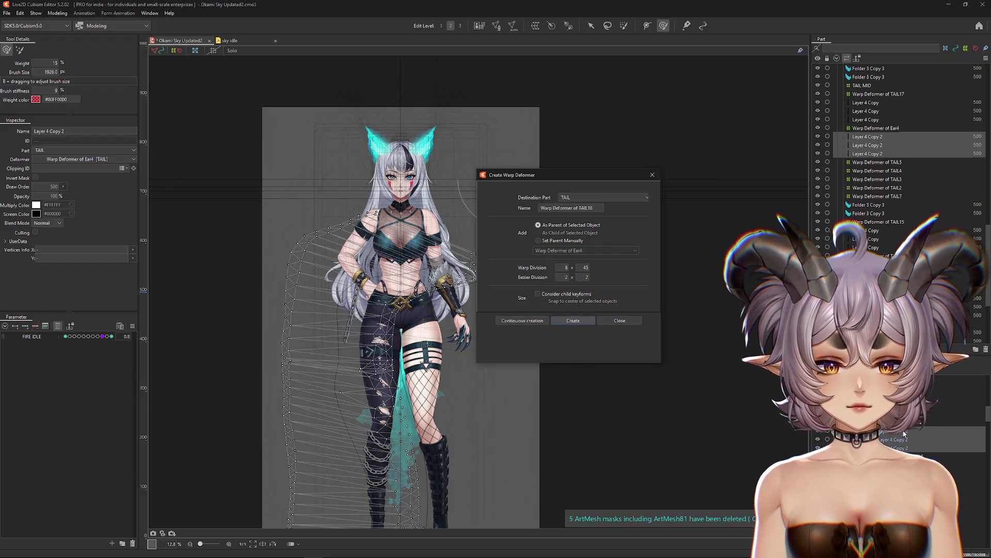
click(583, 321)
Apply Warp Deformer of Ear4 to its child elements, removing it.
key(Up)
click(57, 13)
mouse_move(66, 23)
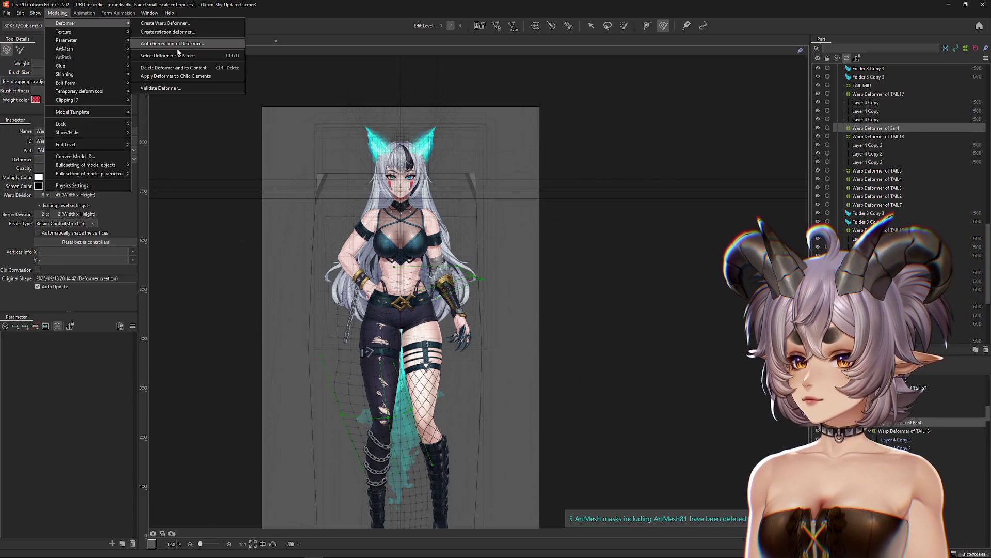
click(176, 76)
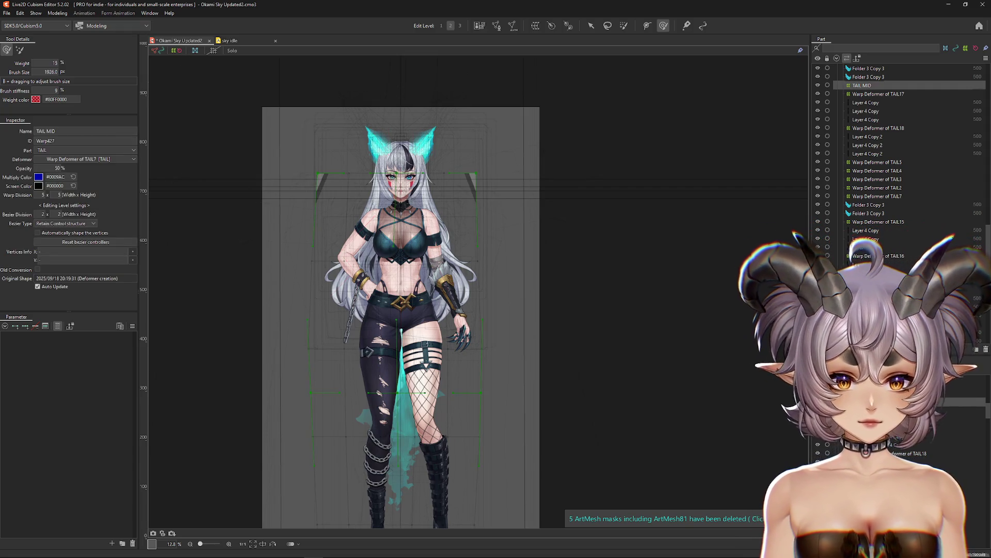
click(57, 13)
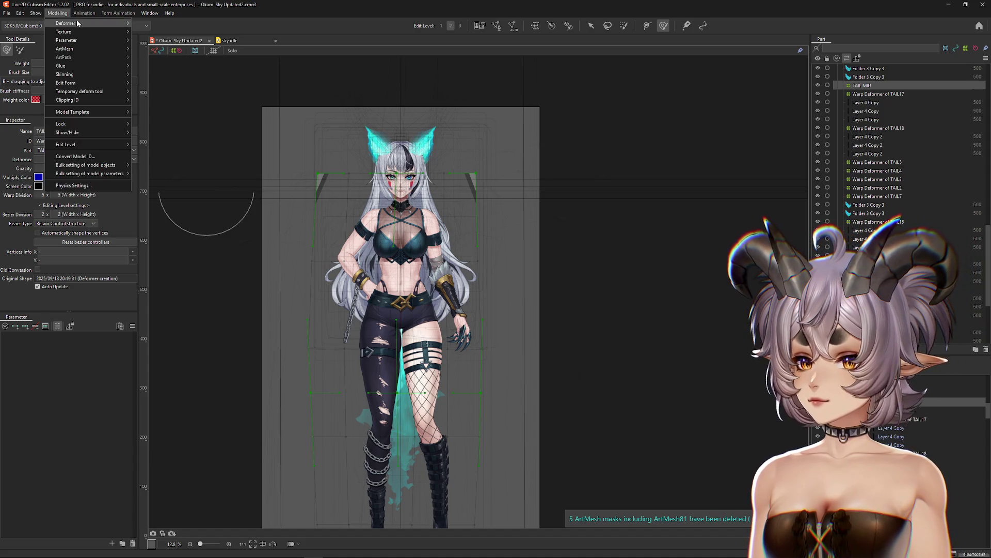
mouse_move(66, 23)
click(180, 77)
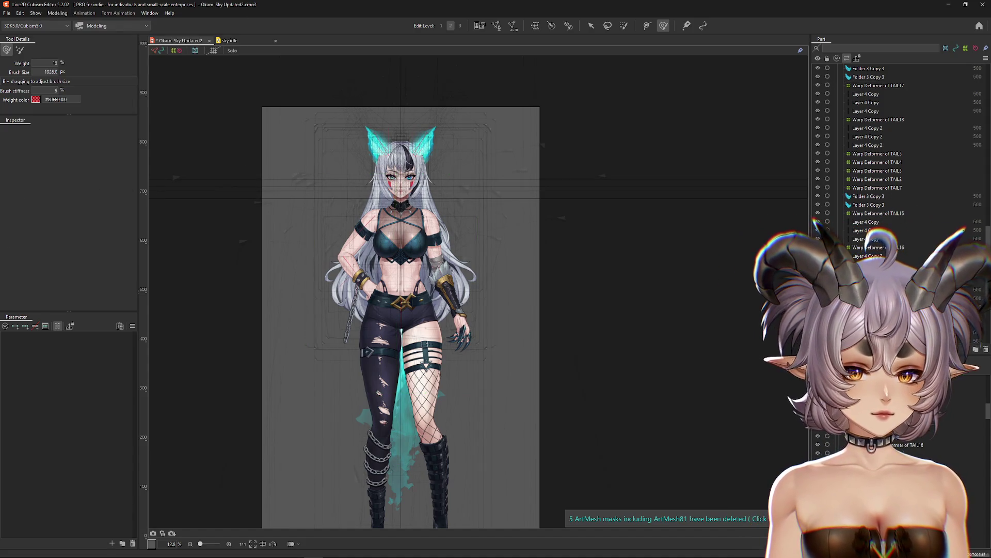
drag(676, 386, 697, 331)
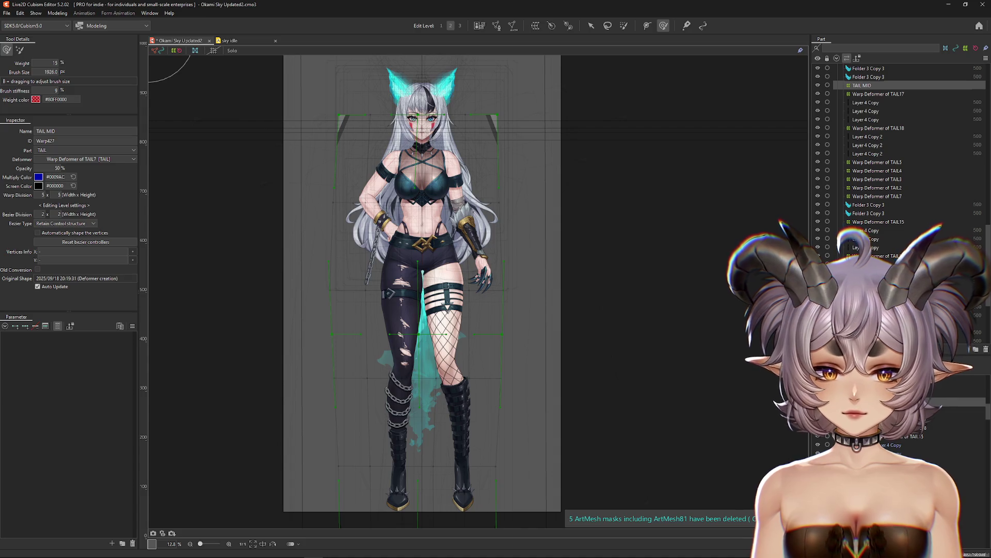
key(Delete)
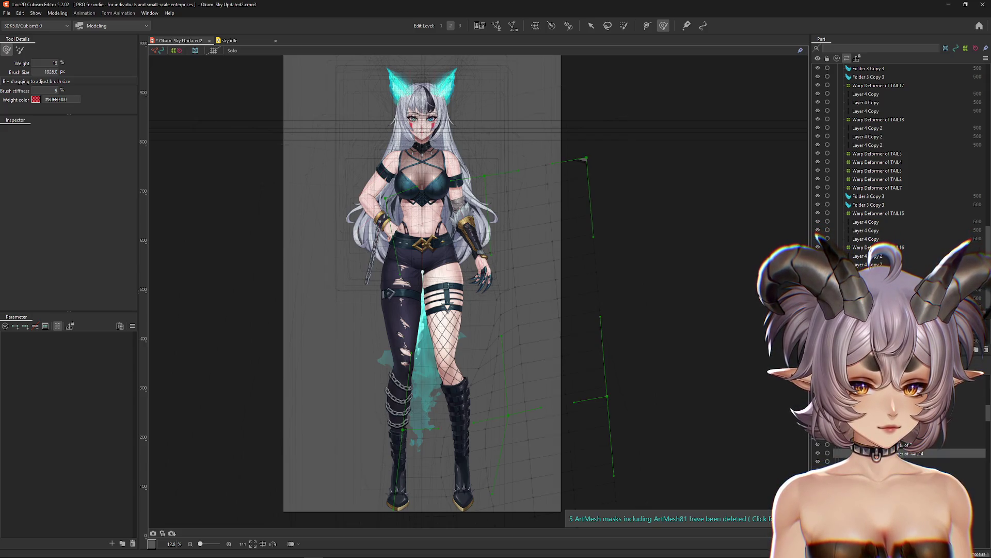
click(909, 453)
drag(770, 422, 147, 35)
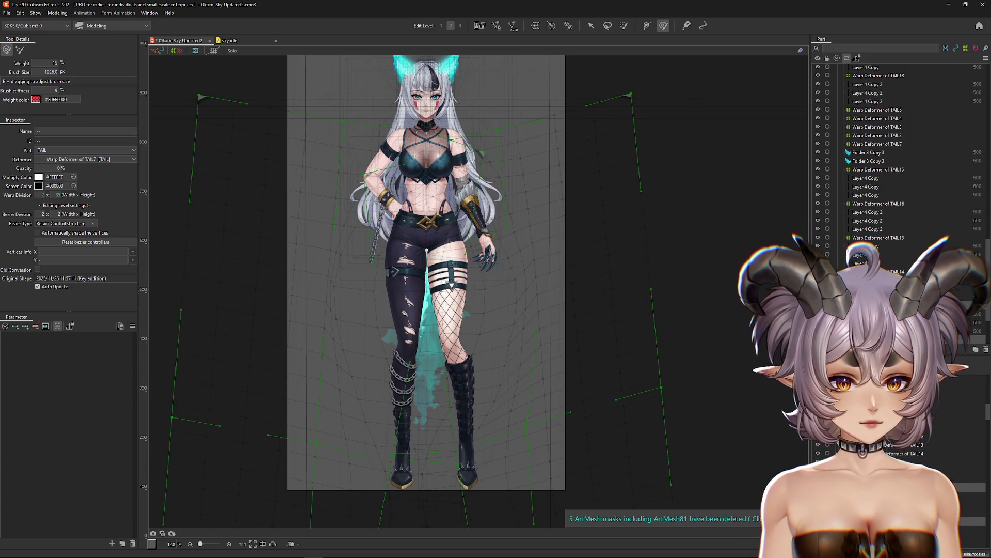
key(ctrl+z)
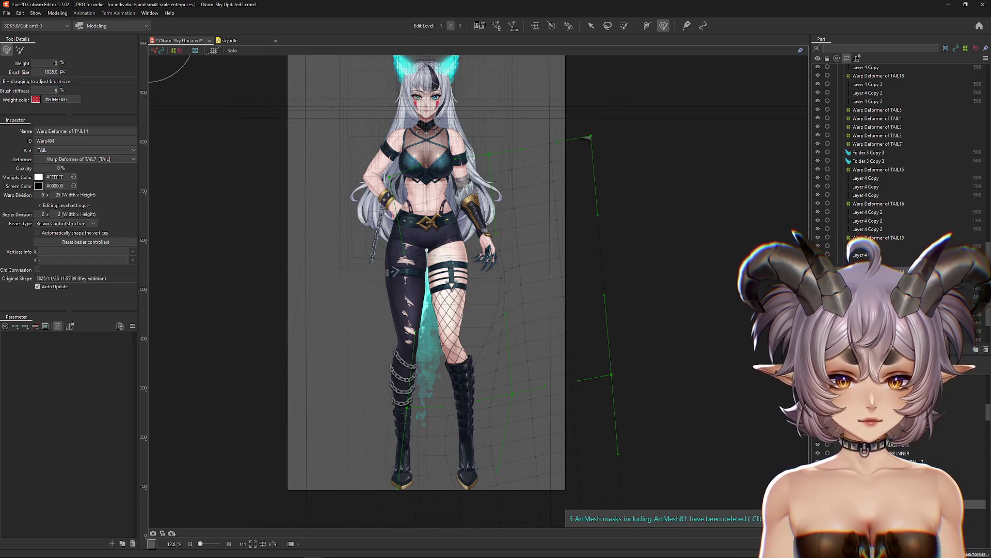
key(Escape)
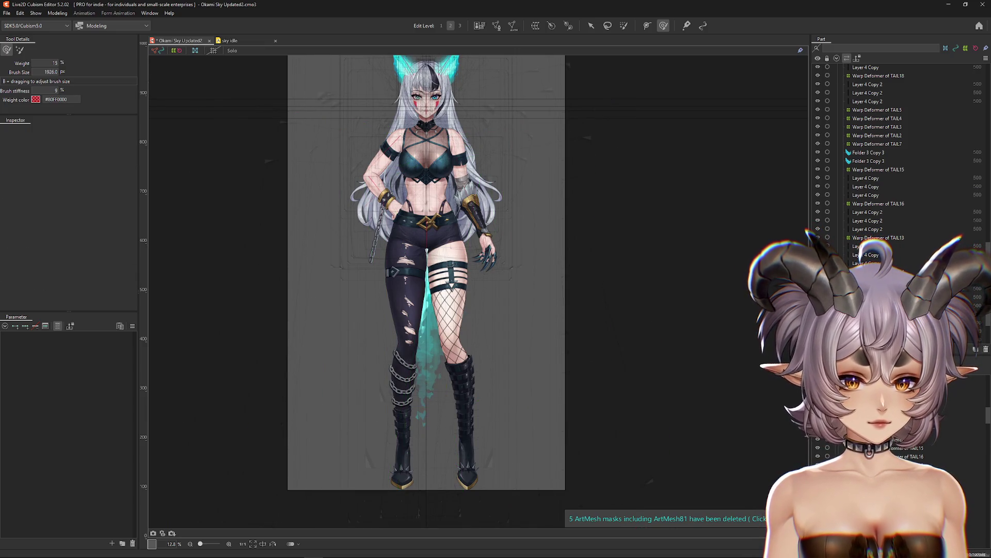
click(911, 456)
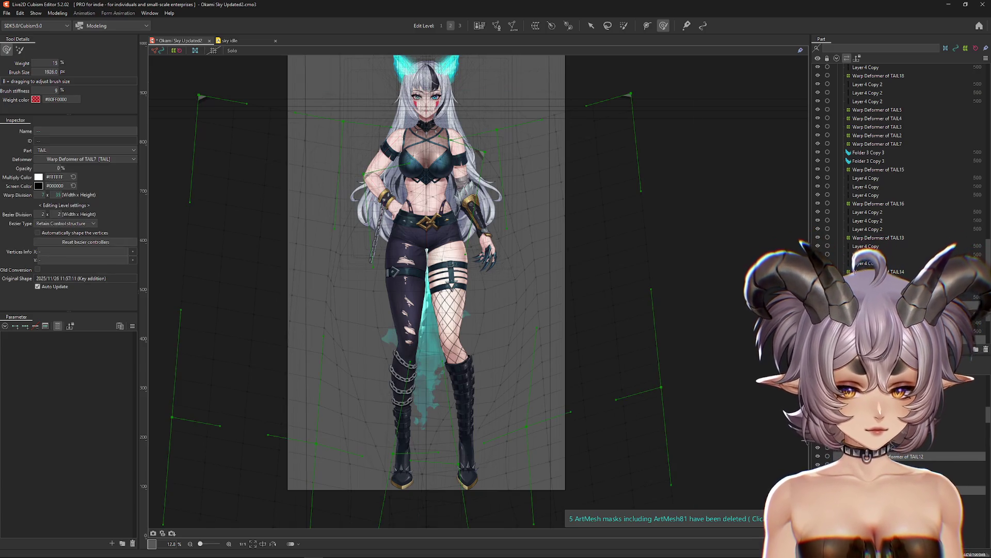
key(Escape)
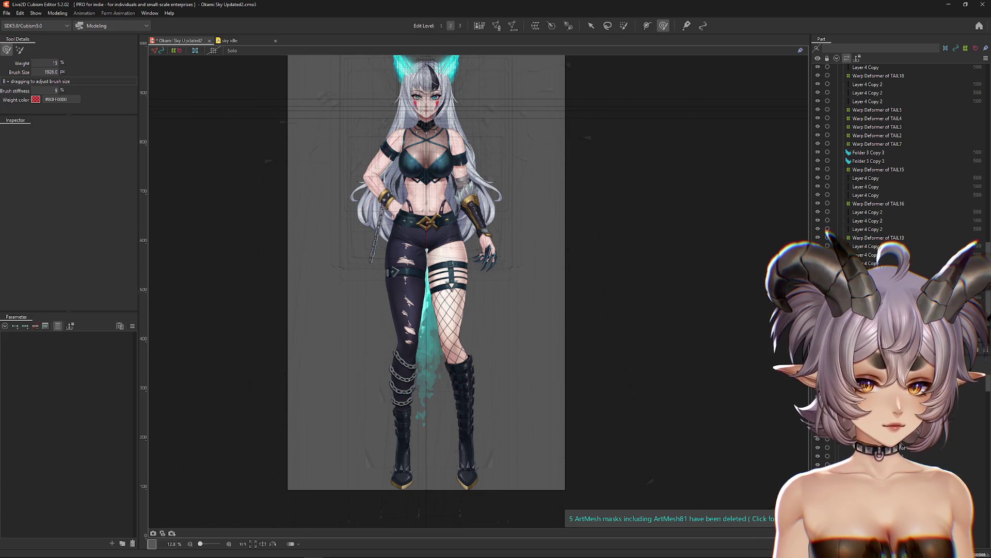
click(912, 448)
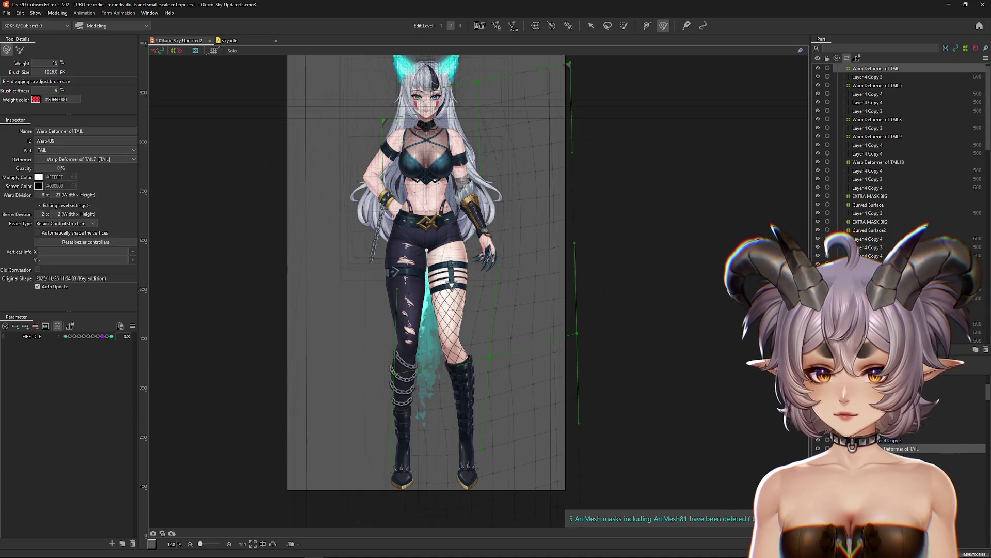
Create Warp Deformer of TAIL11 for the Layer 4 Copy 3 tail mesh.
click(878, 85)
click(878, 120)
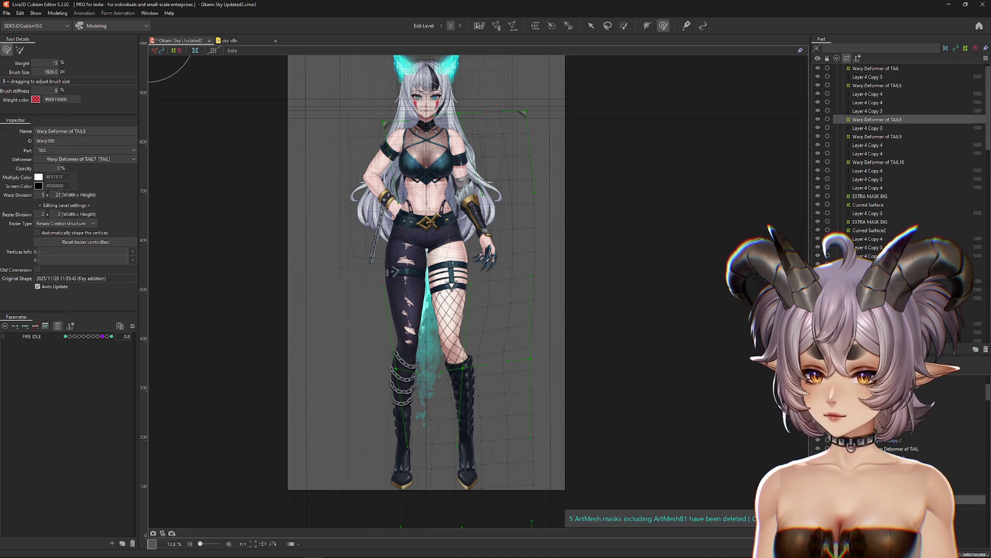
click(877, 136)
click(877, 161)
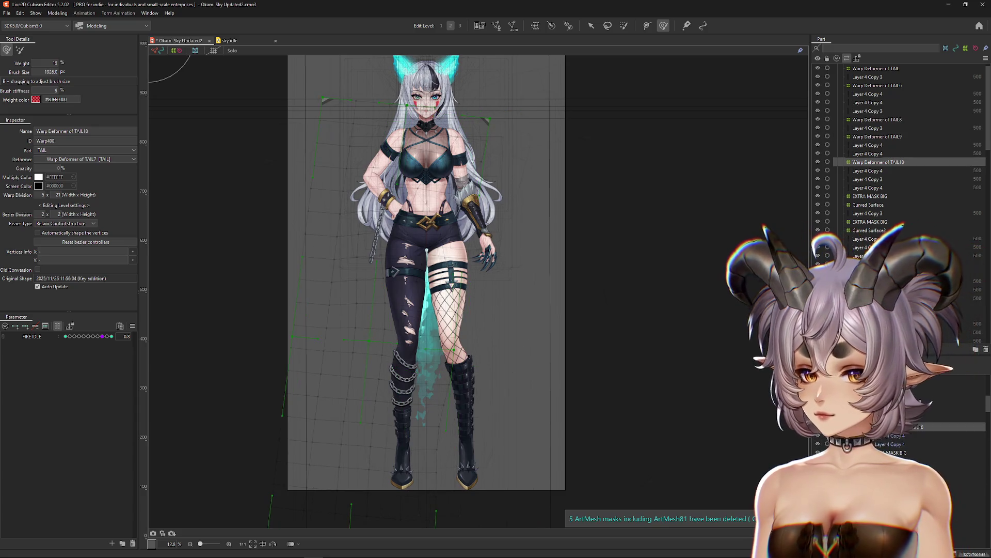
click(867, 213)
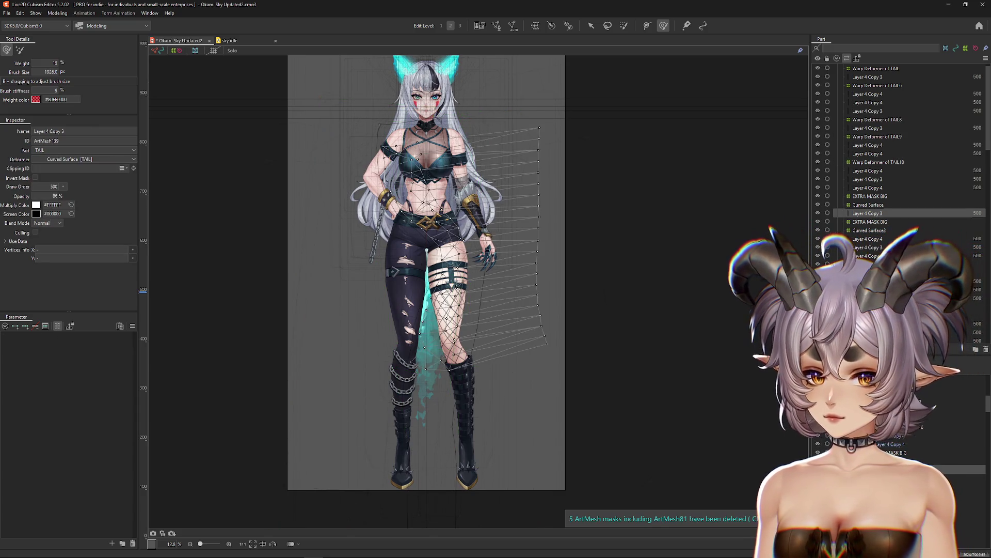
click(898, 452)
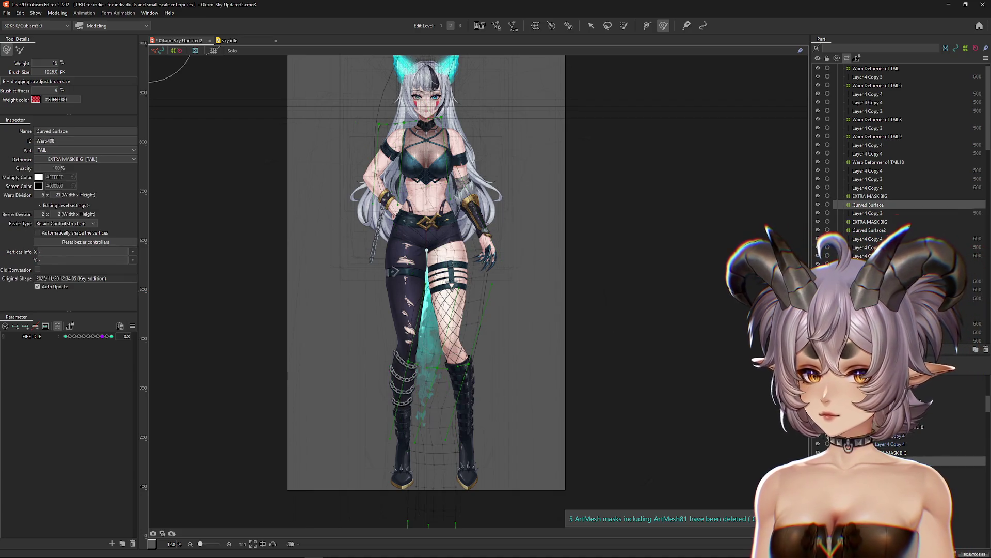
click(898, 461)
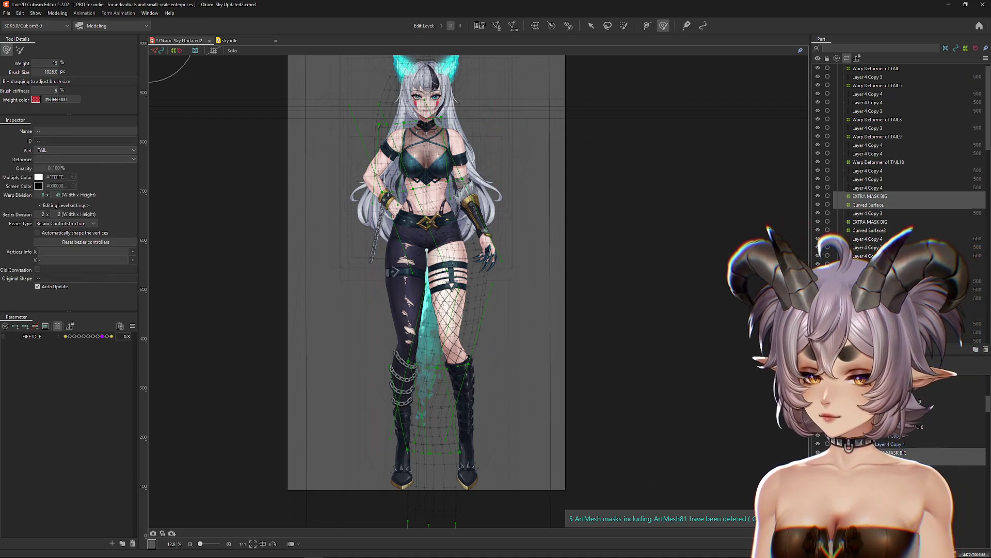
click(868, 213)
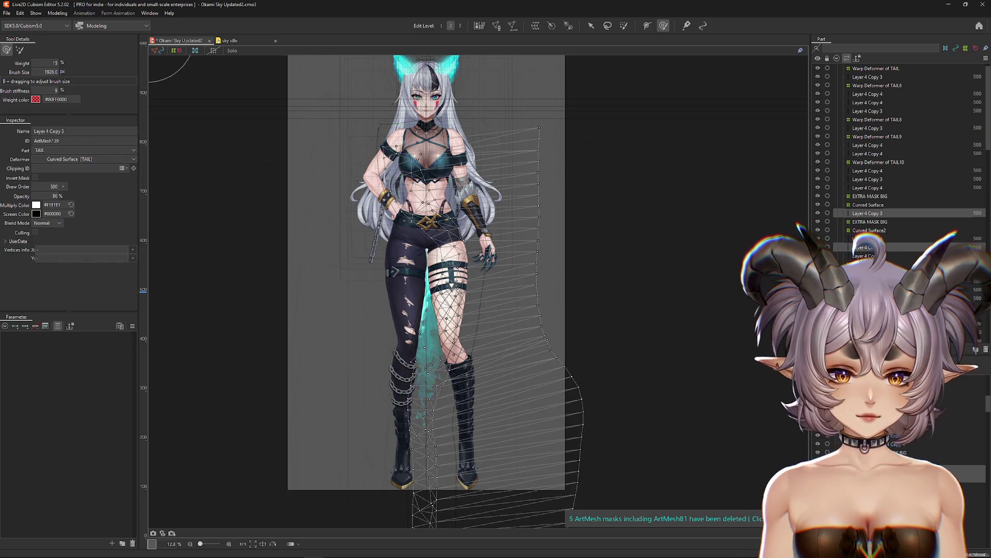
click(513, 26)
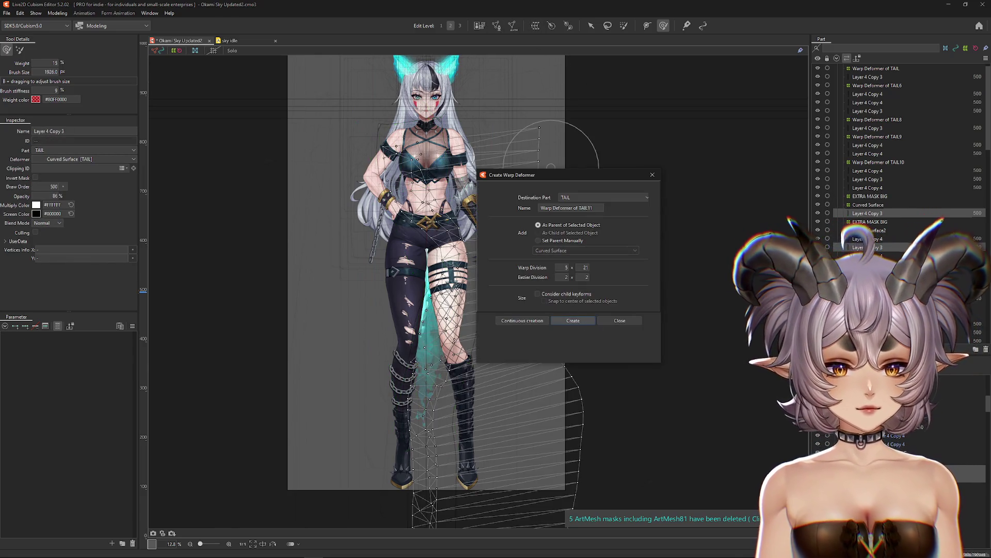
click(578, 321)
Apply the TAIL11 deformer to its child elements, then open Physics Settings.
click(57, 14)
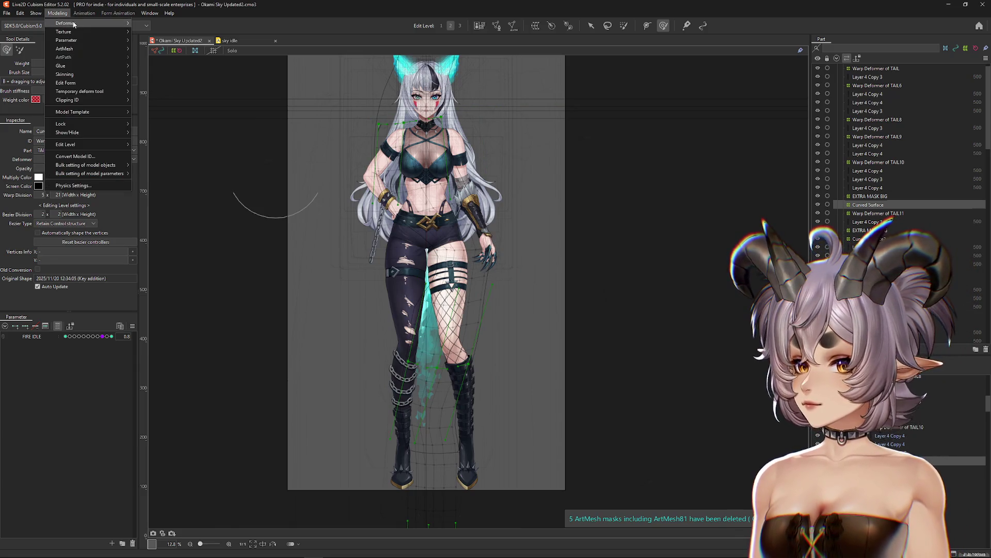
mouse_move(83, 23)
click(176, 76)
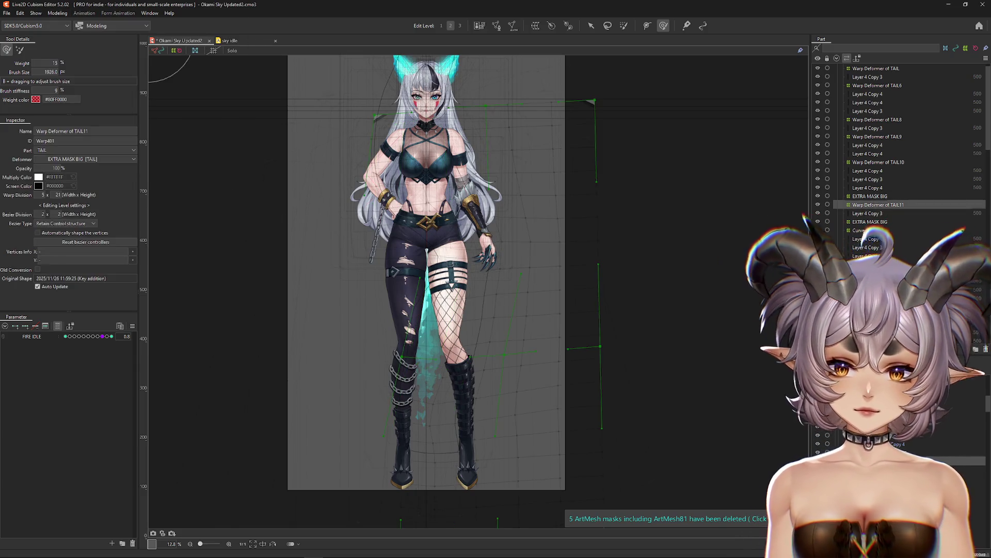
click(871, 196)
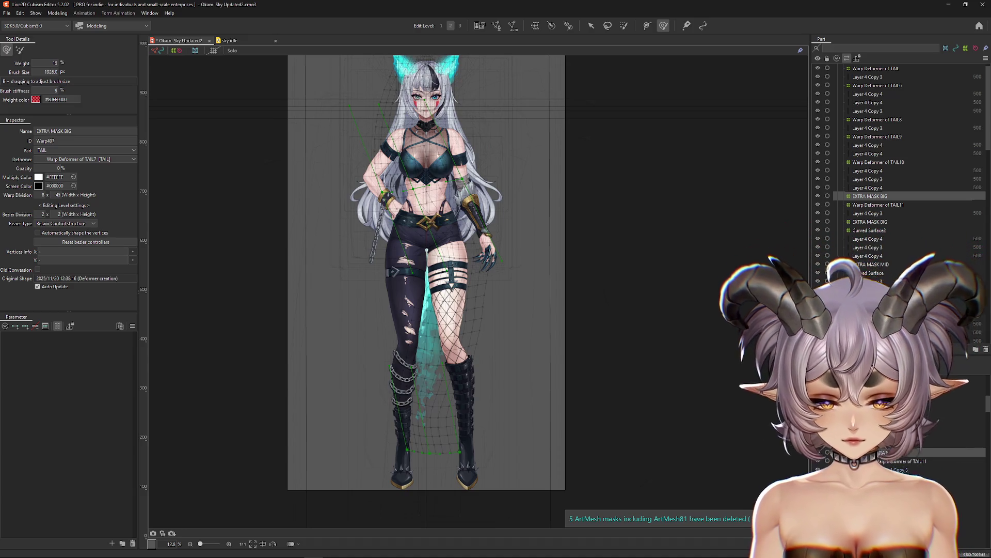
key(Delete)
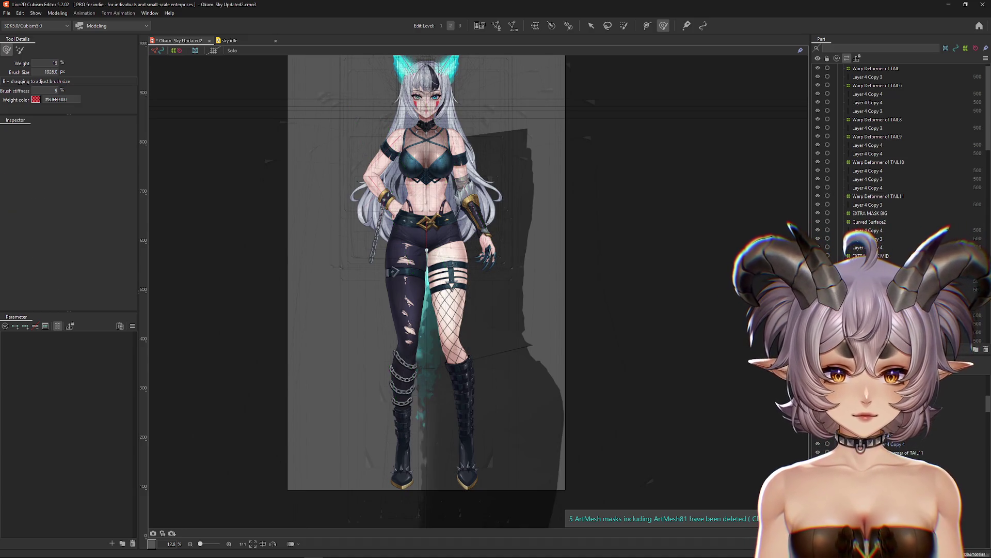
key(ctrl+z)
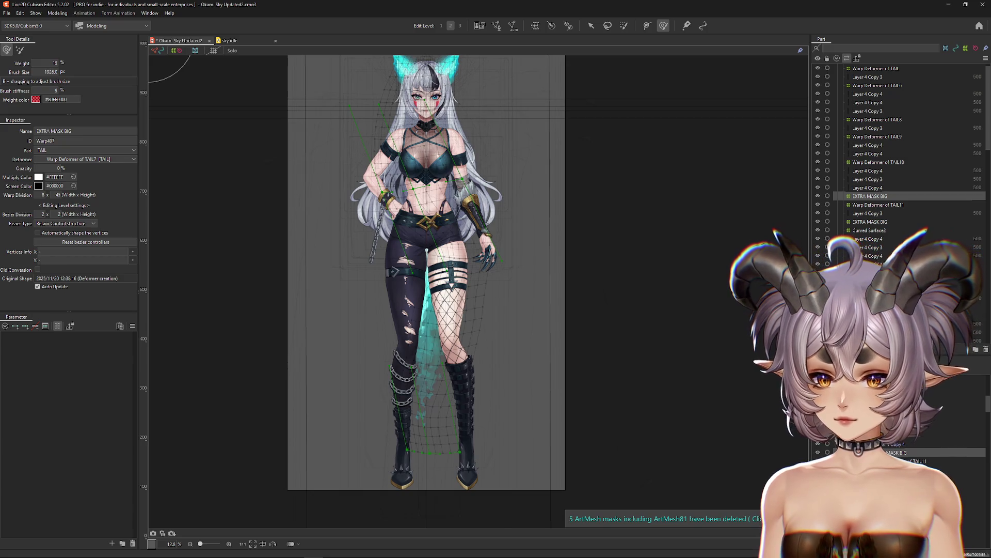
click(57, 13)
mouse_move(93, 22)
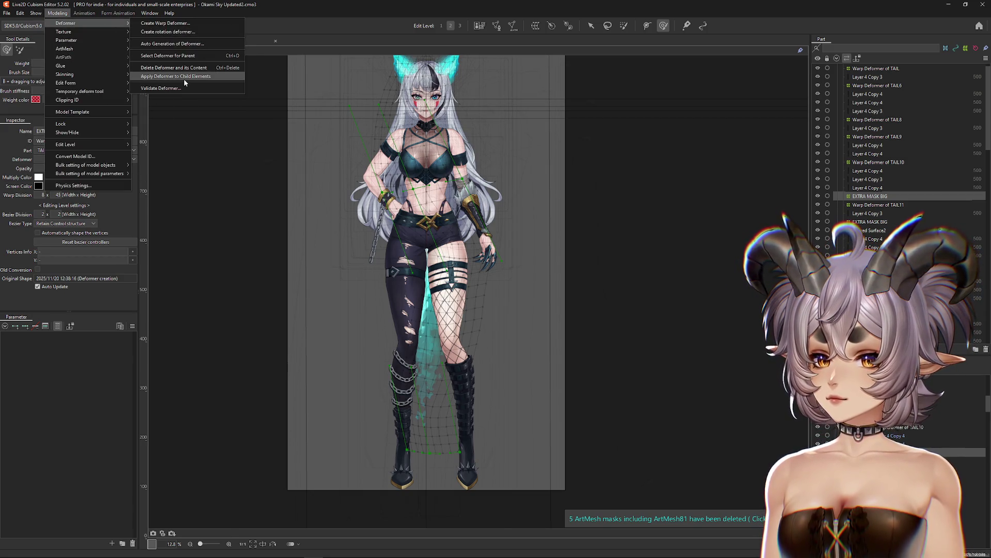
click(176, 76)
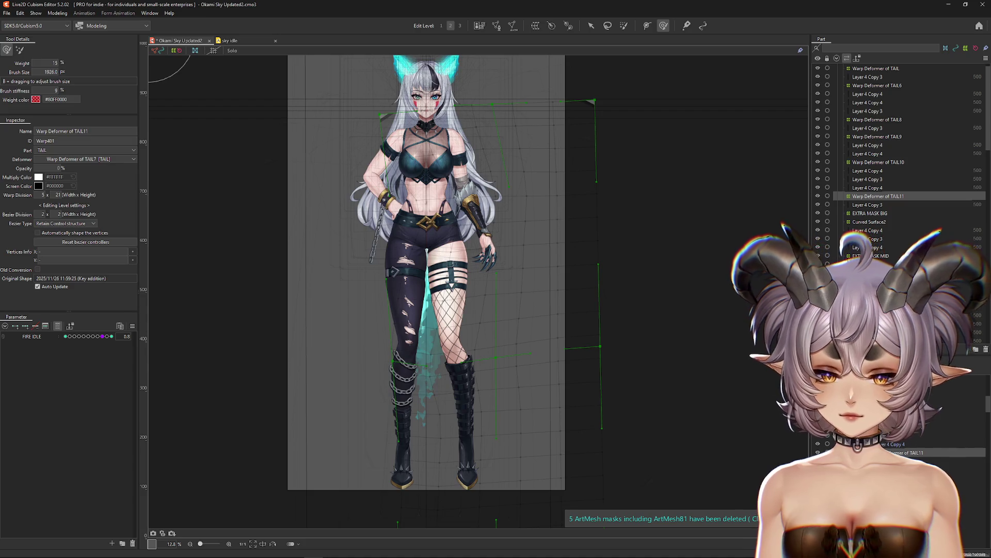
click(57, 12)
click(77, 187)
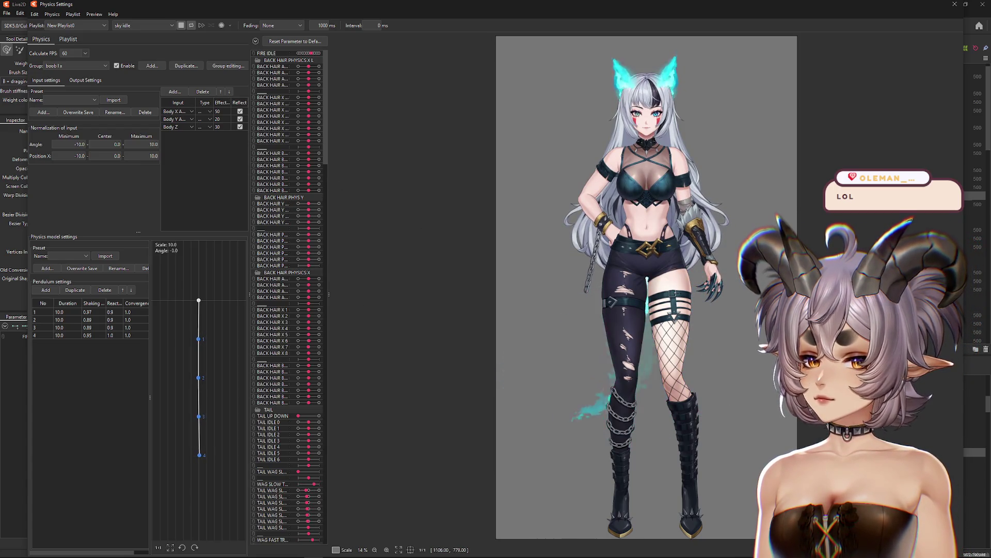
Close Physics Settings, preview FIRE IDLE at 0.9 with overlays hidden, and select EXTRA MASK BIG.
key(Escape)
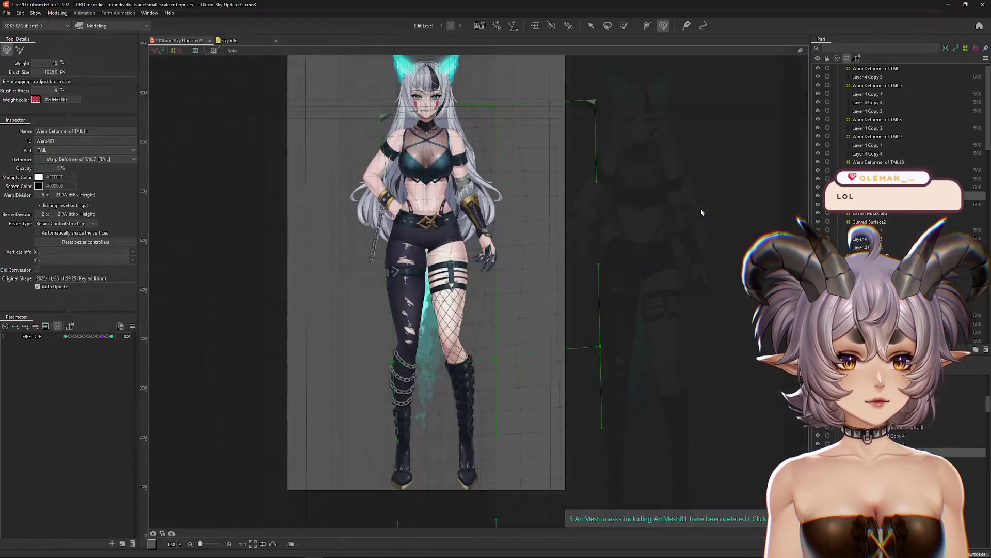
key(ctrl+h)
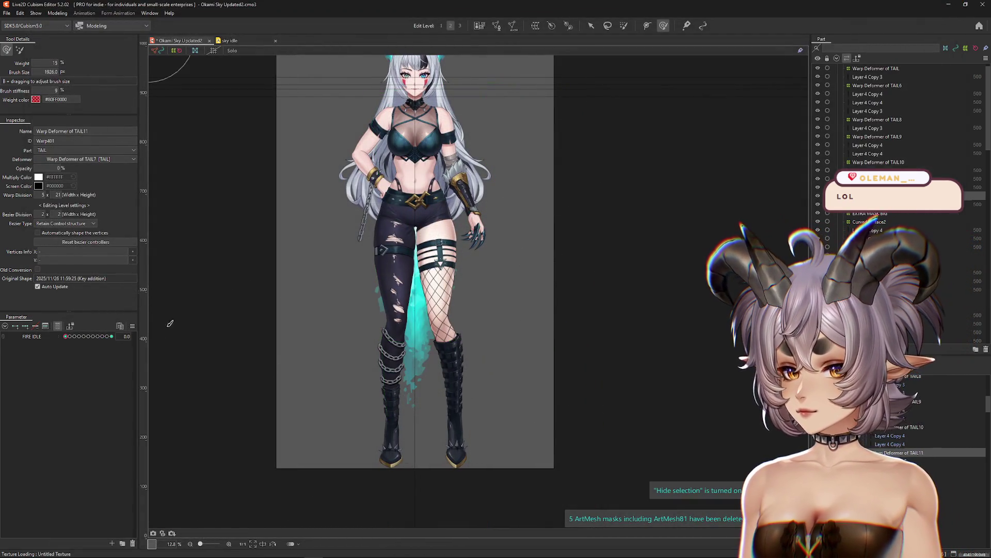
drag(65, 336, 109, 341)
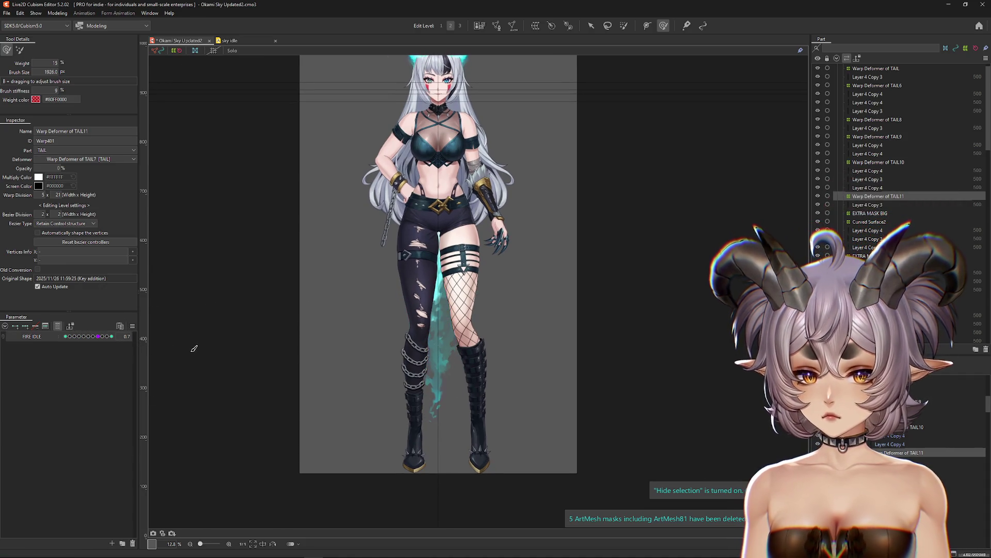
key(ctrl+h)
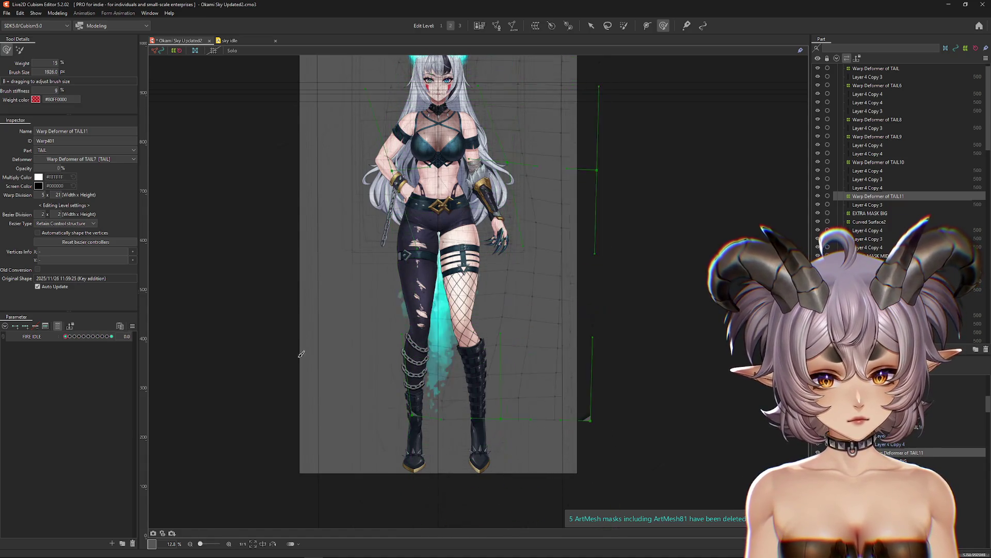
key(ctrl+h)
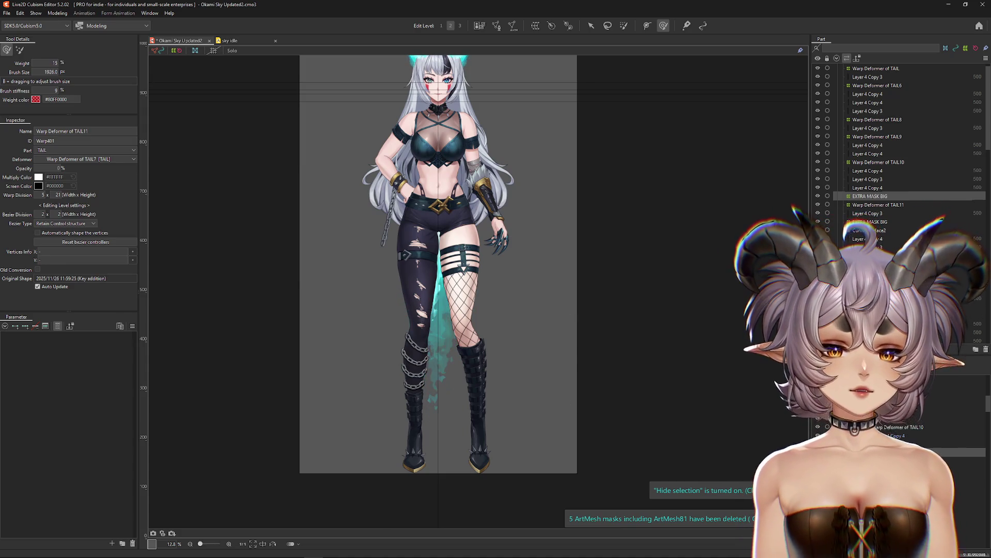
click(870, 196)
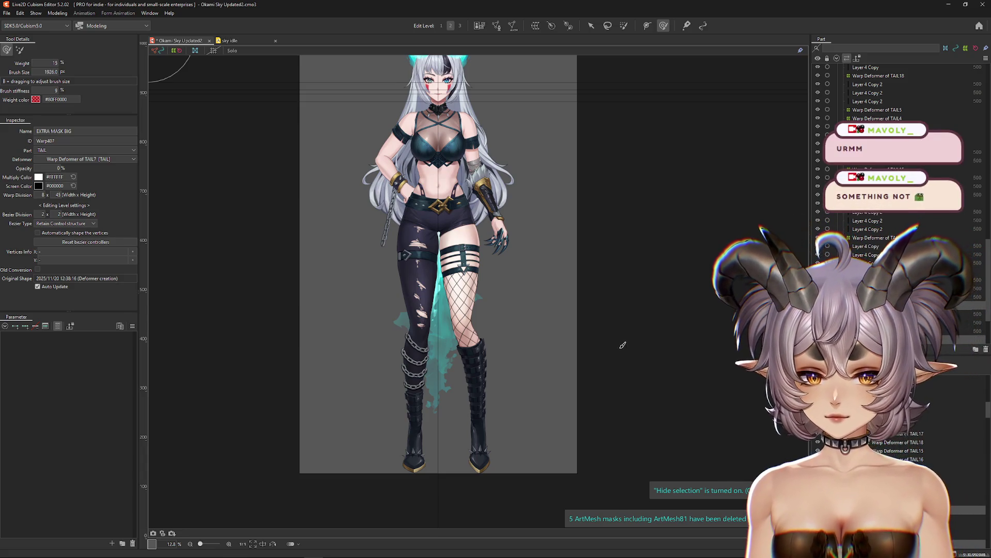
click(437, 284)
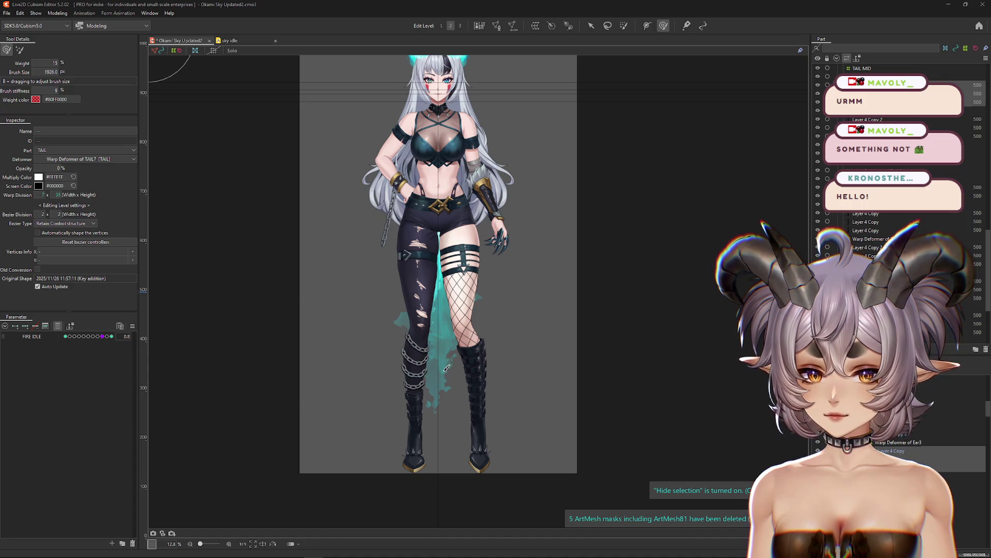
click(445, 371)
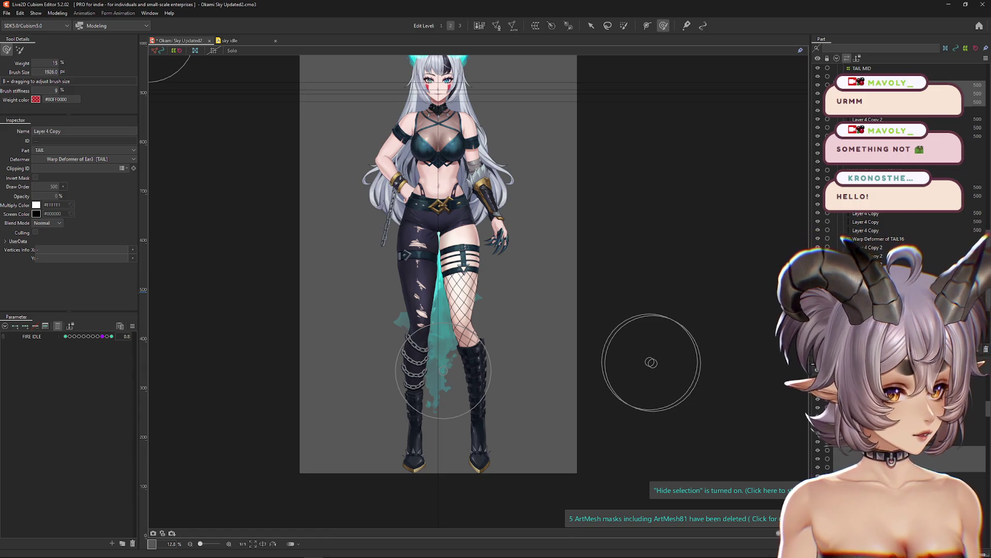
scroll(434, 379, up, 5)
scroll(849, 257, up, 8)
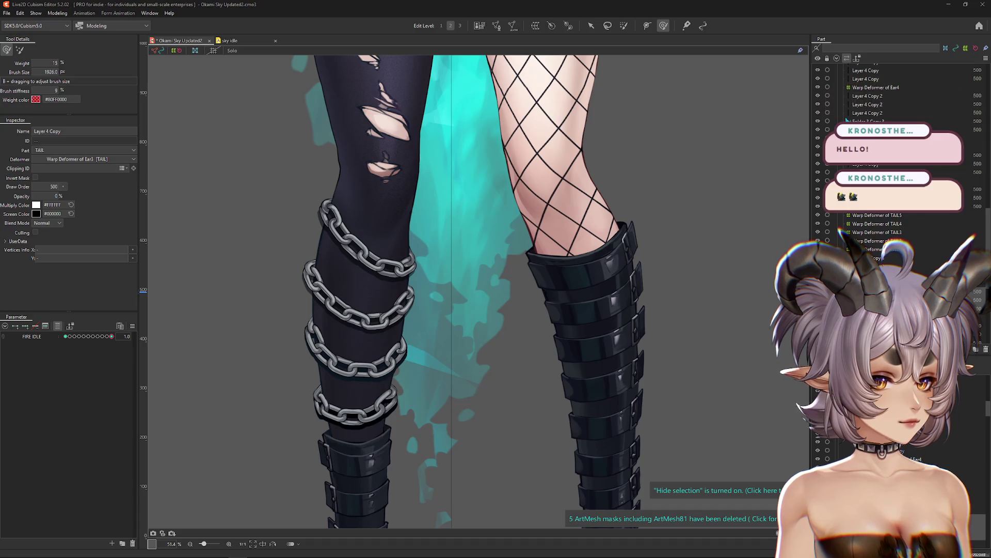
scroll(741, 276, down, 10)
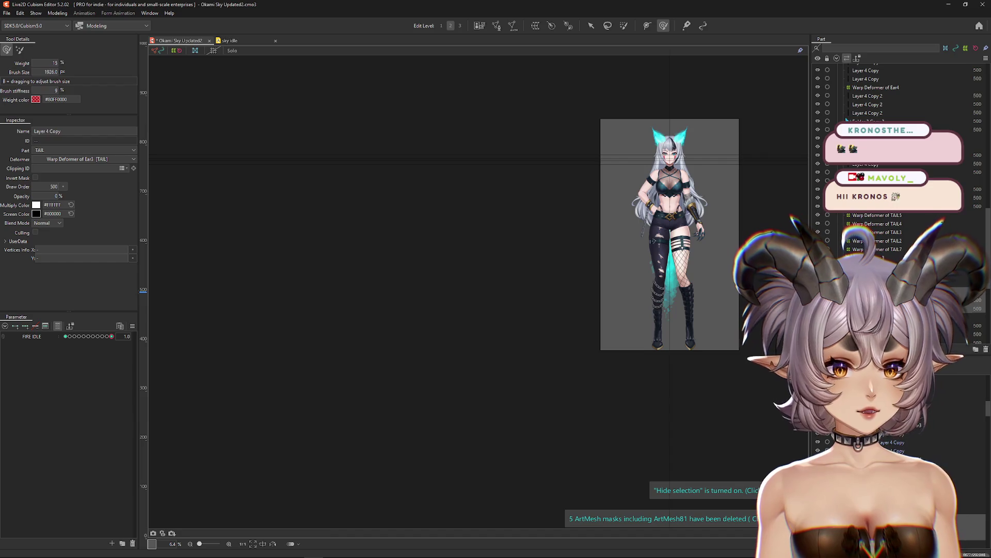
click(757, 274)
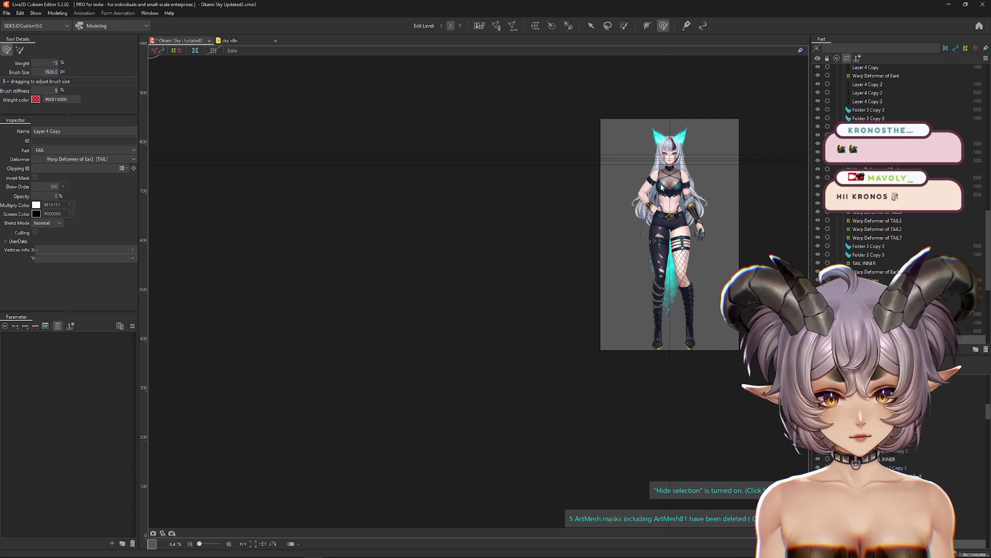
click(963, 225)
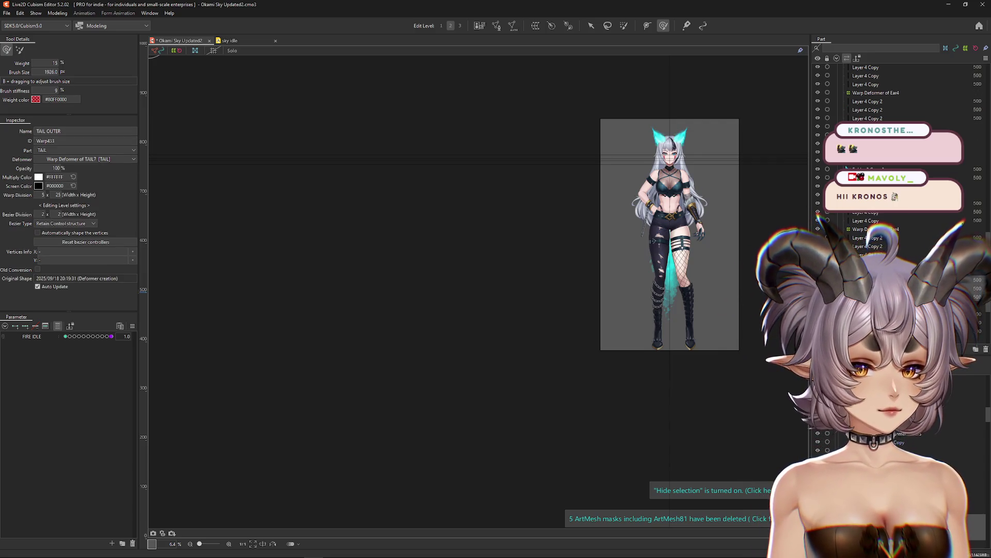
Select the Layer 4 Copy flame mesh and scrub FIRE IDLE to preview the tail motion.
click(955, 242)
scroll(734, 271, up, 2)
scroll(718, 278, right, 2)
click(103, 336)
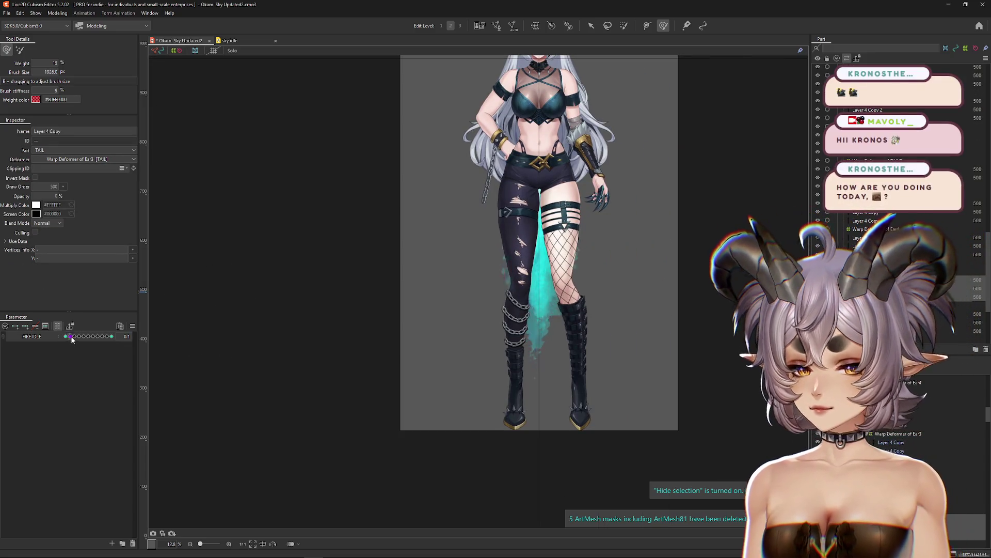
click(104, 336)
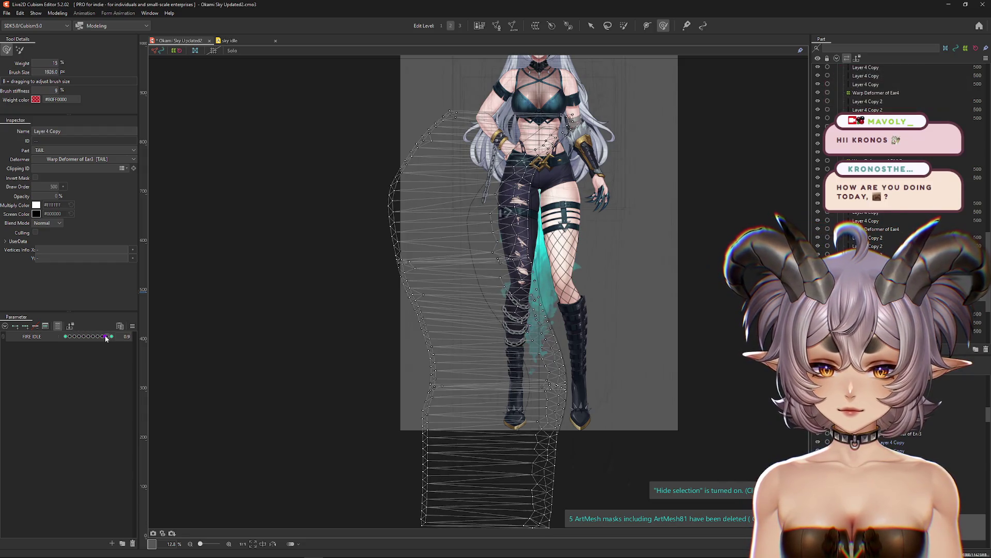
drag(127, 337, 239, 343)
Hide overlays and the body part, leaving the flame, and set FIRE IDLE to 0.8.
key(ctrl+h)
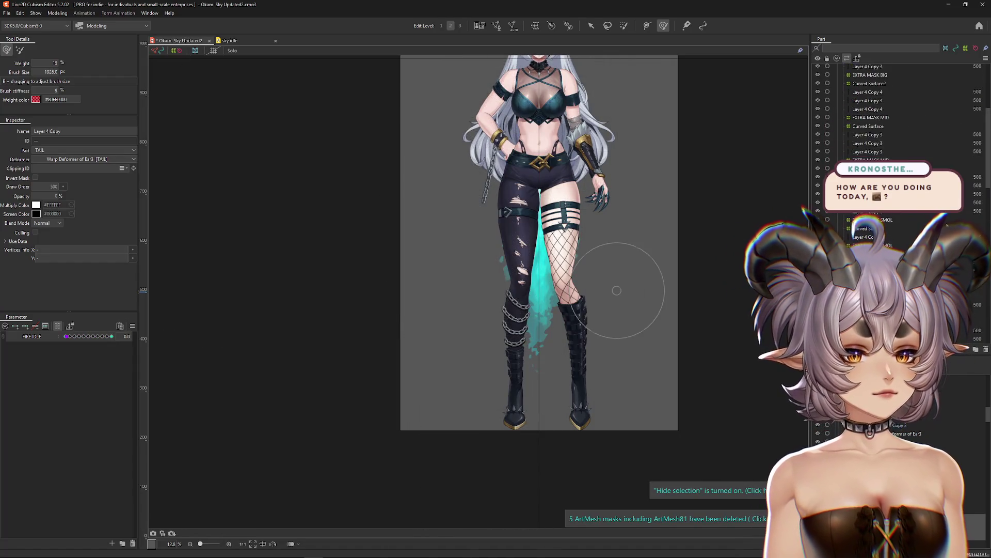
click(838, 69)
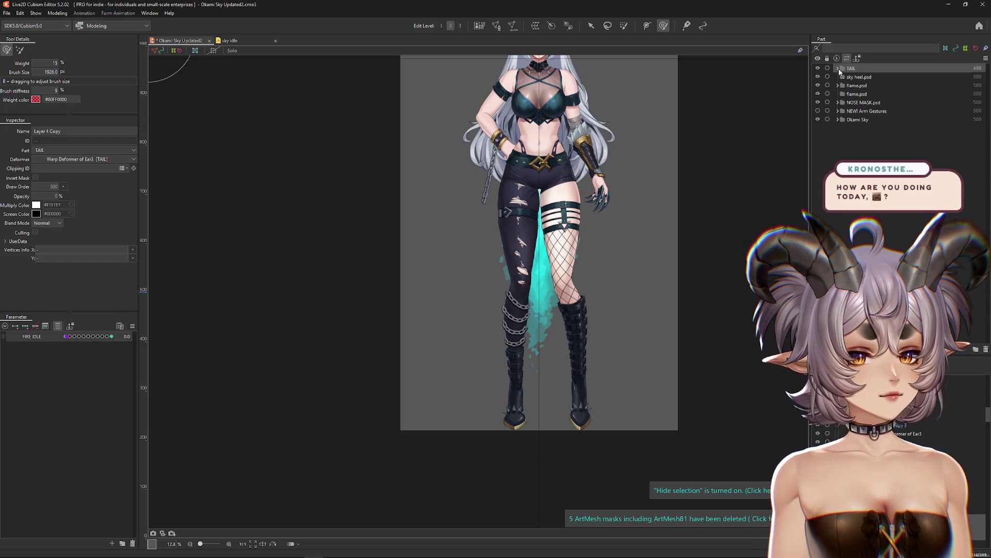
click(818, 119)
drag(67, 337, 100, 337)
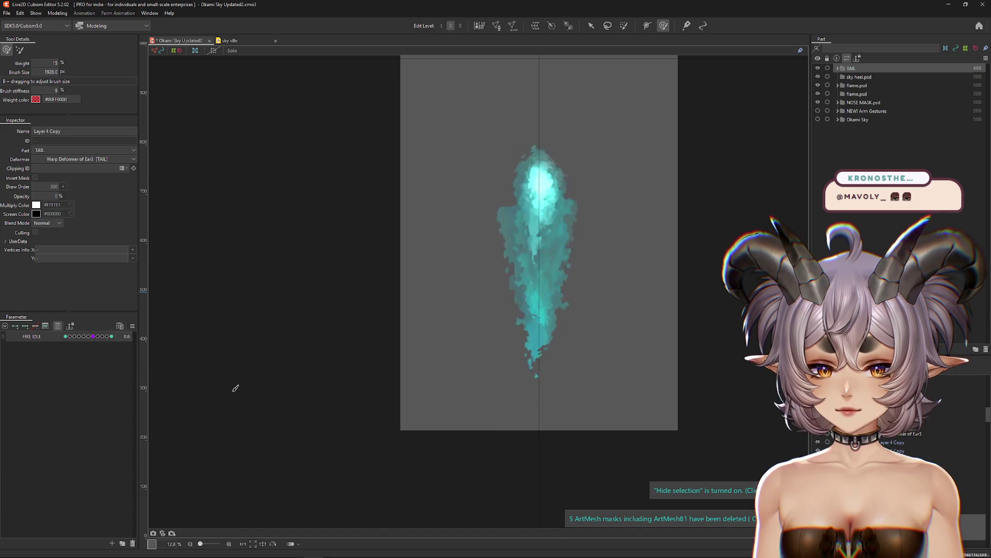
Select the Layer 4 Copy 4 flame mesh and start a TAIL11 warp deformer at 5 × 21.
drag(373, 402, 353, 399)
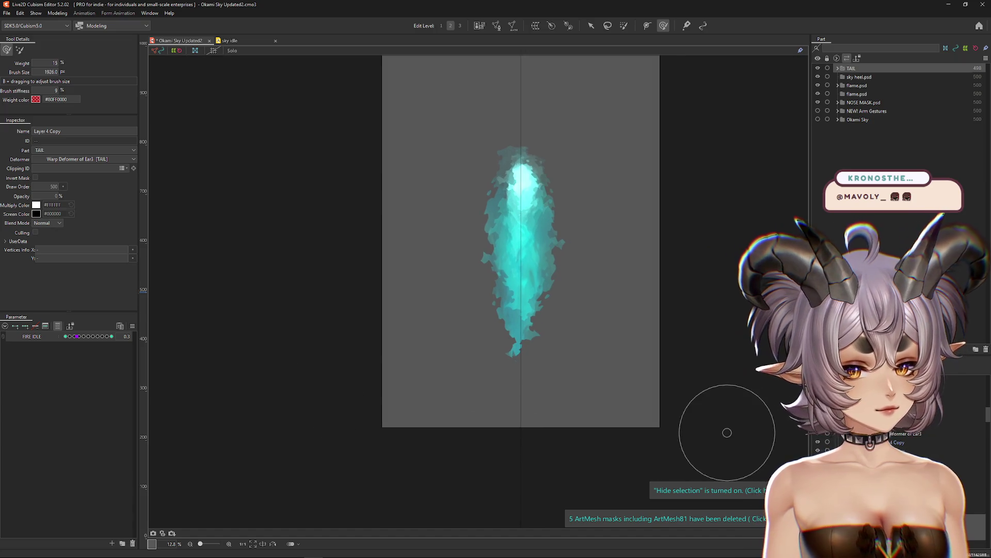
scroll(505, 354, up, 5)
right_click(494, 319)
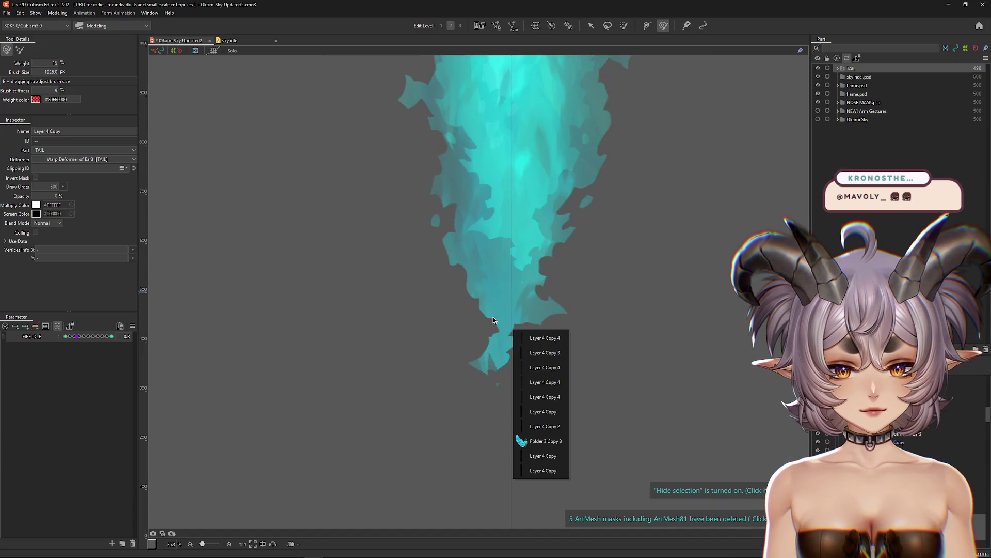
click(542, 382)
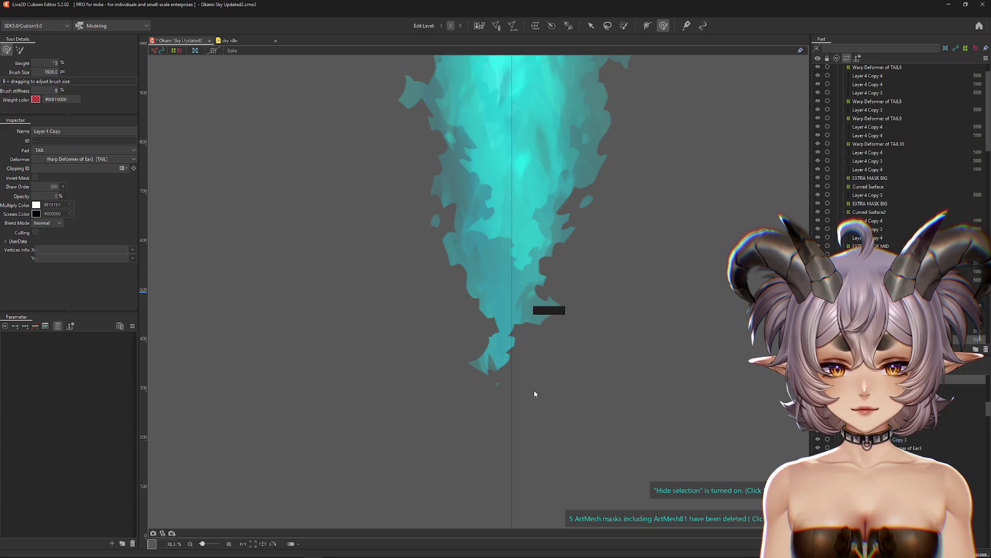
scroll(701, 431, down, 2)
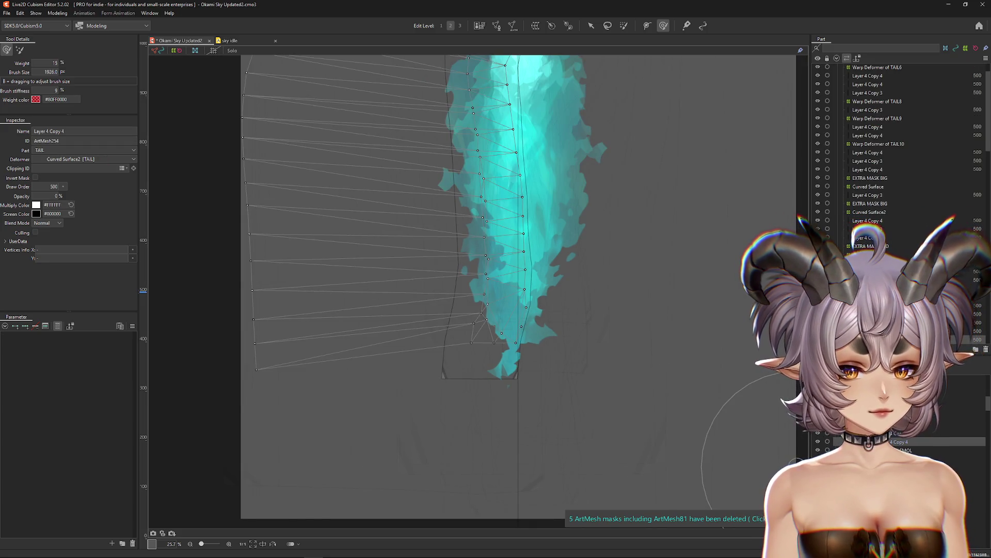
click(909, 423)
click(870, 221)
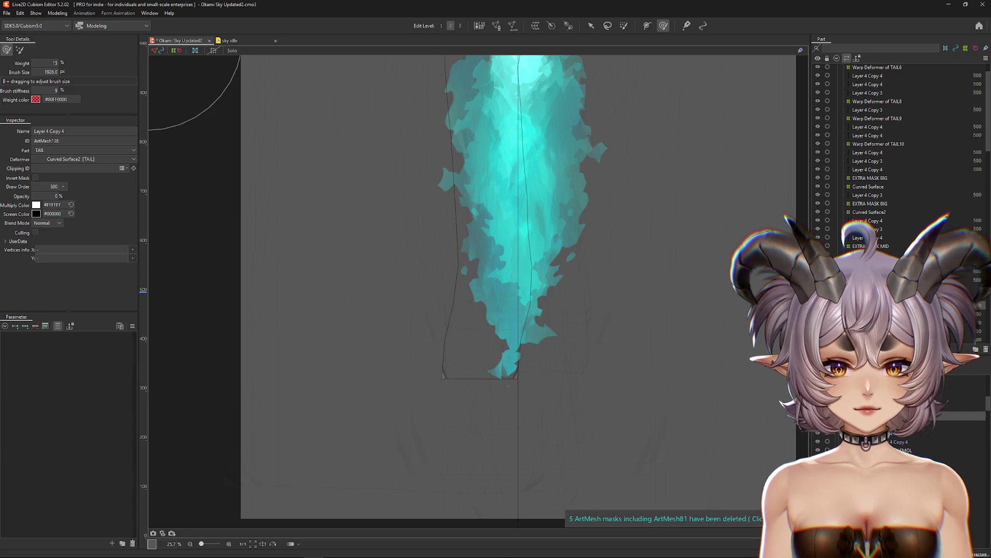
scroll(708, 392, down, 4)
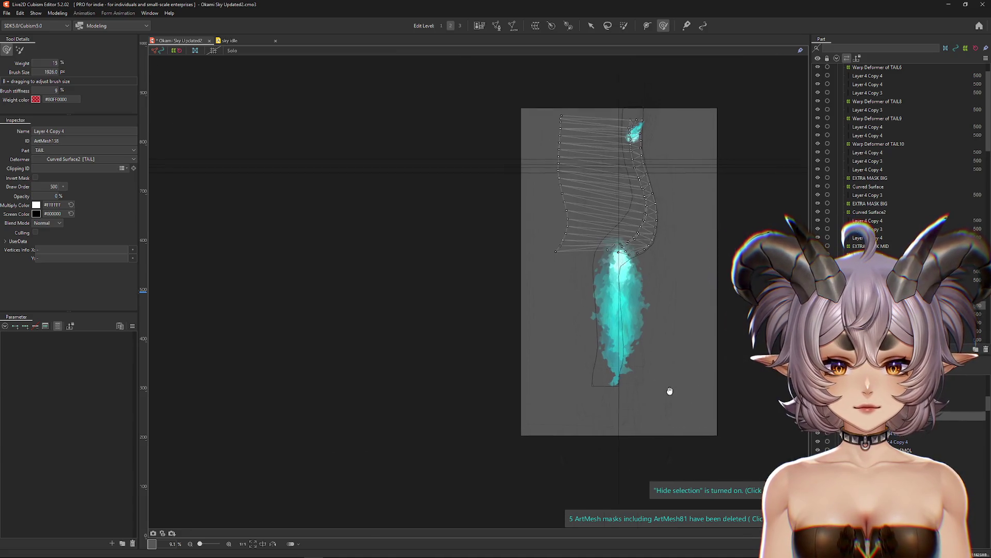
click(899, 442)
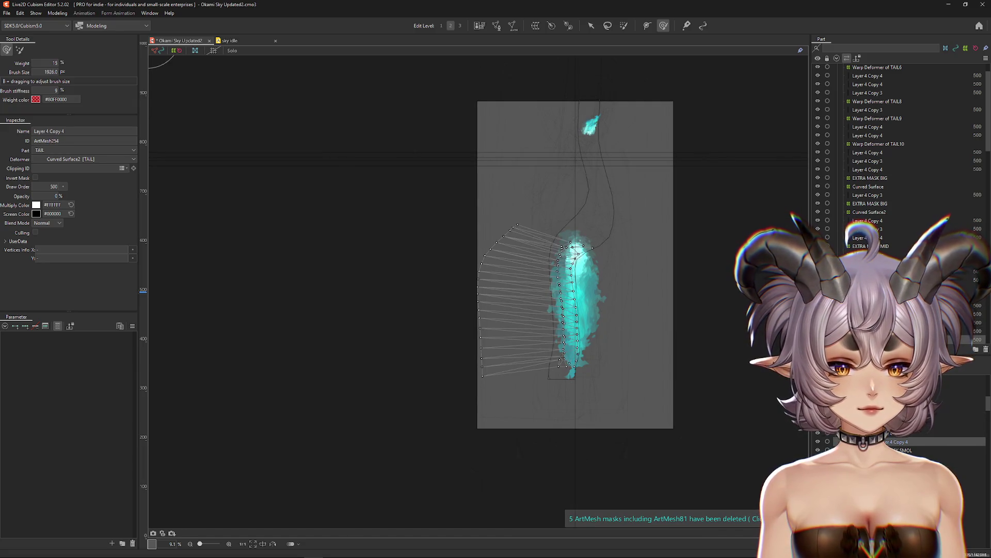
click(645, 384)
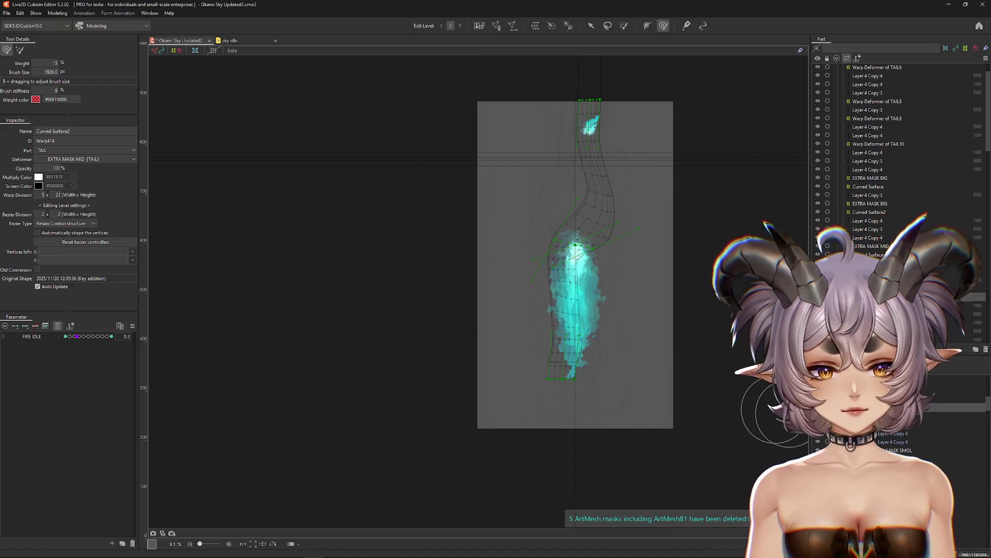
click(898, 442)
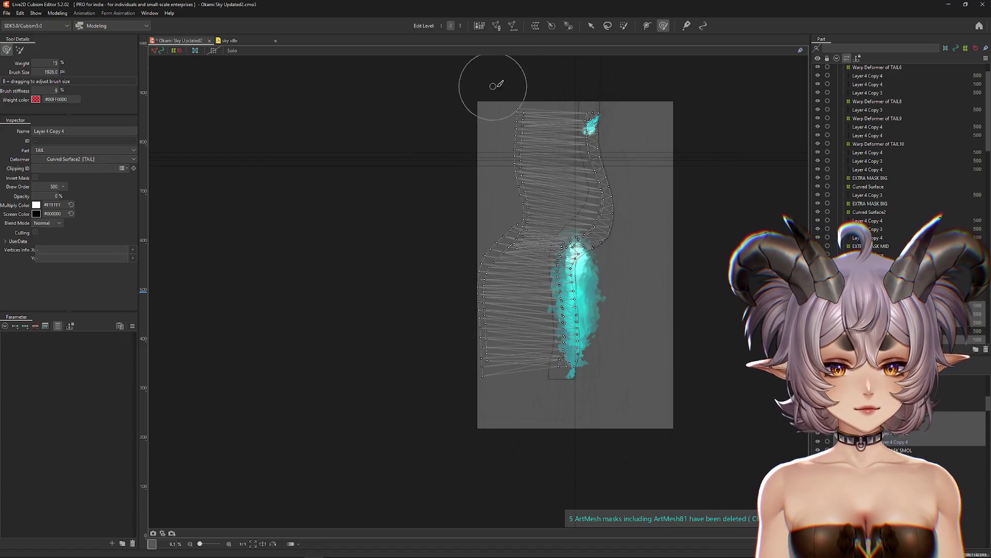
click(535, 25)
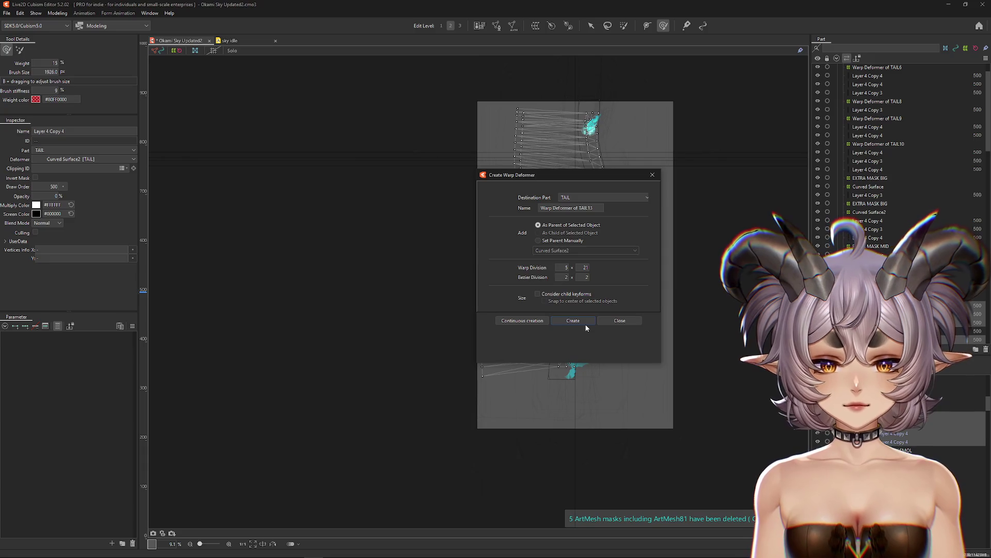
Create the TAIL13 warp deformer (5 × 21 divisions) around Layer 4 Copy 4, then inspect the overlapping objects.
click(587, 322)
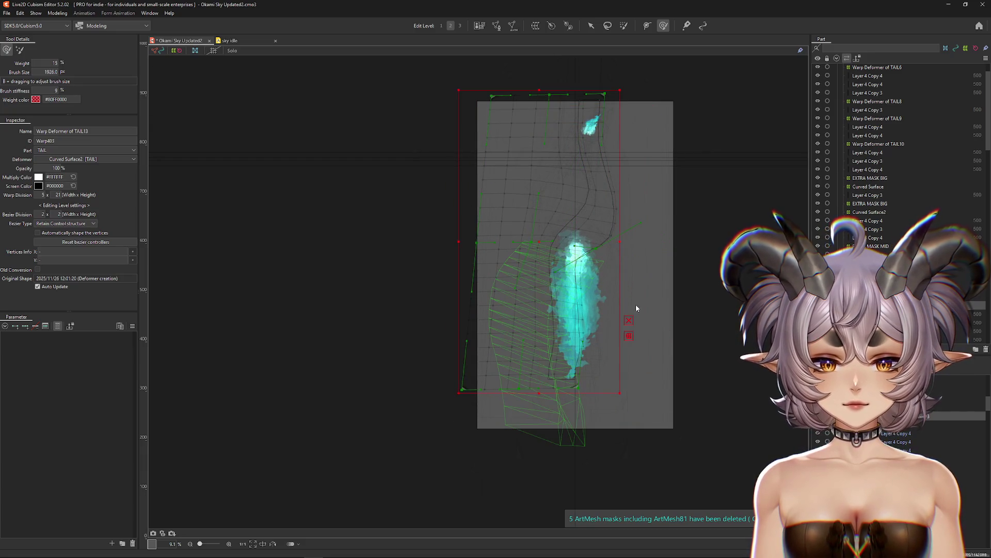
click(595, 362)
scroll(583, 365, up, 5)
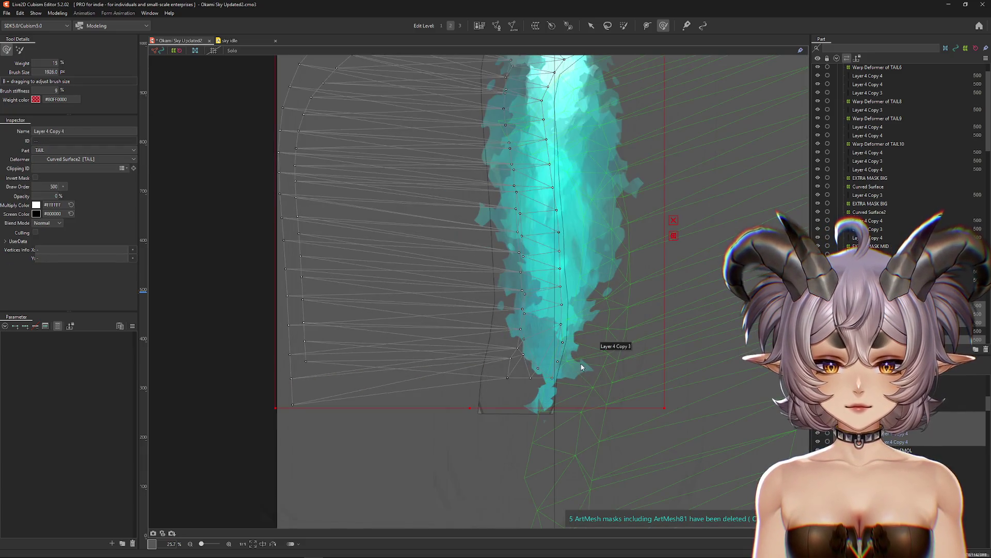
click(536, 387)
right_click(533, 374)
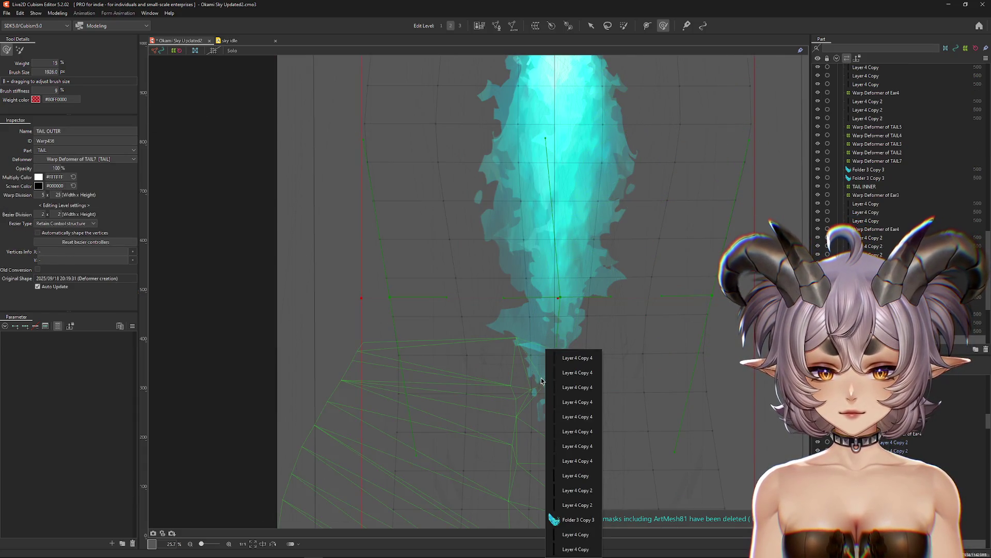
click(556, 517)
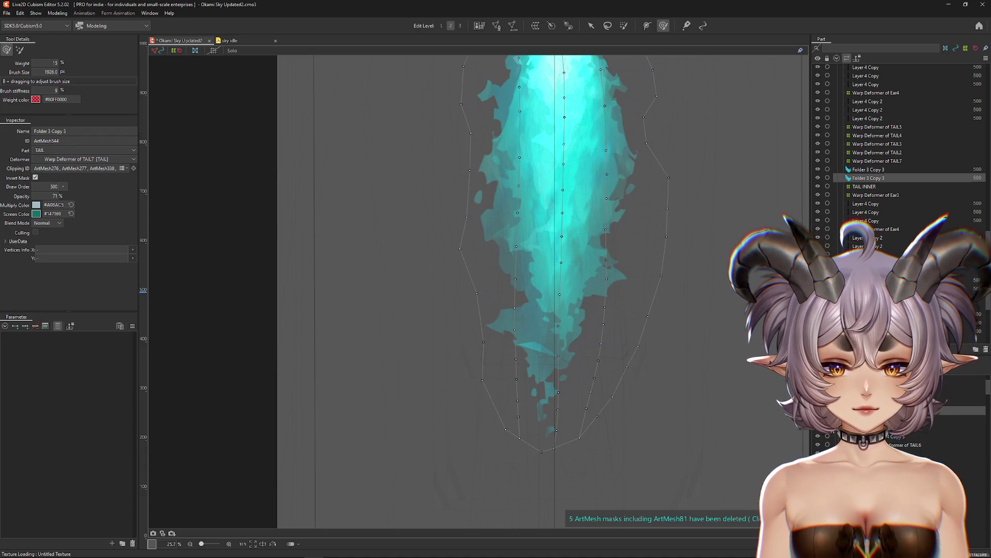
Isolate the Layer 4 Copy 3 mesh and push its tail vertices slightly to reshape it.
click(715, 410)
scroll(715, 410, down, 3)
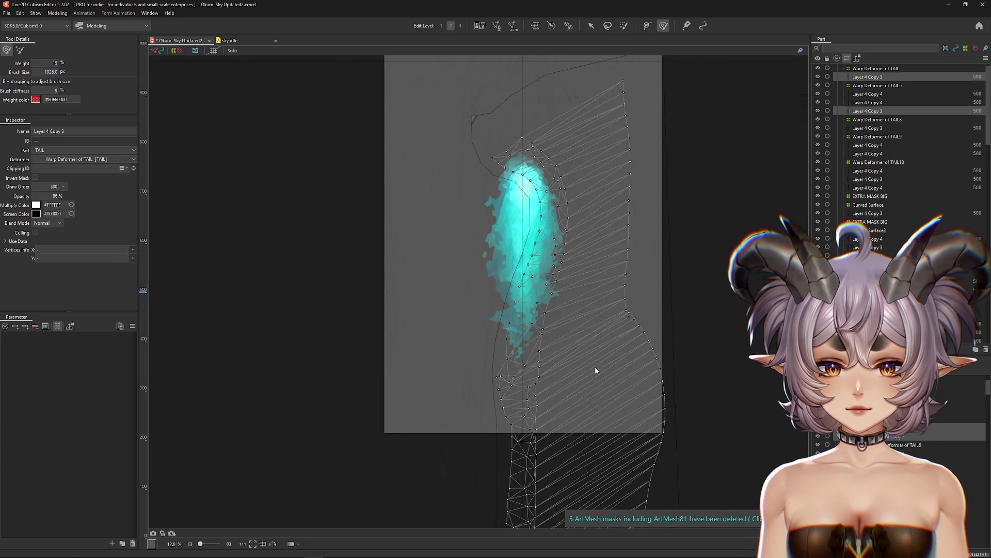
click(233, 50)
click(232, 51)
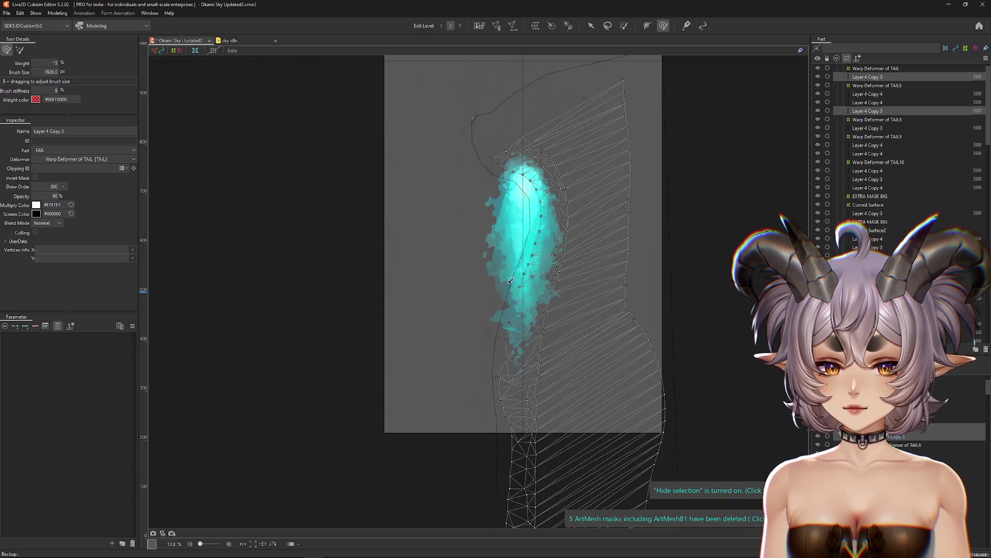
click(443, 294)
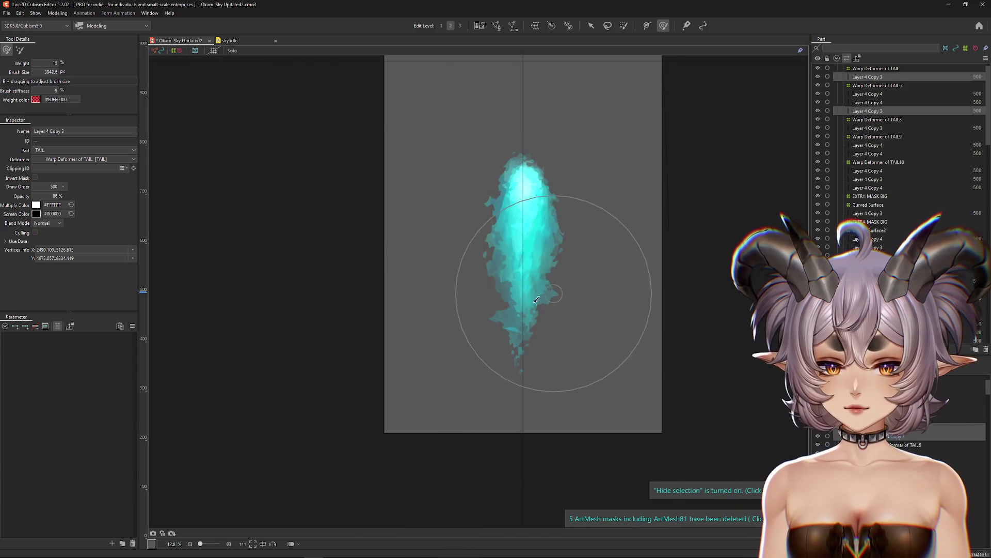
drag(531, 364, 534, 366)
Select both Layer 4 Copy 4 meshes and enlarge the weight brush to 4487.6.
click(867, 94)
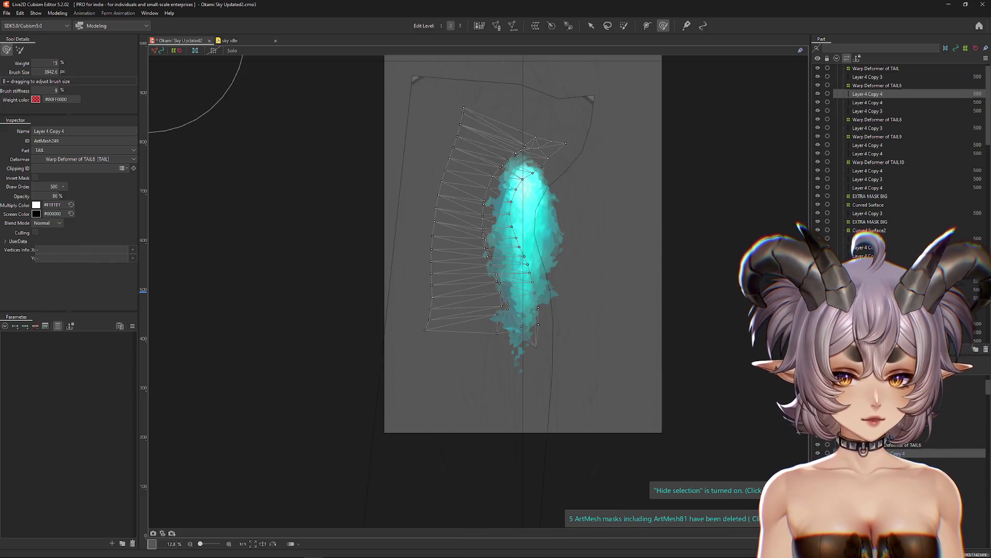
ctrl+click(868, 102)
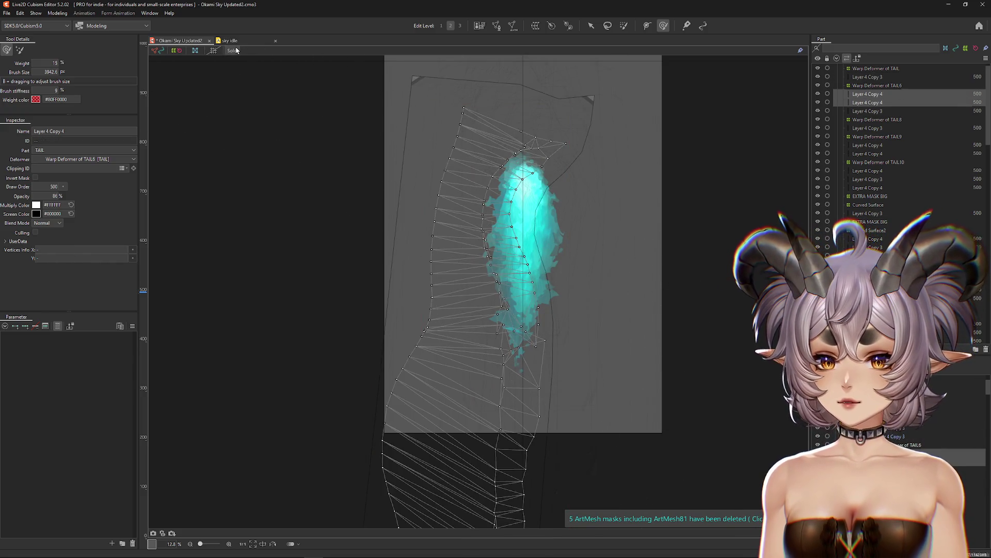
key(ctrl+h)
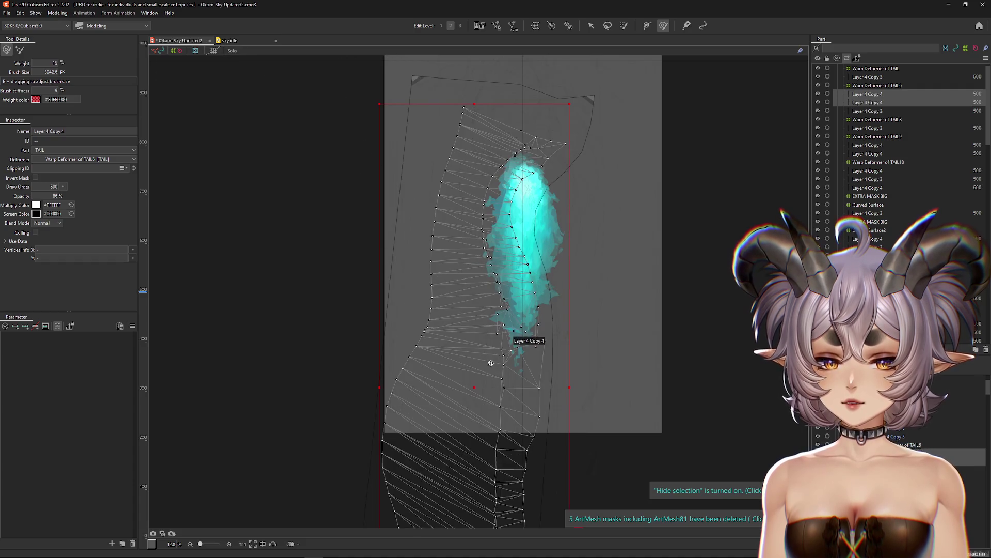
key(b)
drag(469, 358, 368, 356)
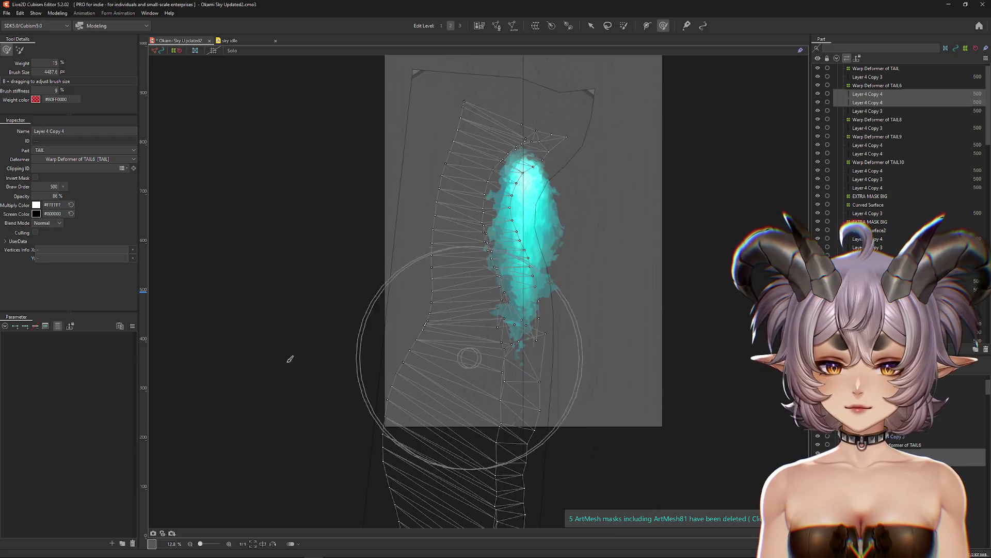
Isolate the Layer 4 Copy 4 mesh under Warp Deformer of TAIL6 and adjust its edge vertices.
click(753, 418)
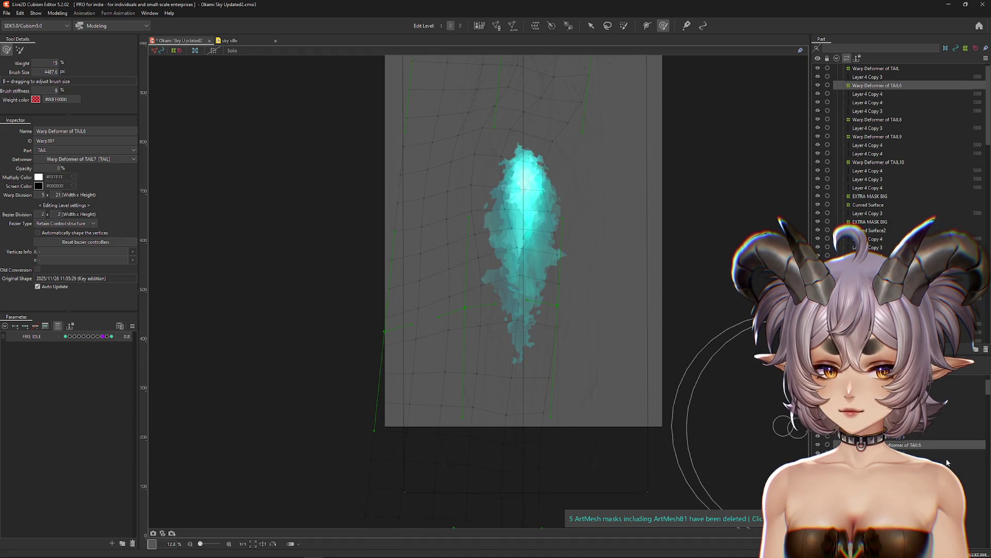
click(783, 426)
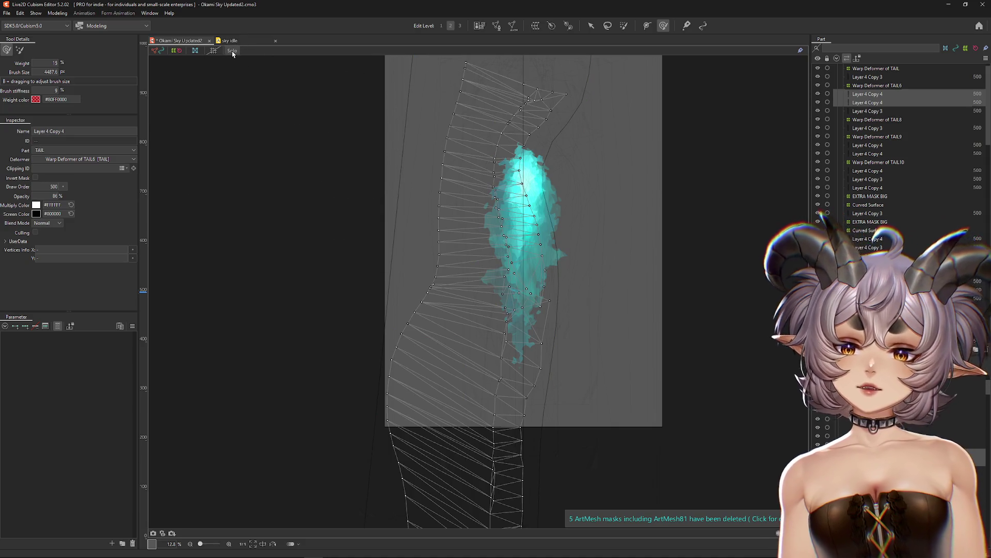
click(232, 51)
scroll(611, 328, up, 3)
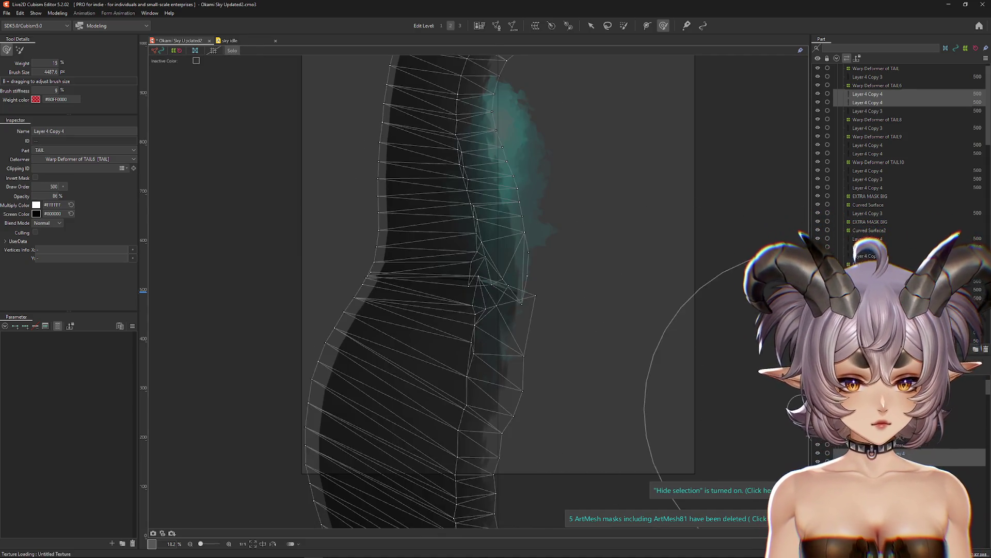
scroll(482, 280, up, 8)
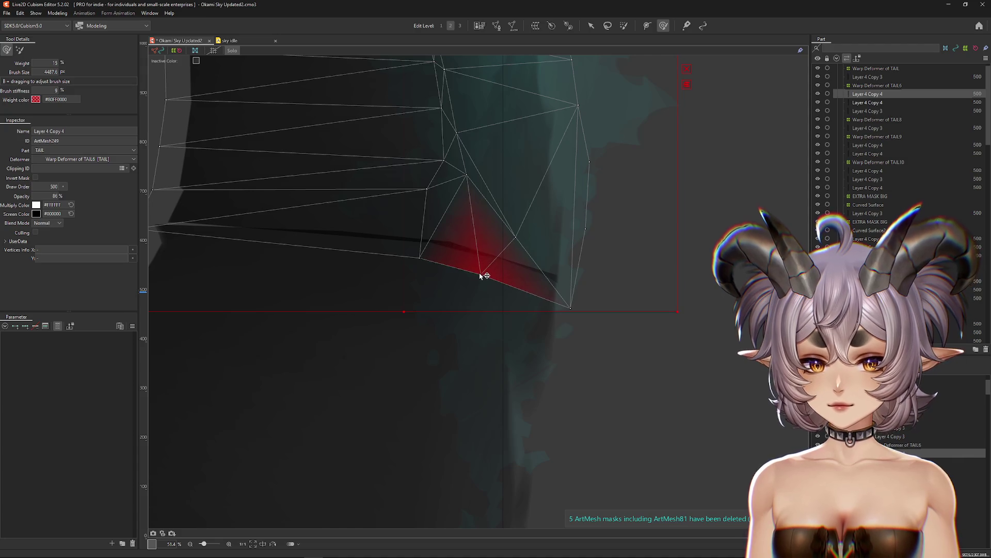
click(573, 303)
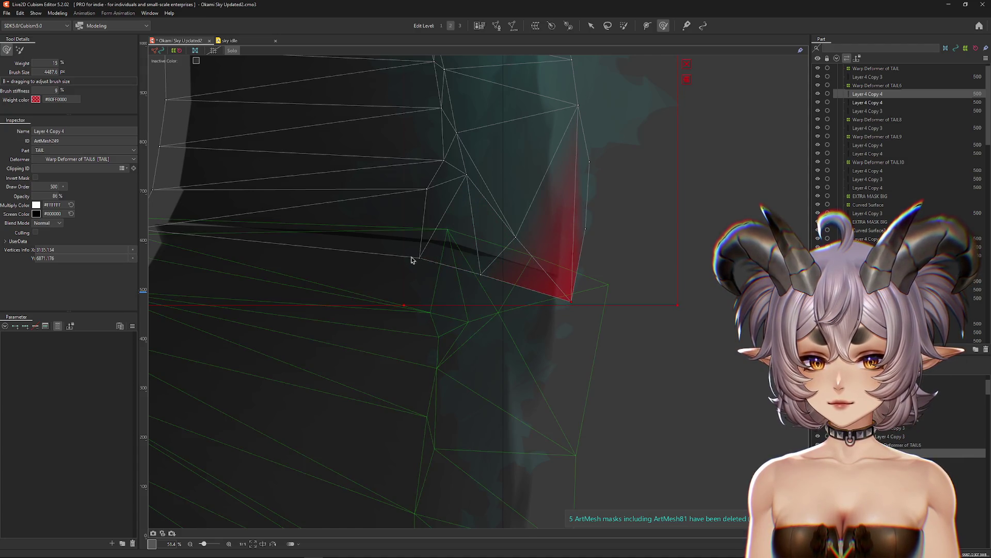
click(449, 258)
click(482, 274)
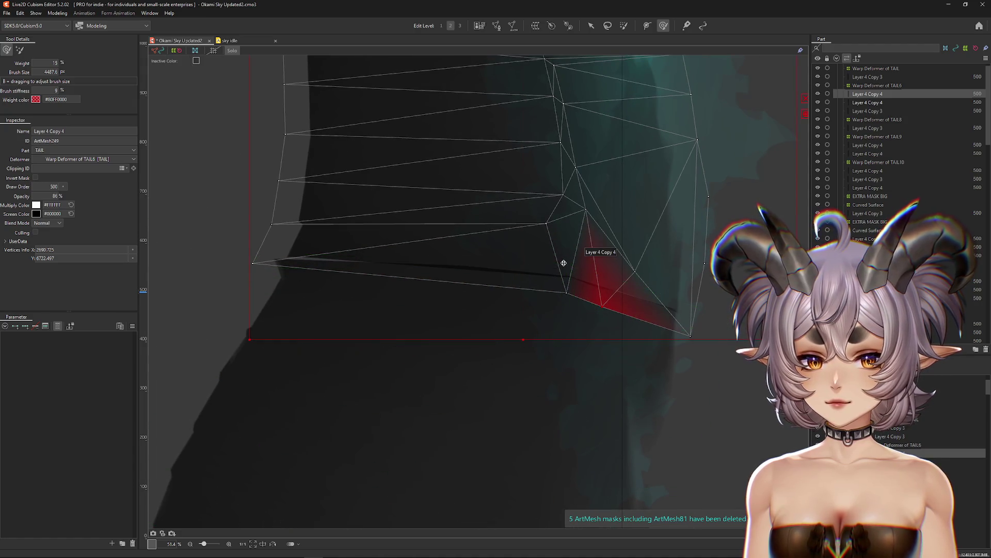
mouse_move(549, 224)
mouse_down()
mouse_move(553, 215)
mouse_move(530, 215)
mouse_up()
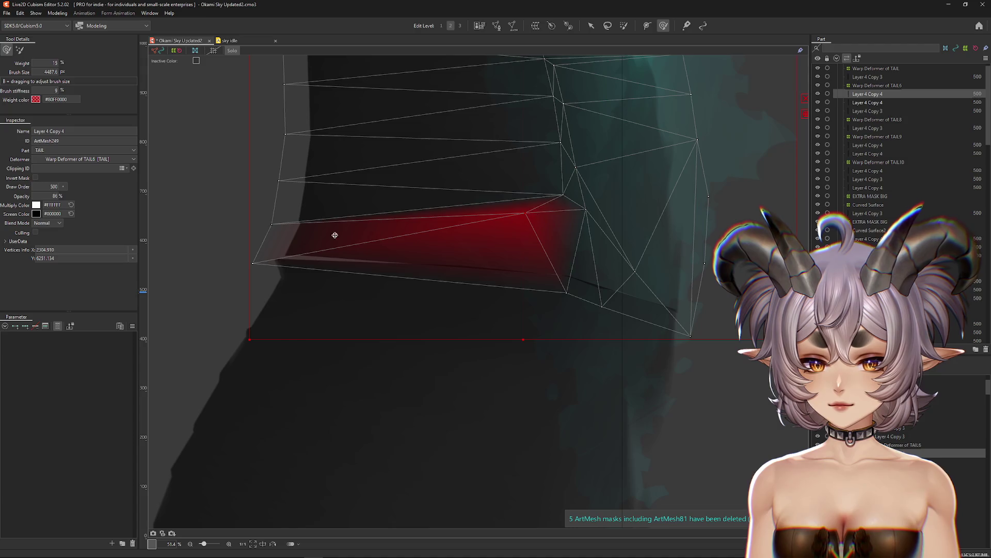
click(254, 264)
Select more Layer 4 Copy 4 vertices along the tail, checking the art with the wireframe hidden.
key(ctrl+h)
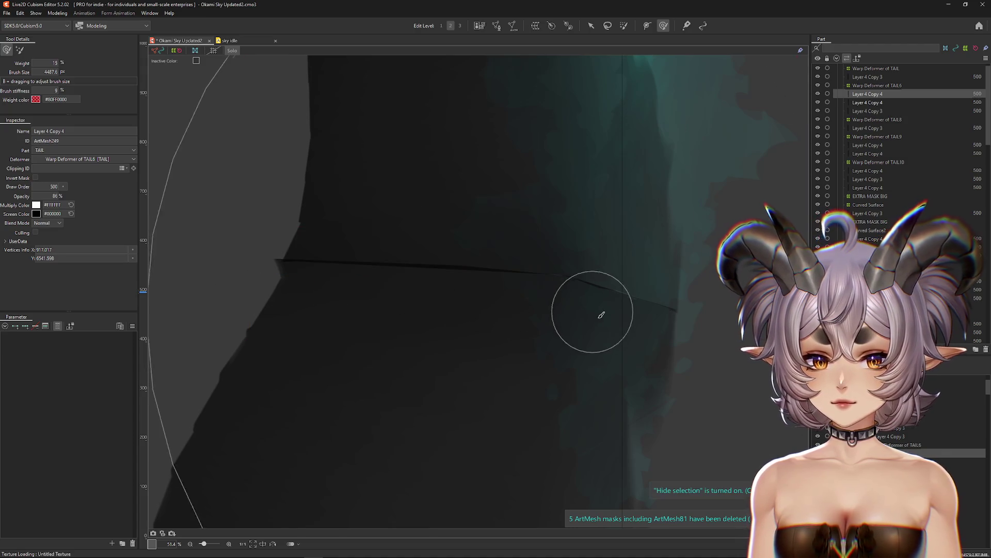
key(ctrl+h)
drag(657, 351, 613, 339)
click(610, 335)
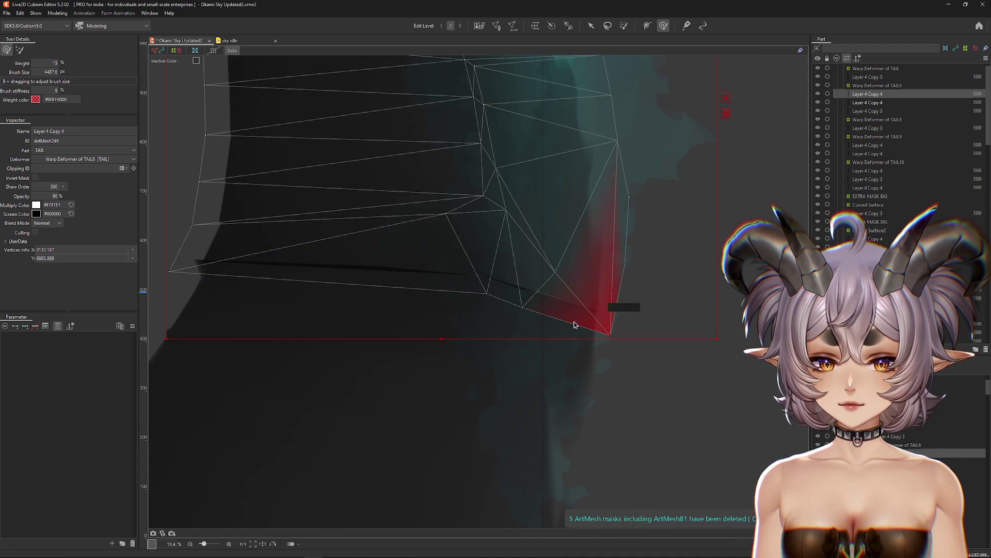
click(506, 196)
click(447, 214)
click(486, 299)
key(ctrl+h)
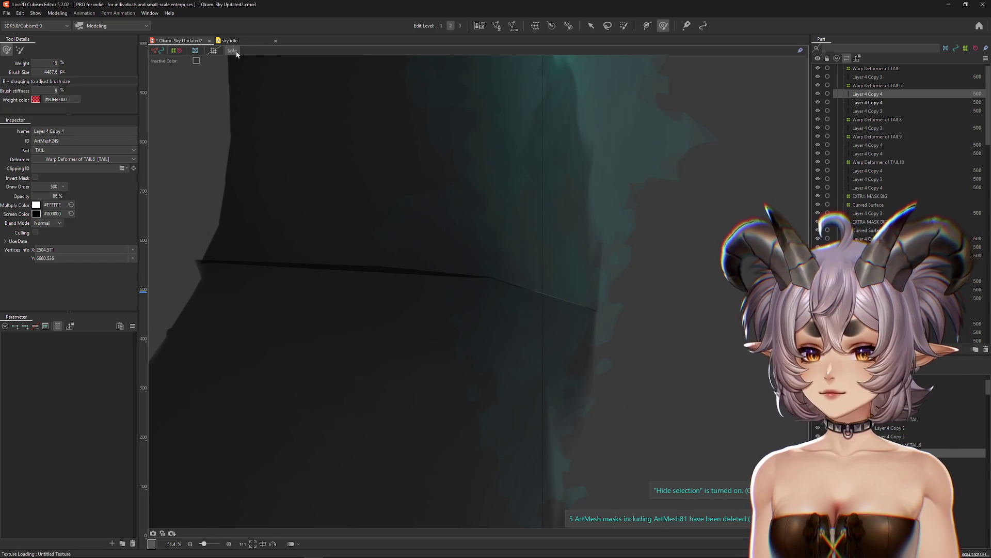
Show all tail meshes again, shrink the weight brush to about half, and reselect Layer 4 Copy 4.
click(235, 51)
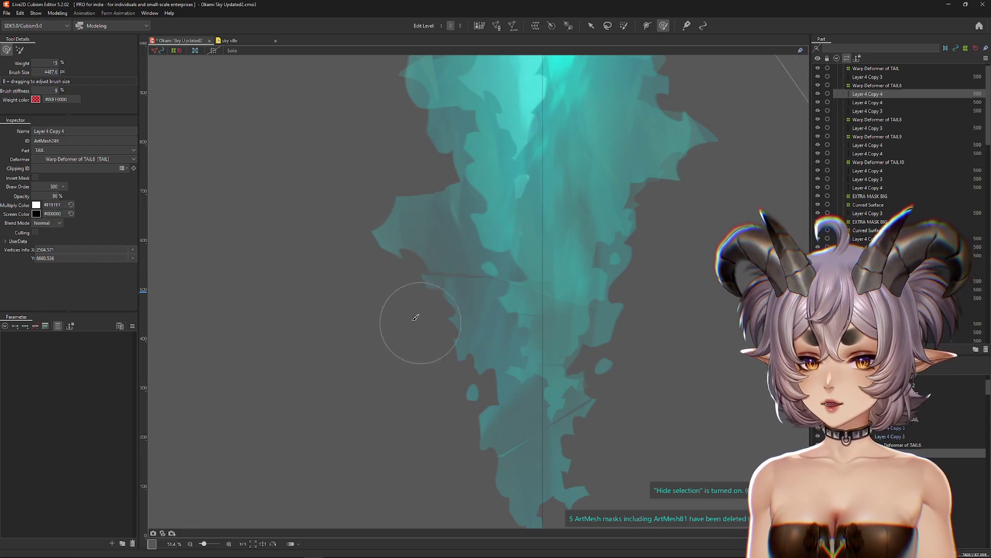
drag(402, 372, 266, 228)
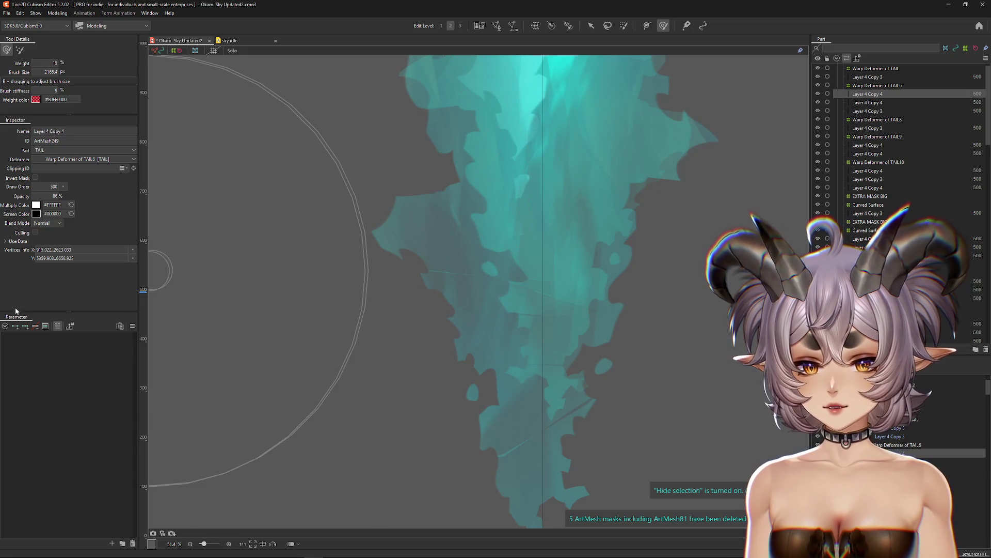
click(723, 413)
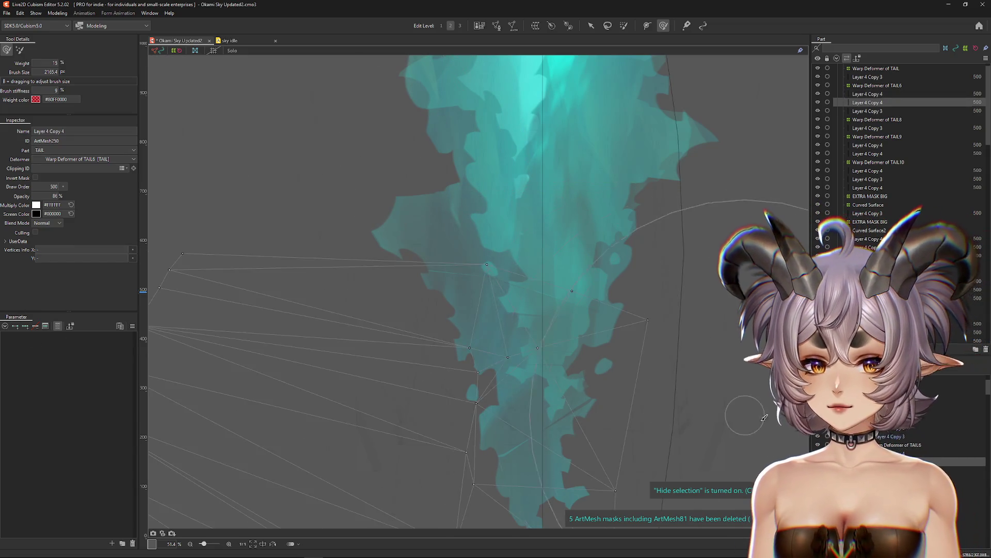
scroll(608, 388, down, 3)
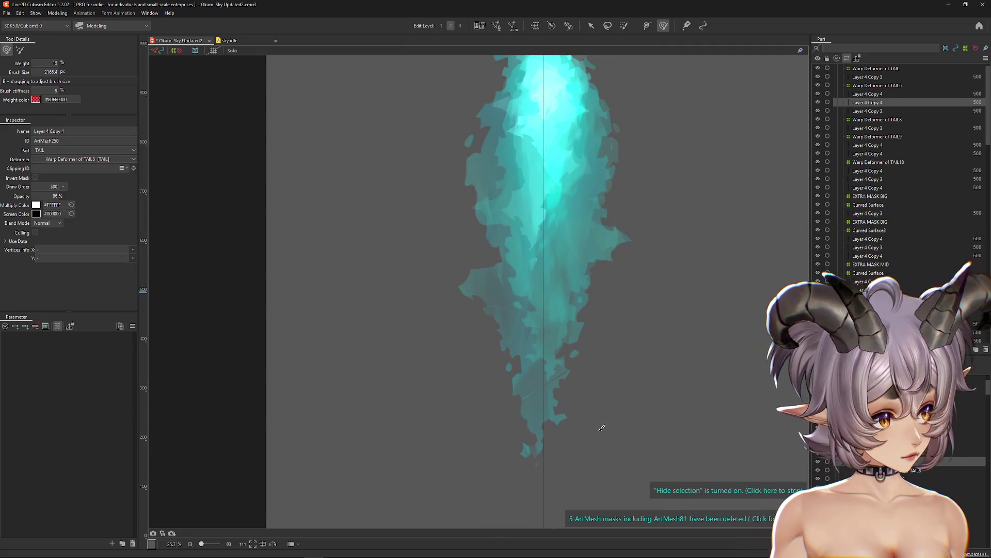
scroll(615, 350, down, 3)
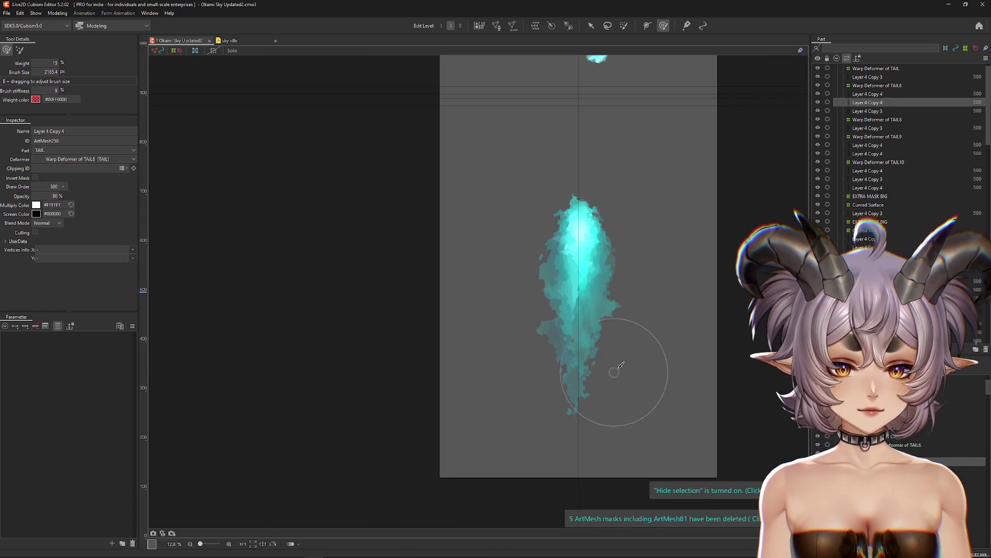
click(867, 94)
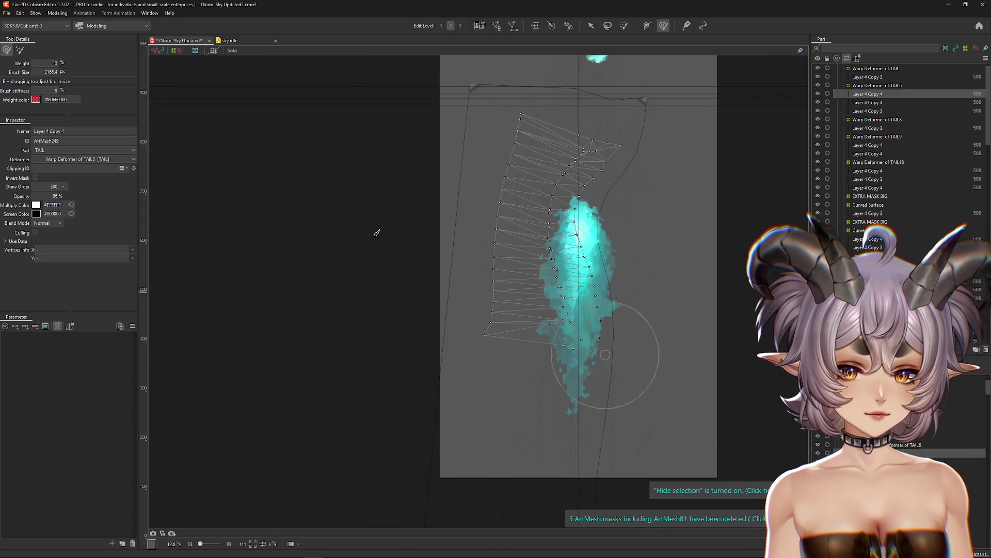
drag(495, 310, 459, 291)
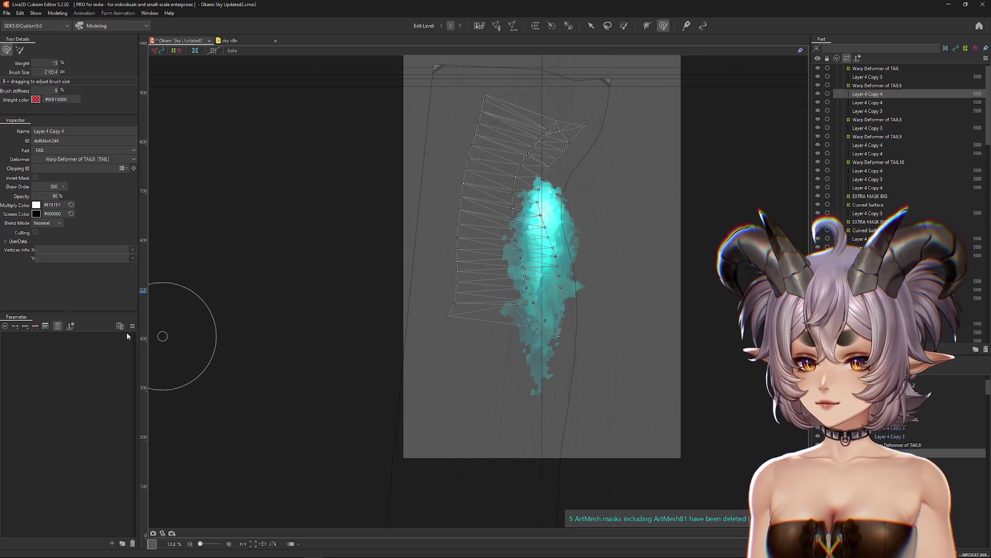
Select both Layer 4 Copy 4 meshes and enter mesh editing.
click(132, 325)
key(Escape)
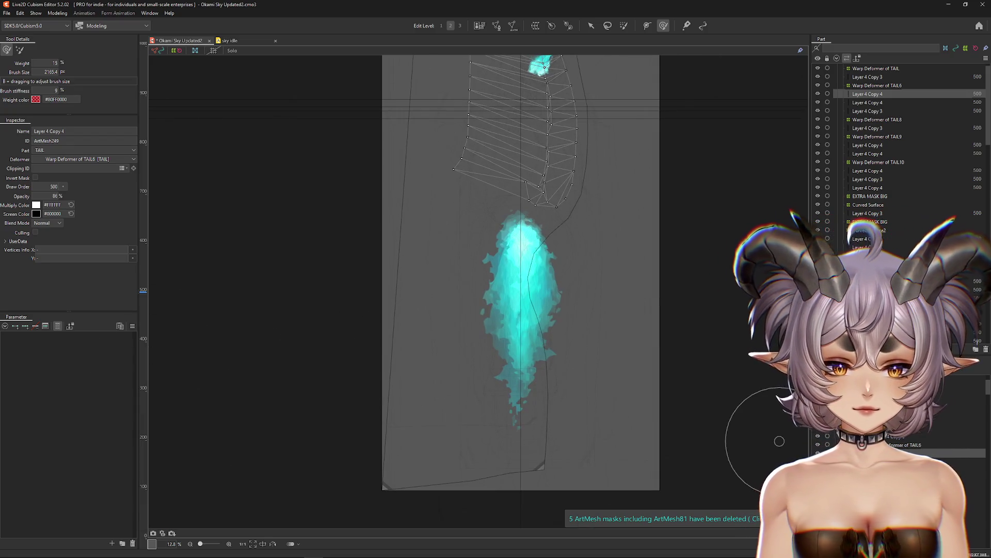
ctrl+click(594, 201)
click(500, 28)
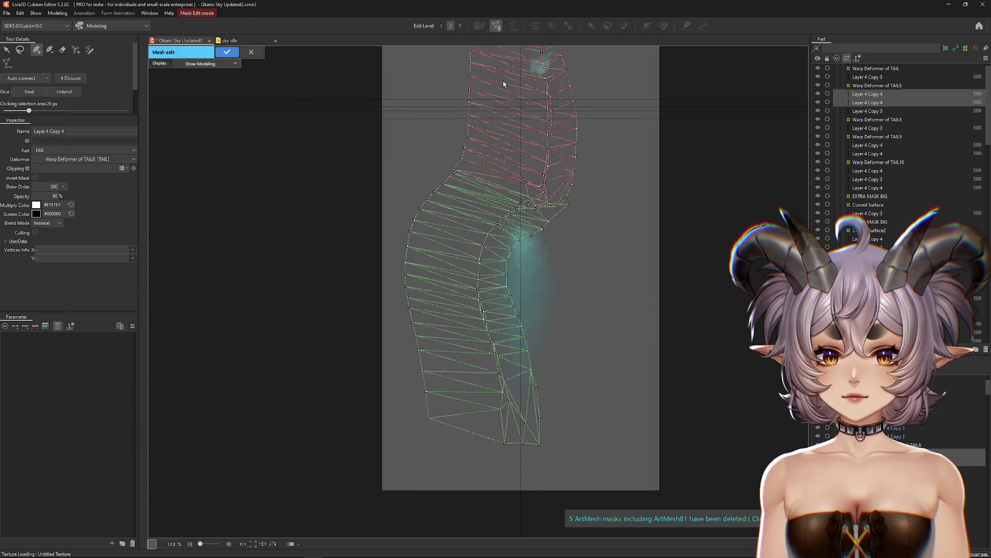
Erase the interior vertices of the first Layer 4 Copy 4 mesh and confirm the edit.
click(252, 52)
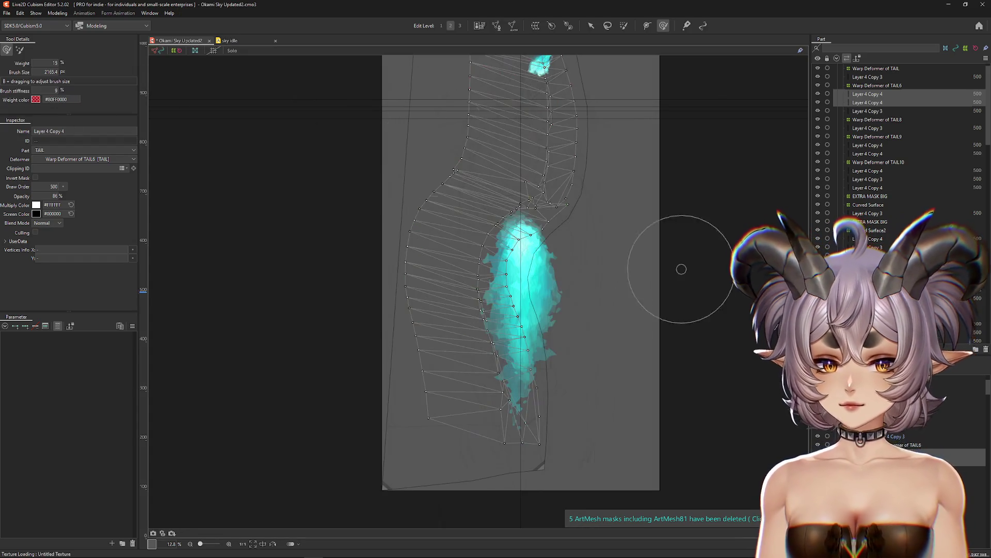
click(513, 30)
click(63, 49)
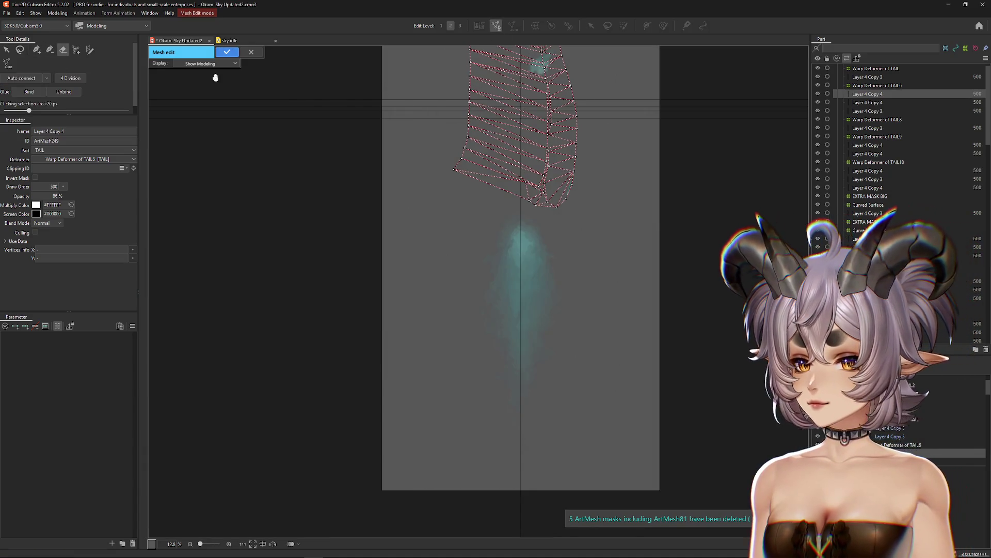
scroll(472, 310, up, 2)
scroll(411, 317, up, 2)
mouse_move(410, 316)
mouse_down()
mouse_move(487, 347)
mouse_move(476, 277)
mouse_move(491, 420)
mouse_move(471, 182)
mouse_move(450, 424)
mouse_move(463, 281)
mouse_move(420, 270)
mouse_move(412, 281)
mouse_up()
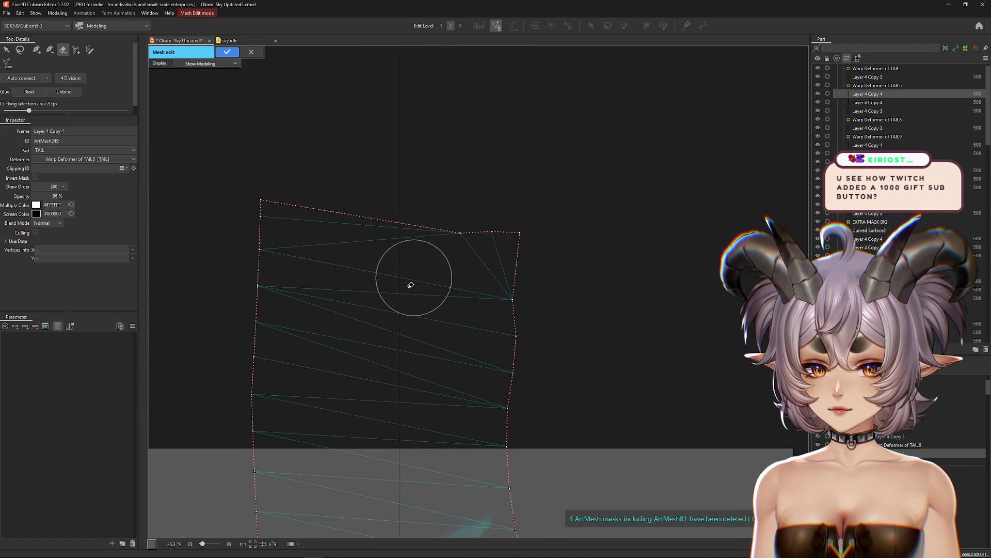
click(228, 51)
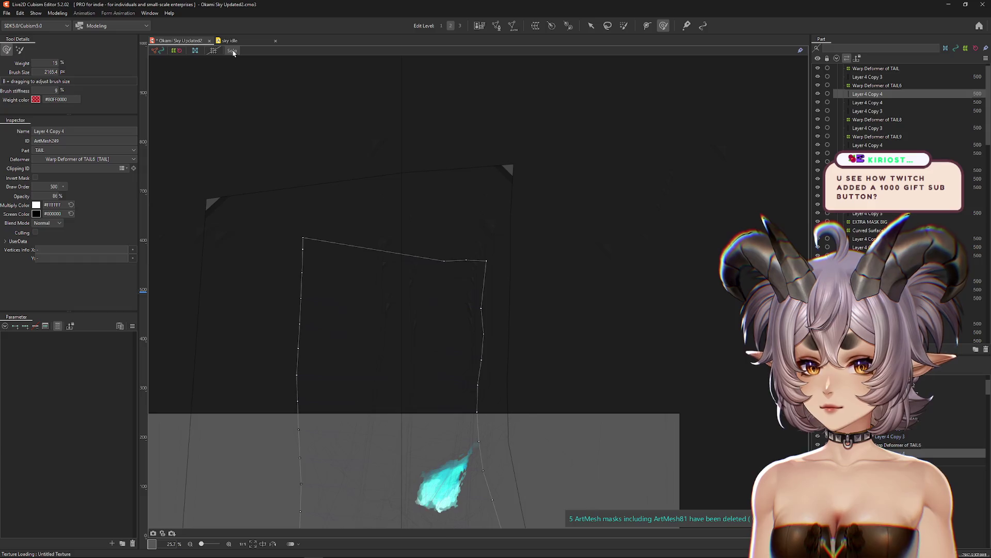
click(232, 51)
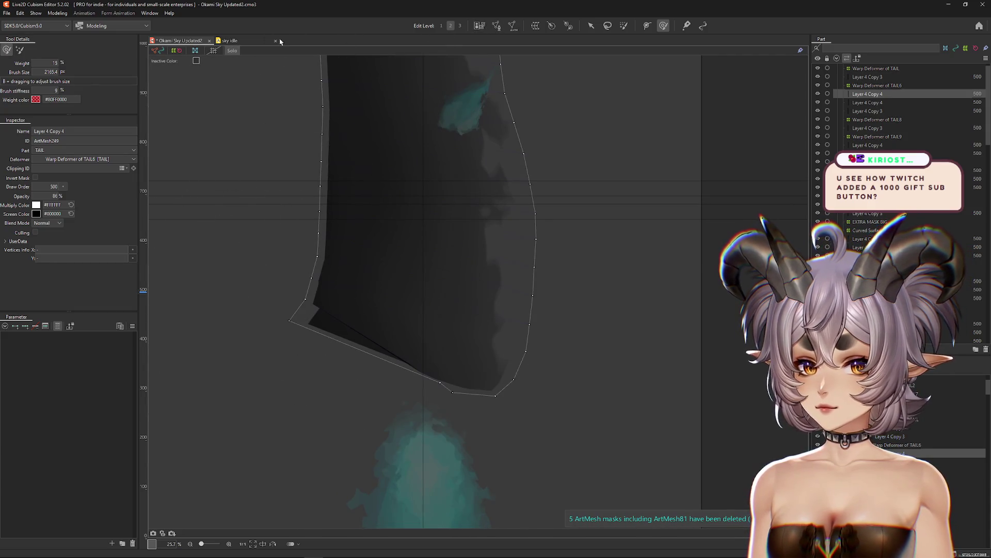
click(232, 50)
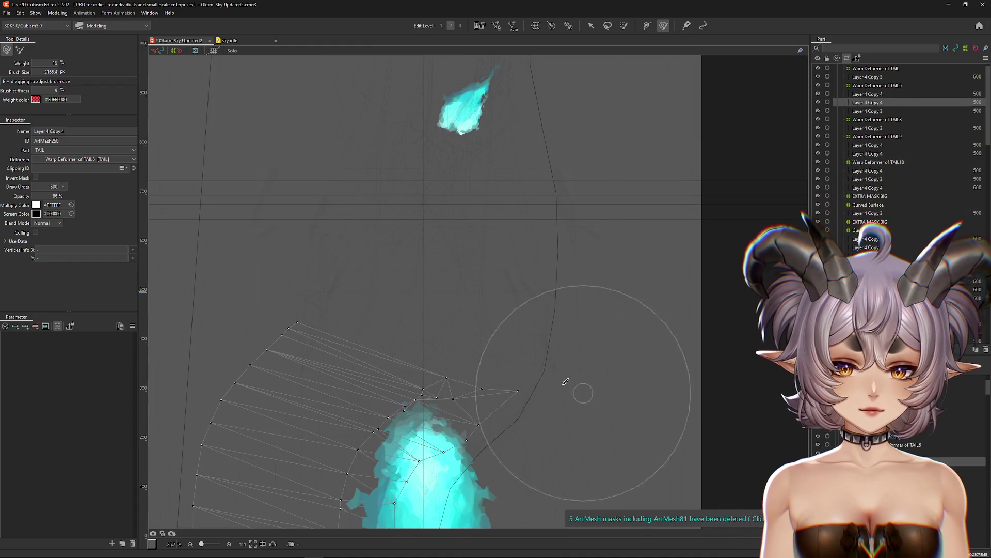
Simplify the second Layer 4 Copy 4 mesh to its outline, then select Warp Deformer of TAIL6.
scroll(577, 387, down, 2)
click(497, 26)
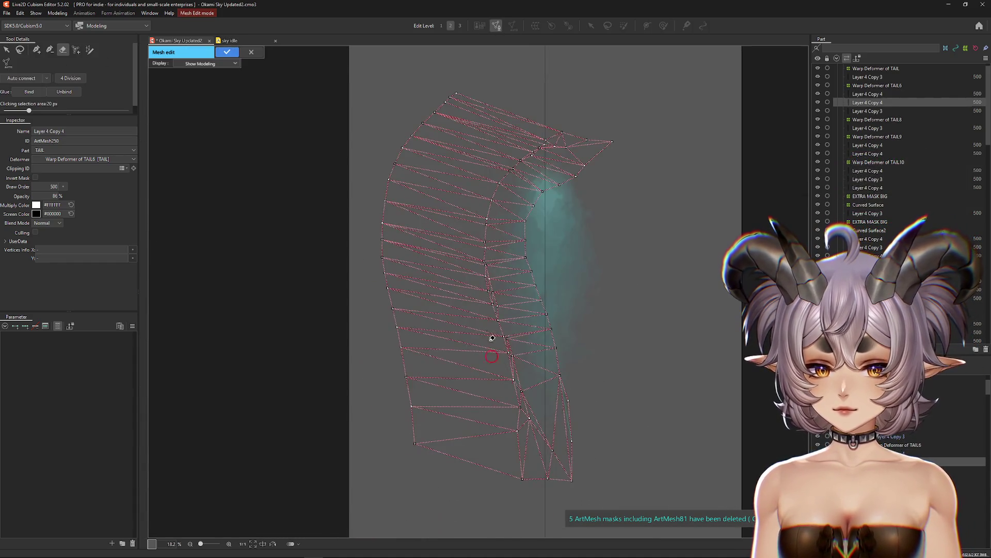
mouse_move(526, 418)
mouse_down()
mouse_move(540, 433)
mouse_move(504, 372)
mouse_move(487, 221)
mouse_move(542, 148)
mouse_move(555, 149)
mouse_up()
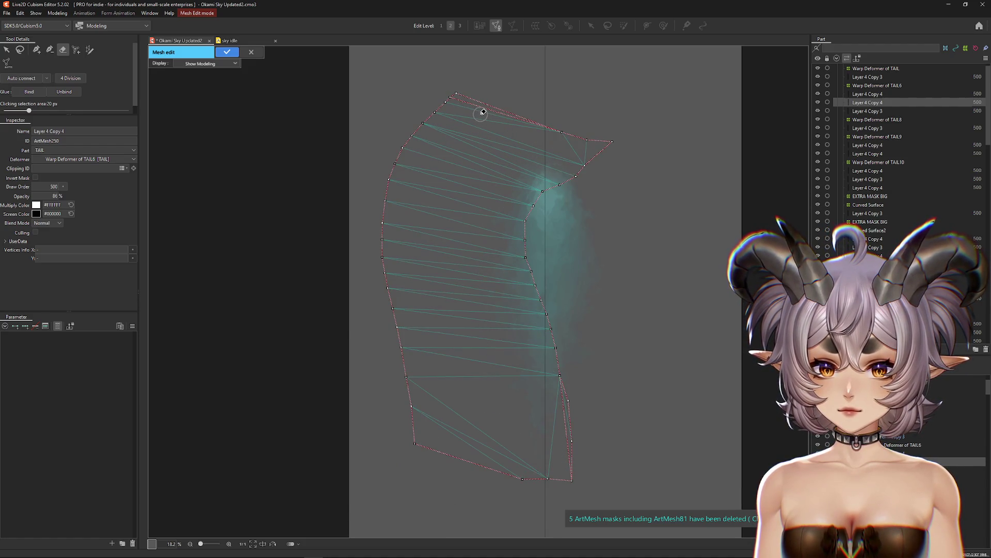
click(239, 53)
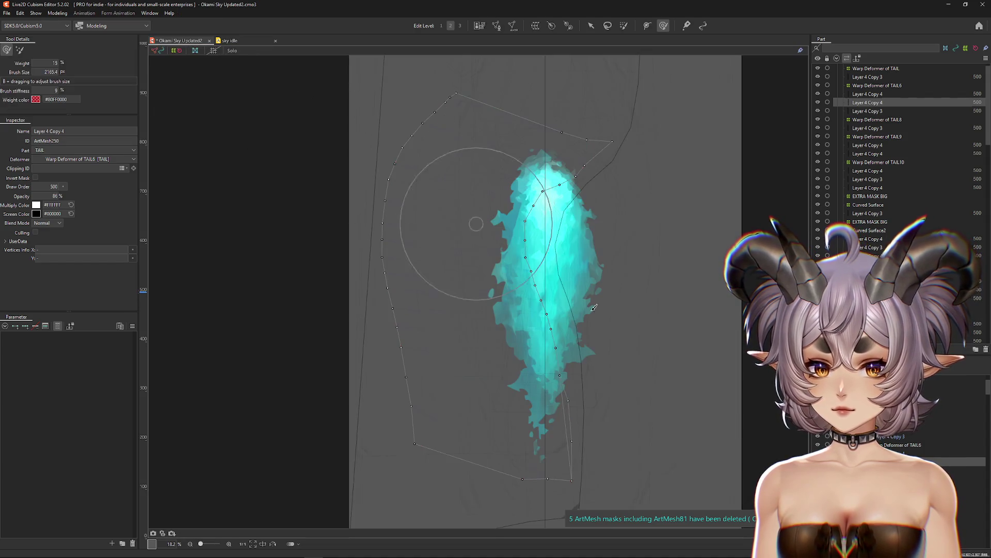
ctrl+click(867, 93)
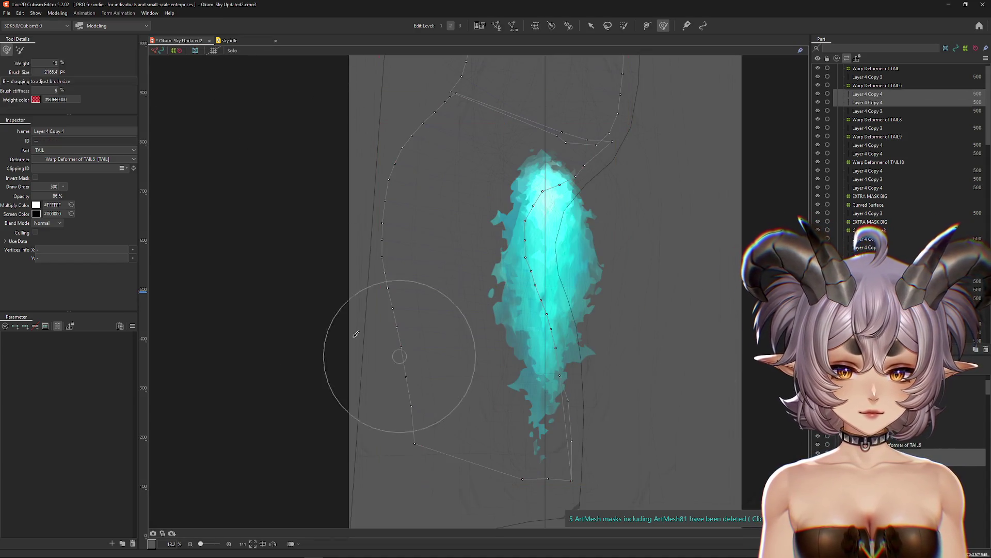
click(877, 85)
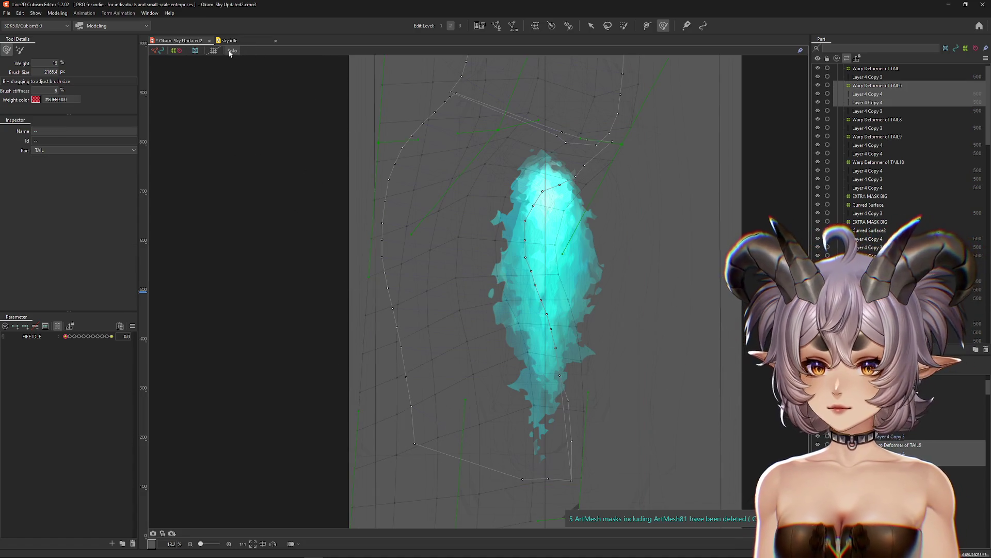
Isolate Warp Deformer of TAIL6, preview the tail bend with FIRE IDLE at 0.6, and enlarge the brush.
click(232, 50)
key(ctrl+h)
mouse_move(72, 338)
mouse_down()
mouse_move(106, 346)
mouse_move(89, 338)
mouse_up()
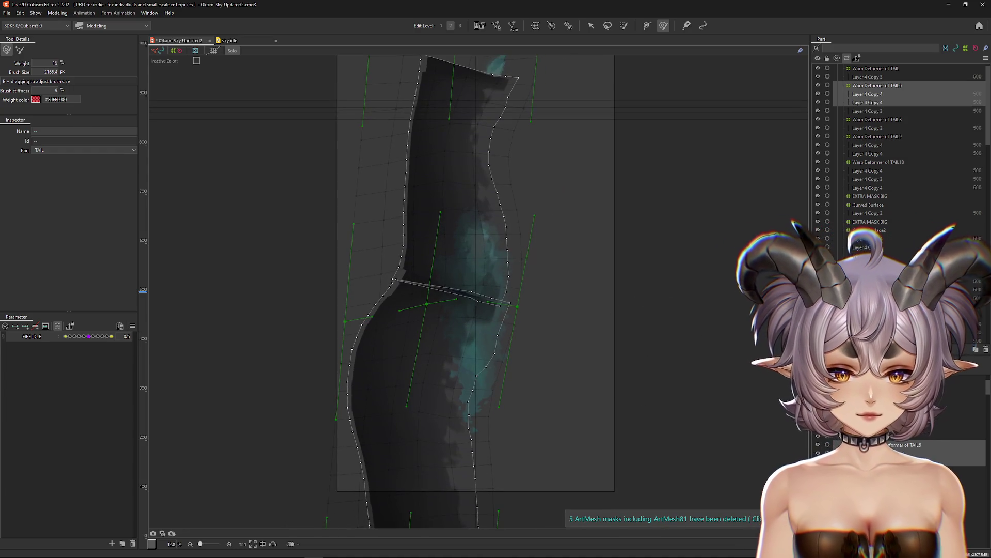
click(877, 85)
drag(491, 255, 515, 309)
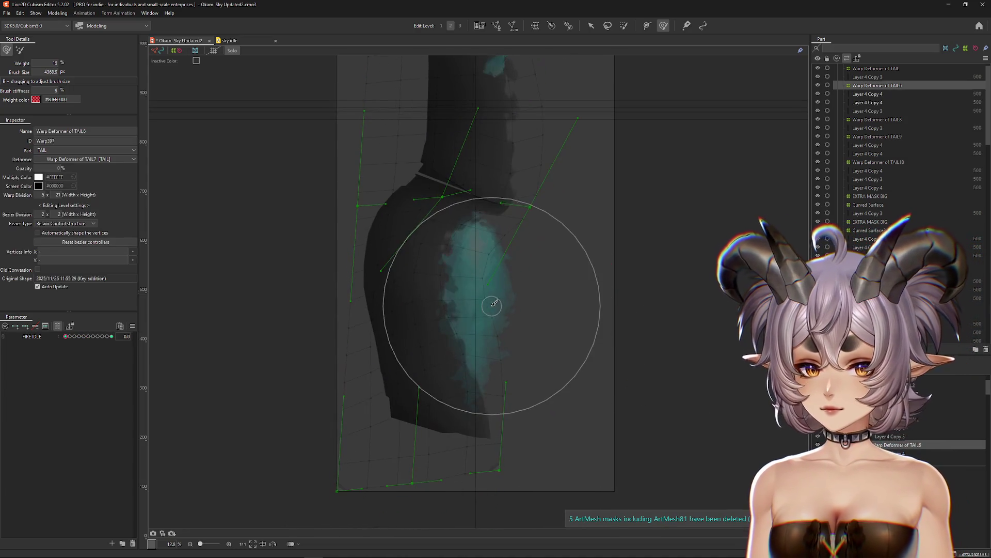
Paint weights onto the Layer 4 Copy 4 tail mesh's fold edge and left end.
click(868, 93)
ctrl+click(868, 102)
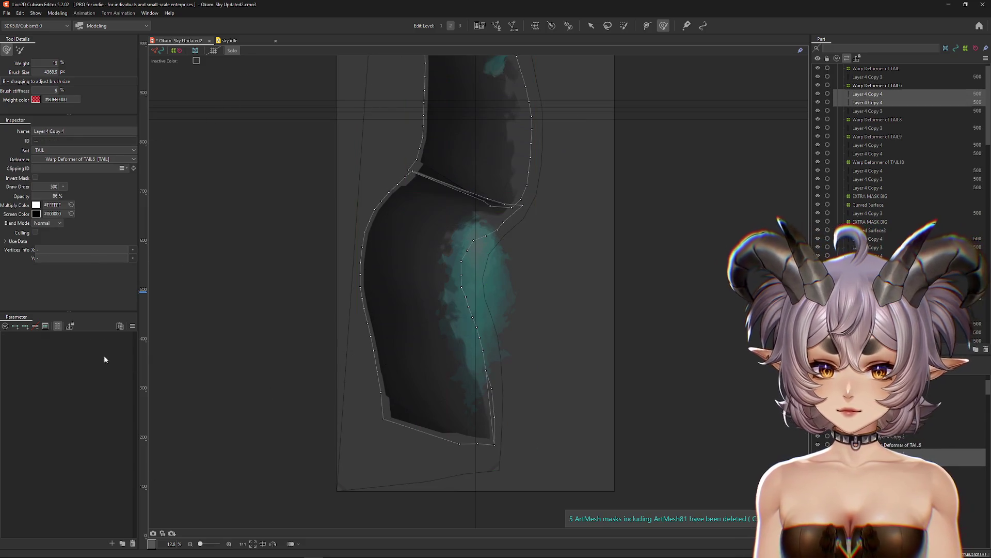
key(ctrl+z)
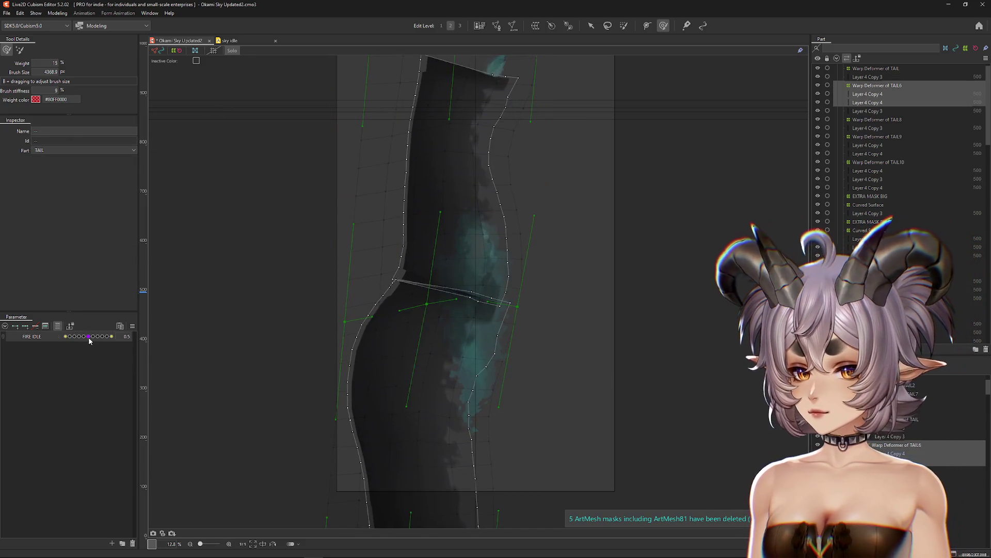
click(867, 94)
scroll(454, 279, up, 5)
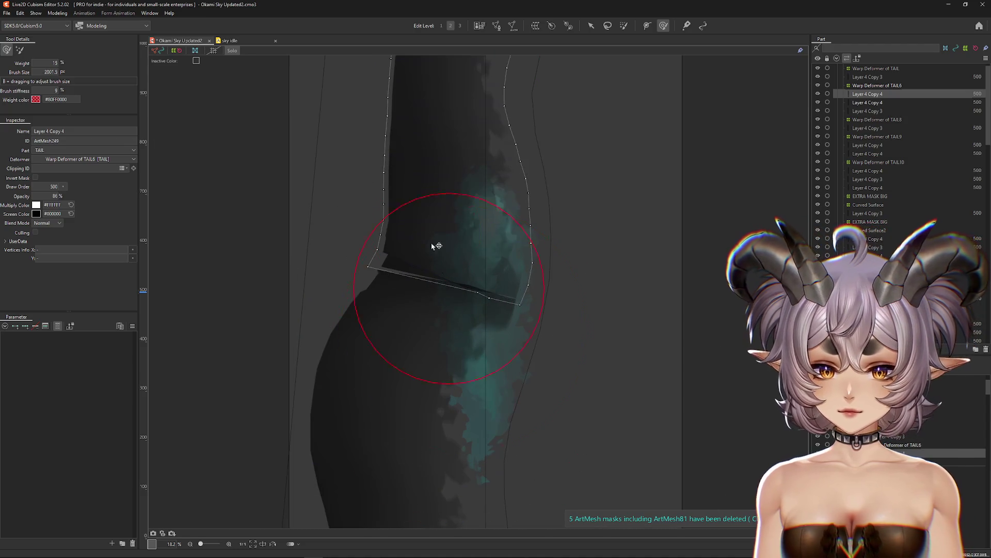
drag(476, 295, 501, 221)
mouse_move(460, 310)
mouse_down()
mouse_move(325, 261)
mouse_move(207, 275)
mouse_up()
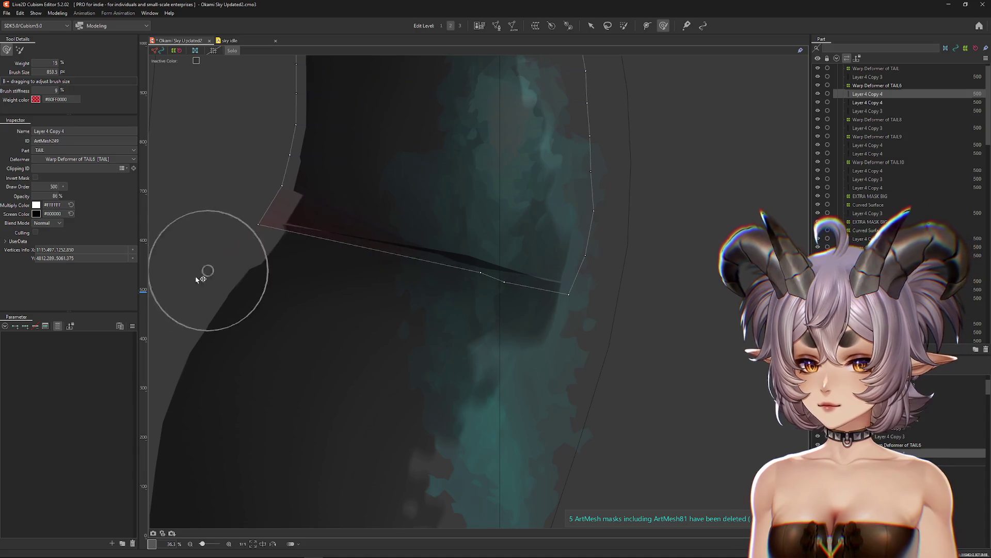
mouse_move(513, 292)
mouse_down()
mouse_move(535, 271)
mouse_move(480, 274)
mouse_move(449, 239)
mouse_move(507, 244)
mouse_move(795, 444)
mouse_up()
Paint weight broadly across the tail, turn off Solo, and shrink the weight brush.
scroll(516, 290, down, 3)
key(ctrl+h)
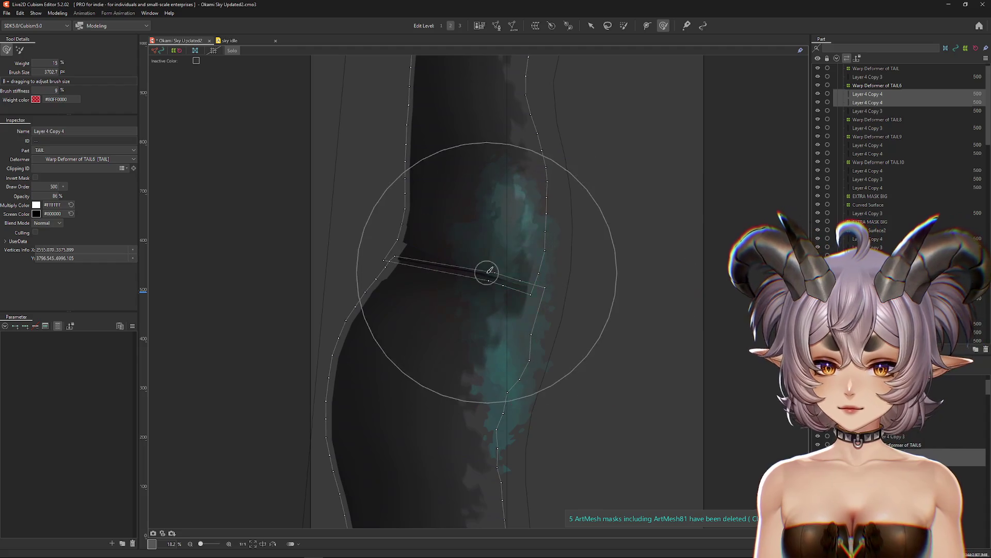
mouse_move(592, 283)
mouse_down()
mouse_move(540, 276)
mouse_move(491, 288)
mouse_move(531, 287)
mouse_up()
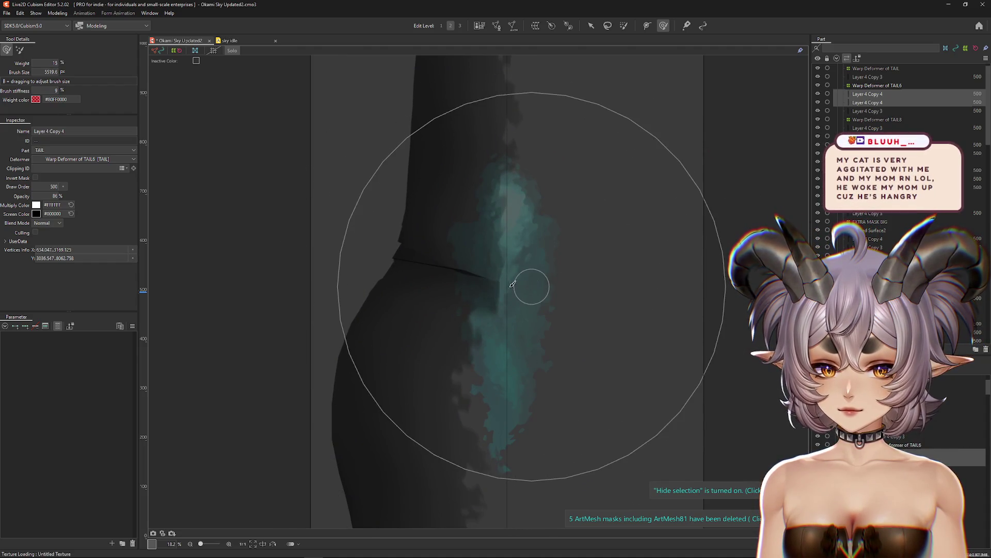
click(231, 50)
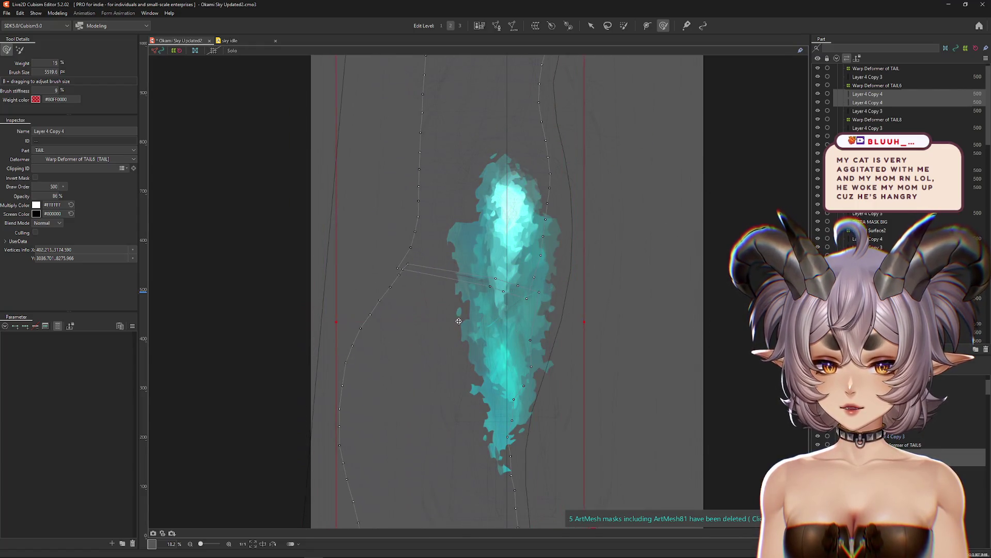
mouse_move(619, 344)
mouse_down()
mouse_move(572, 290)
mouse_move(443, 274)
mouse_move(461, 277)
mouse_move(524, 332)
mouse_move(498, 232)
mouse_move(527, 293)
mouse_move(565, 303)
mouse_move(466, 294)
mouse_move(496, 279)
mouse_up()
key(ctrl+h)
Set FIRE IDLE to 0.3 to preview the flame tail with its wireframe hidden.
drag(77, 336, 107, 341)
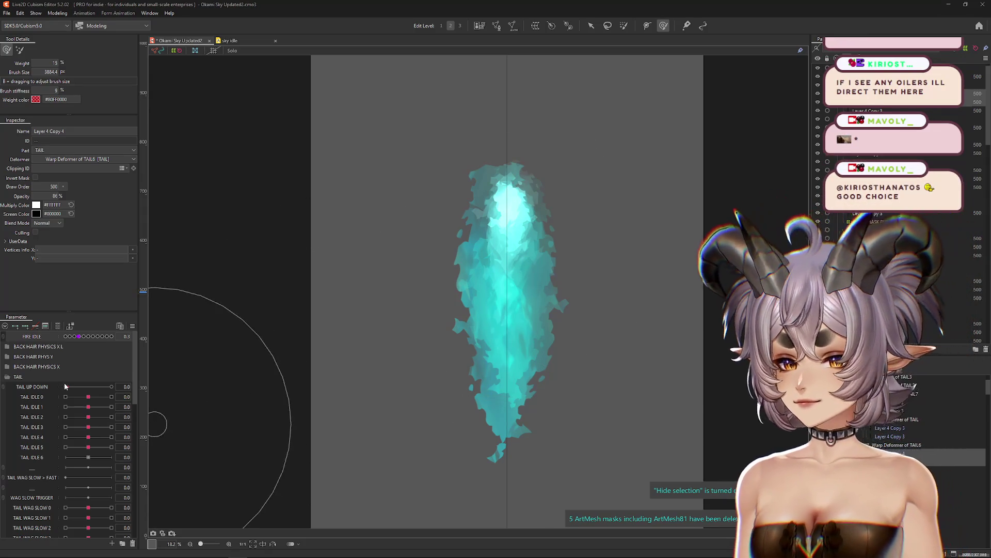
Preview the tail with TAIL UP DOWN at full, undo it, and hide Layer 4 Copy 3's wireframe.
drag(64, 386, 111, 386)
key(ctrl+z)
drag(469, 359, 479, 240)
key(ctrl+z)
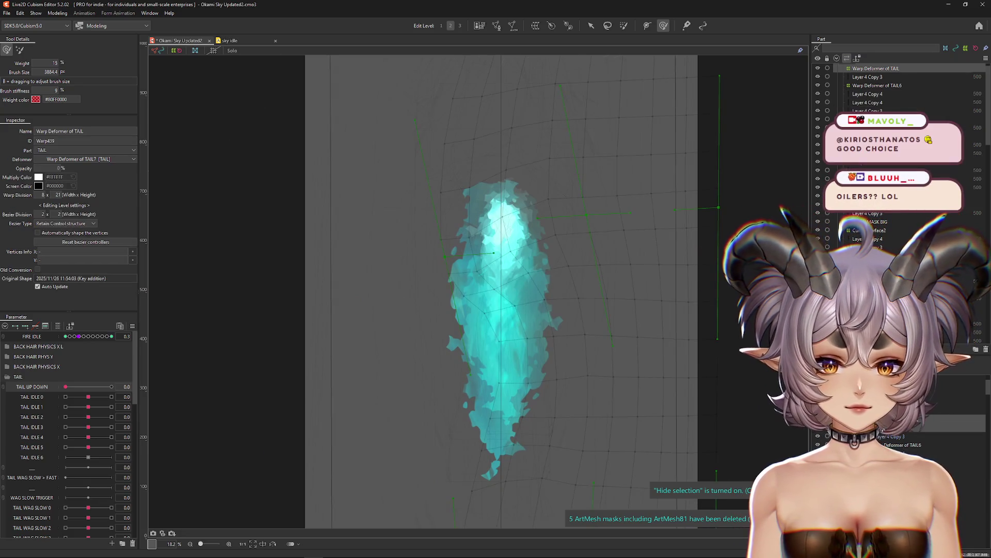
click(882, 437)
key(ctrl+h)
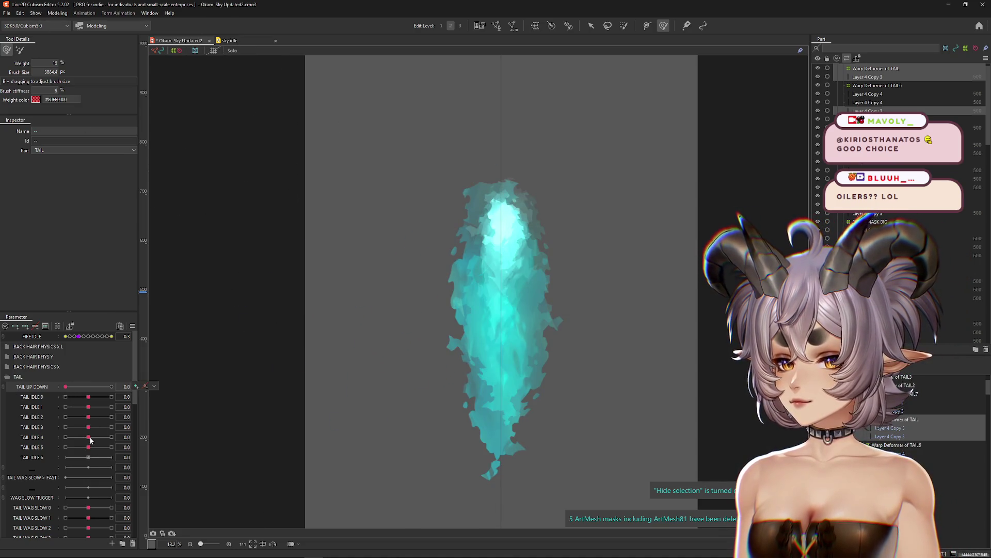
scroll(62, 393, down, 3)
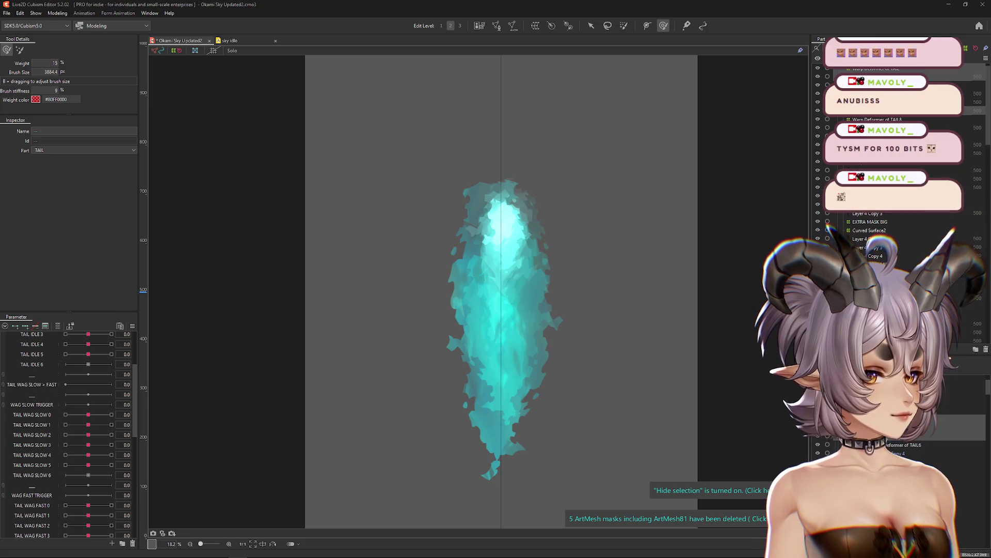
Bring back the tail mesh, choose TAIL WAG SLOW 0, and hide the mesh overlay.
click(593, 283)
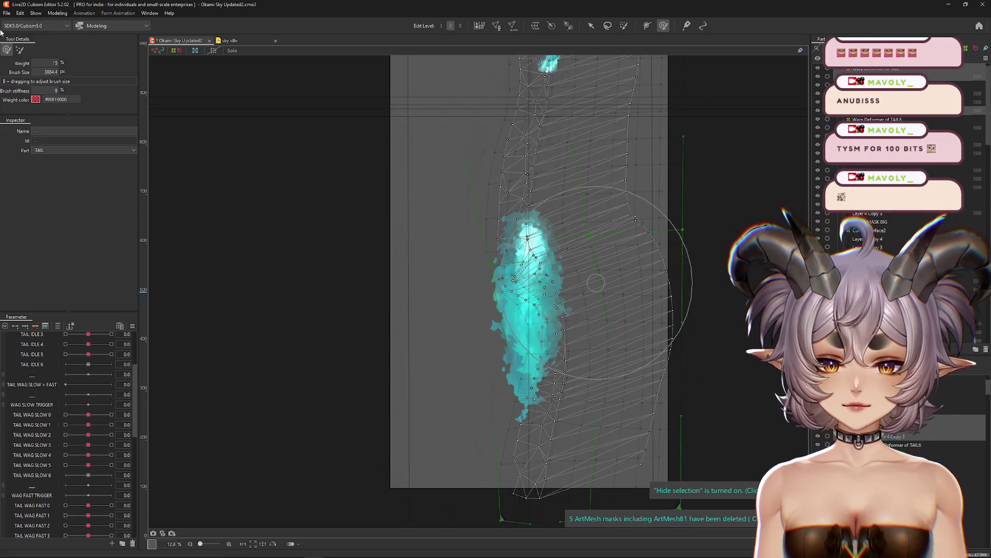
mouse_move(430, 299)
mouse_down()
mouse_move(469, 299)
mouse_move(425, 322)
mouse_up()
click(82, 414)
key(ctrl+h)
click(132, 325)
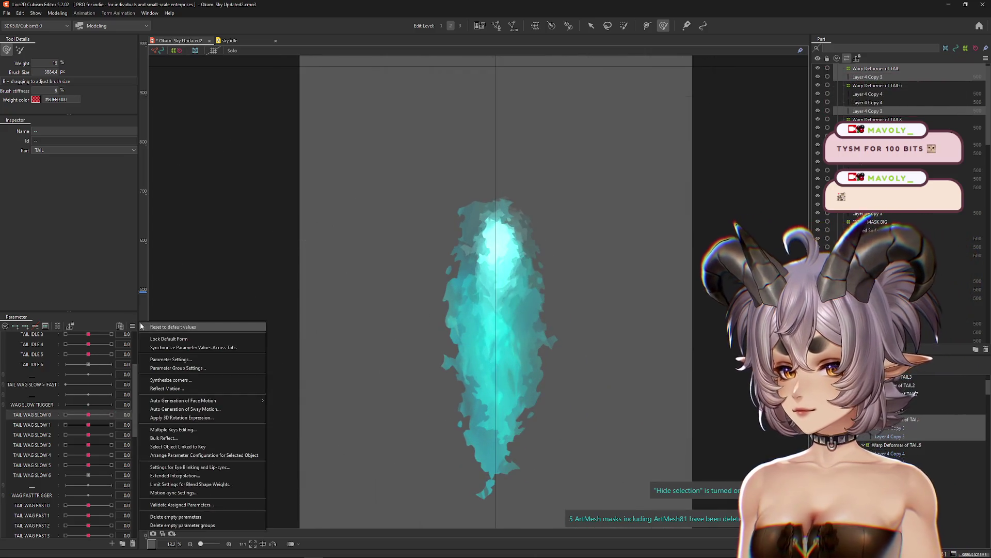
Reset parameters and give TAIL WAG FAST 0 a Fold line4 weight limit from TAIL WAG SLOW > FAST.
click(140, 326)
scroll(68, 488, down, 2)
click(90, 444)
click(132, 326)
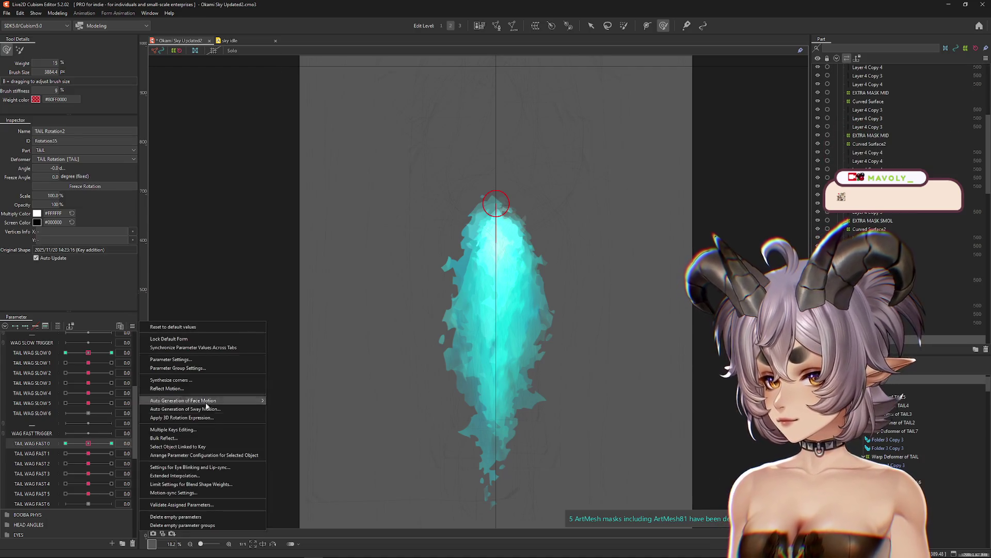
click(199, 484)
click(375, 194)
click(377, 212)
click(380, 217)
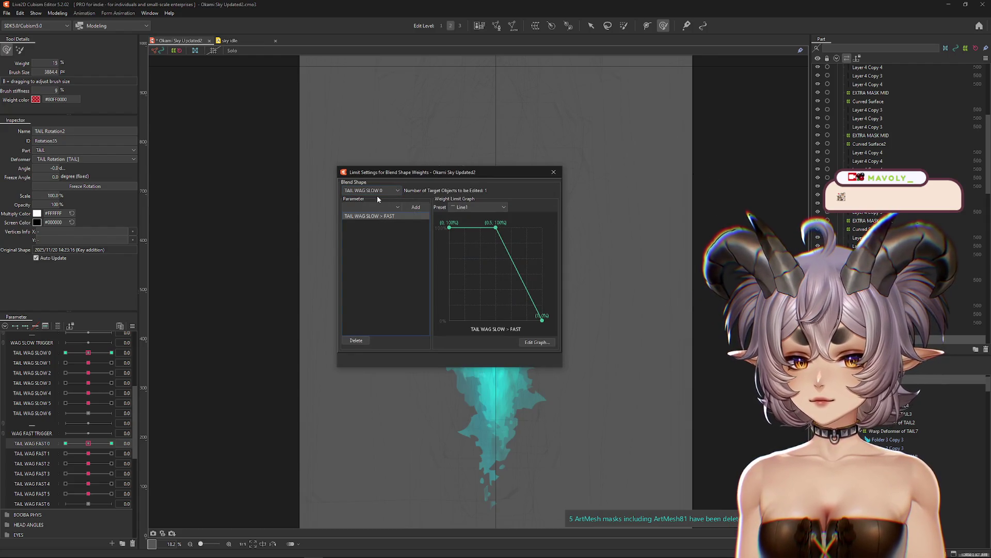
click(381, 193)
click(377, 217)
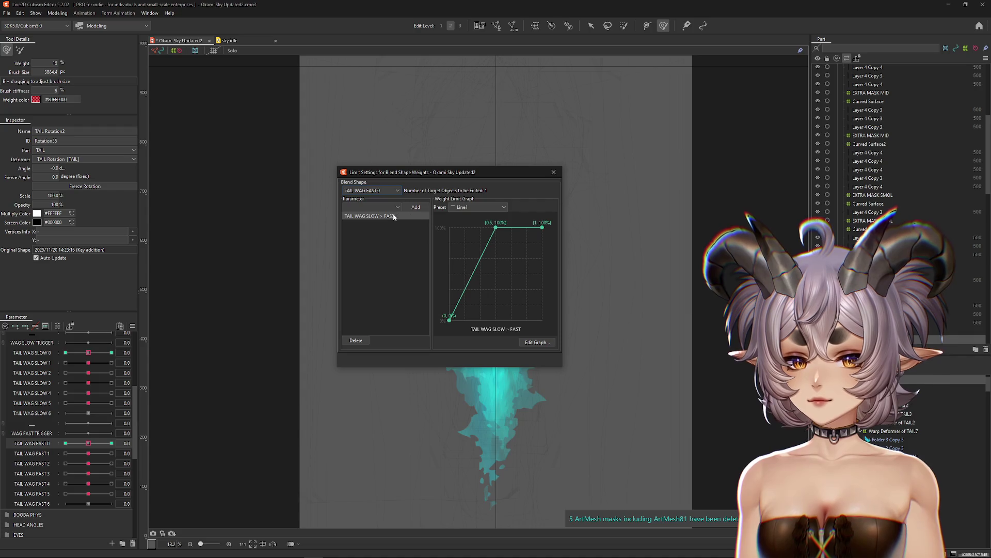
click(476, 208)
click(472, 263)
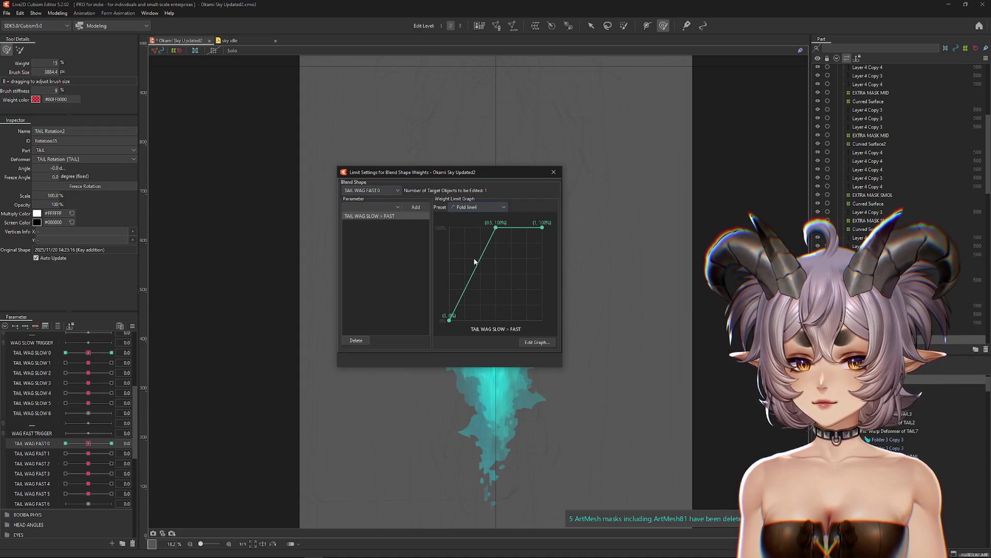
click(553, 173)
Preview the tail with a little TAIL WAG FAST 1 and reopen the weight limits on TAIL WAG SLOW 1.
click(65, 444)
drag(94, 453, 96, 454)
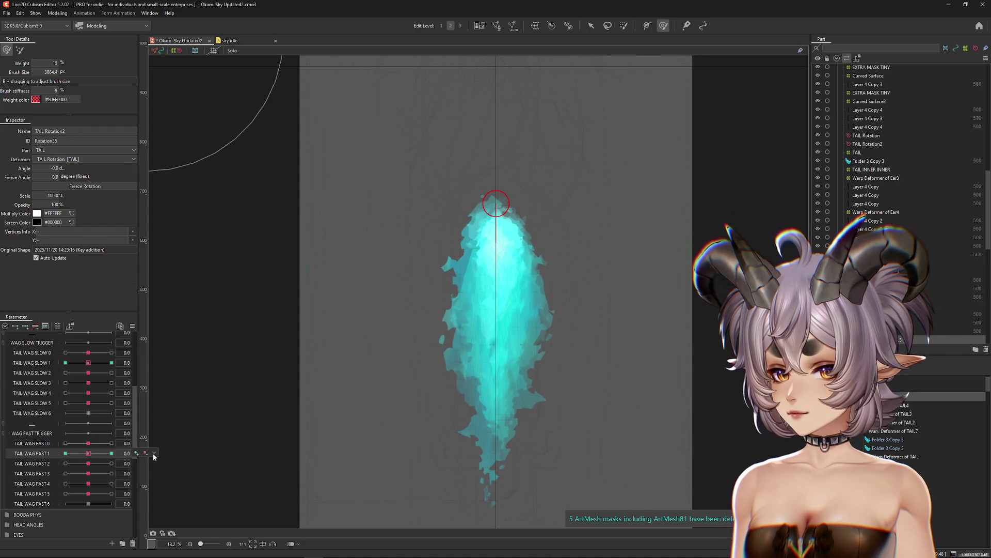
click(133, 326)
click(181, 483)
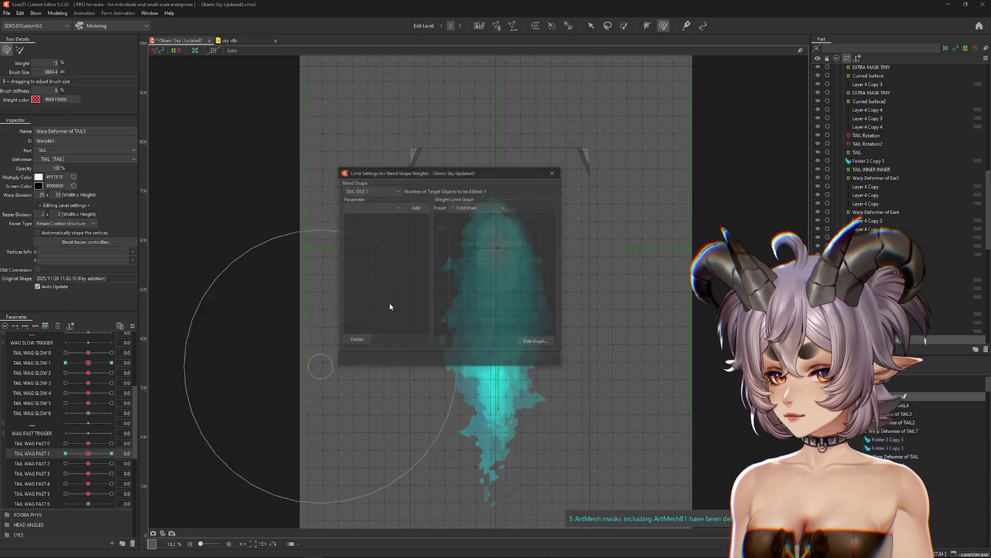
click(377, 191)
click(361, 217)
click(389, 207)
click(376, 191)
click(376, 191)
click(375, 204)
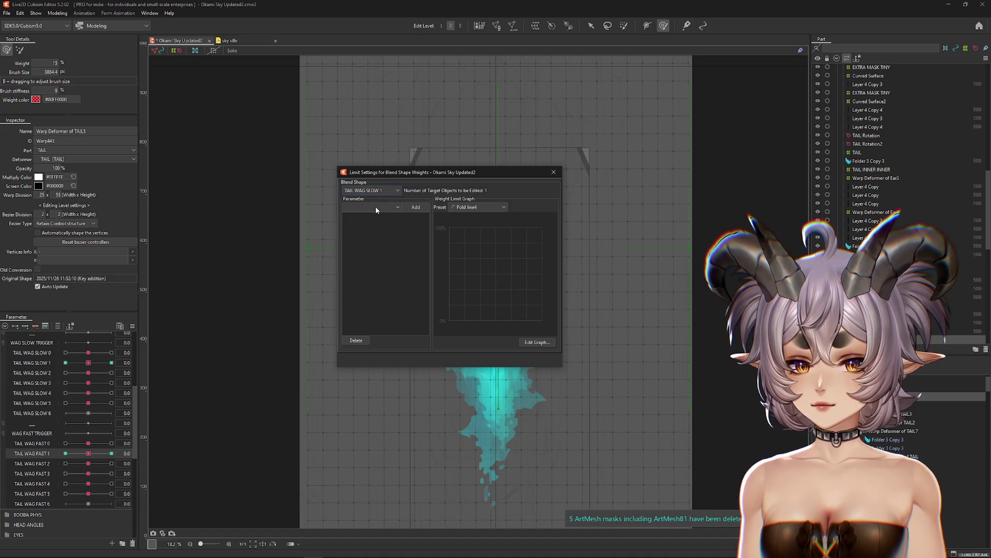
click(376, 207)
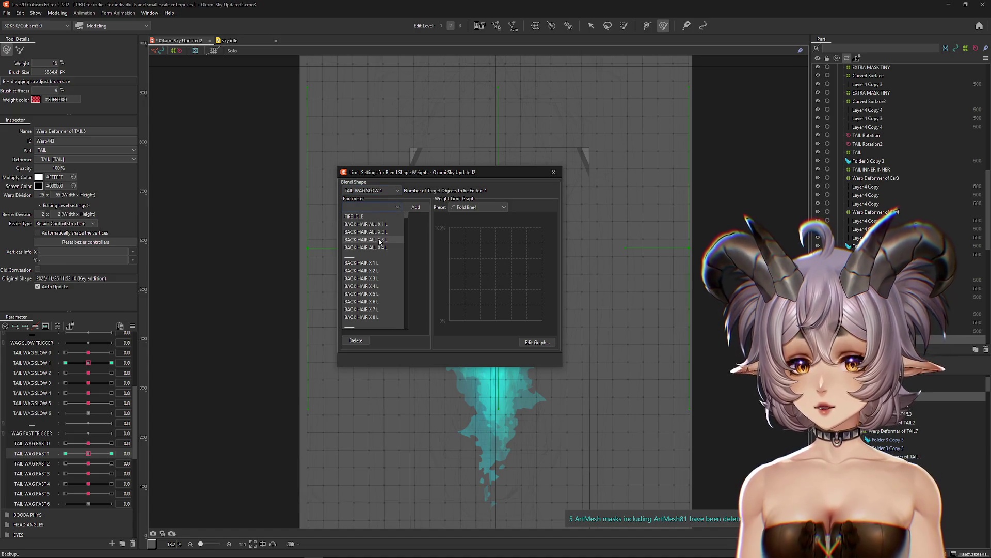
Limit TAIL WAG SLOW 1 by TAIL WAG SLOW > FAST with the falling Fold line5 preset.
scroll(382, 277, down, 5)
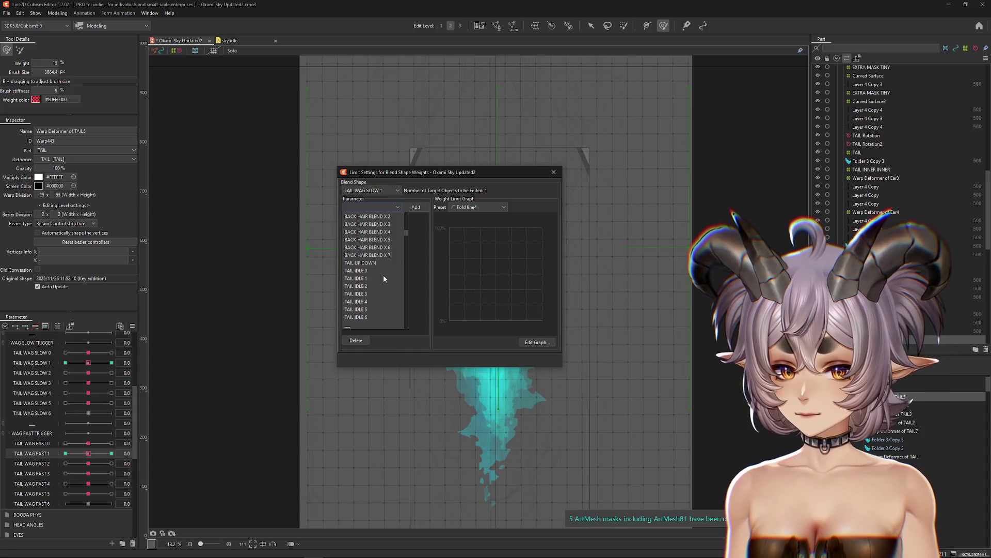
scroll(385, 281, down, 2)
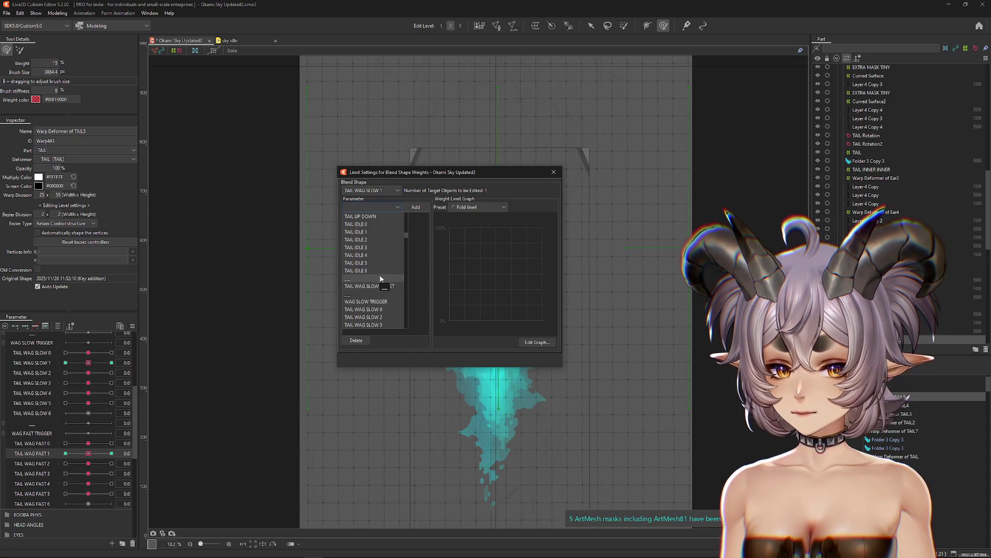
click(386, 286)
click(470, 208)
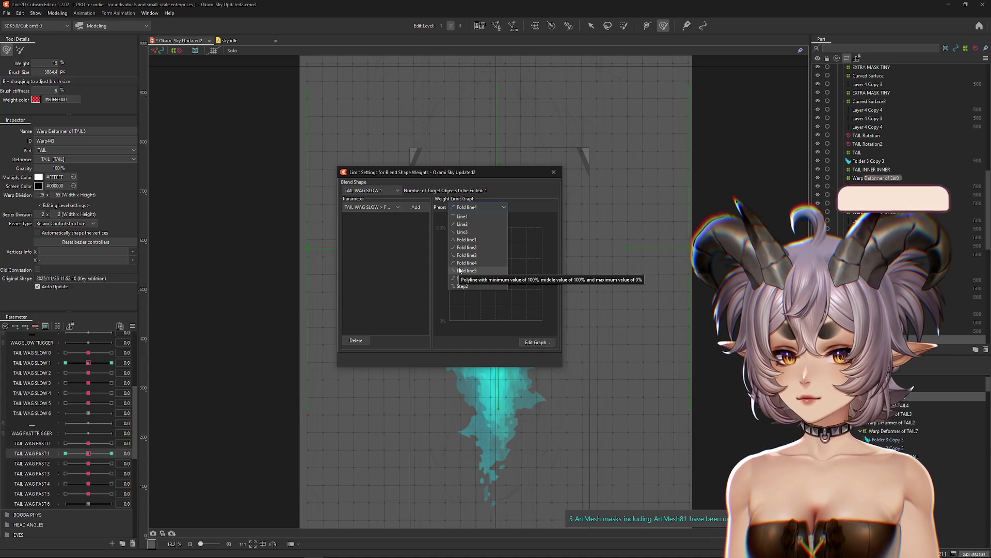
click(459, 270)
click(415, 207)
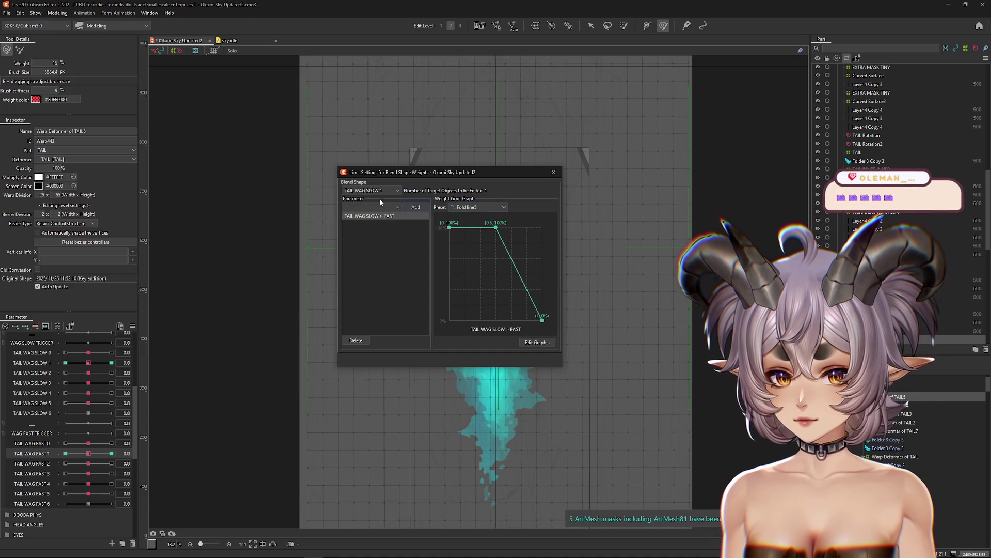
Limit TAIL WAG FAST 1 by TAIL WAG SLOW > FAST with the rising Fold line4 preset.
click(374, 191)
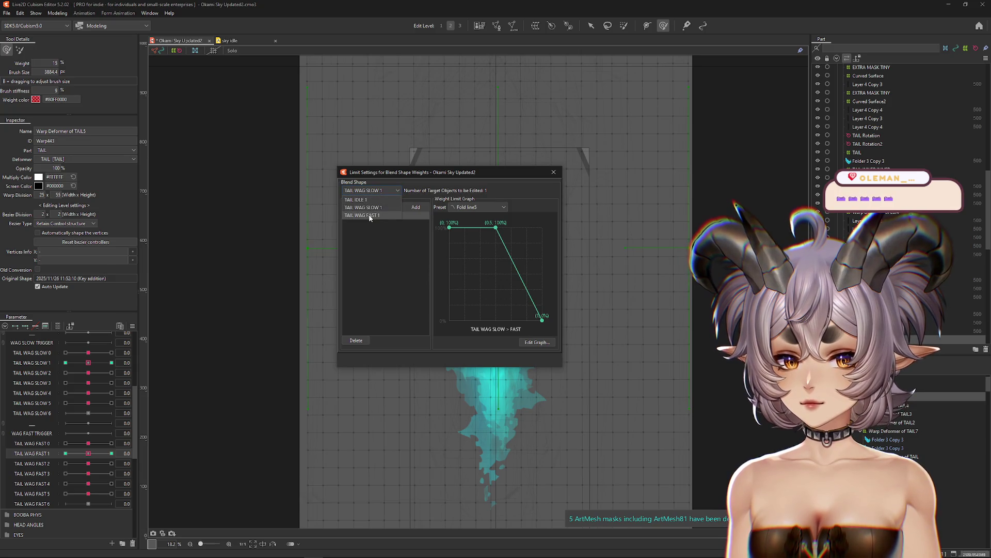
click(370, 215)
click(377, 208)
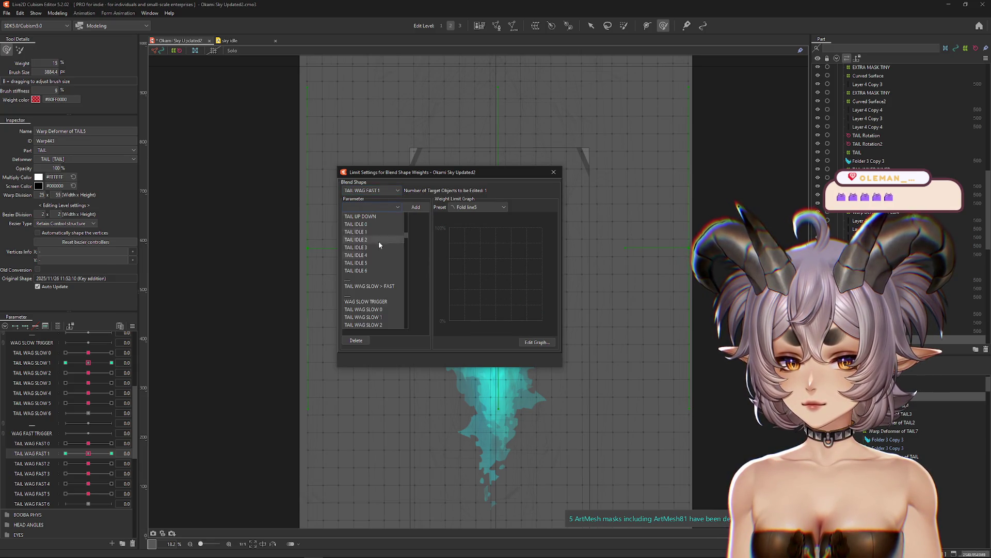
click(369, 285)
click(478, 207)
click(472, 266)
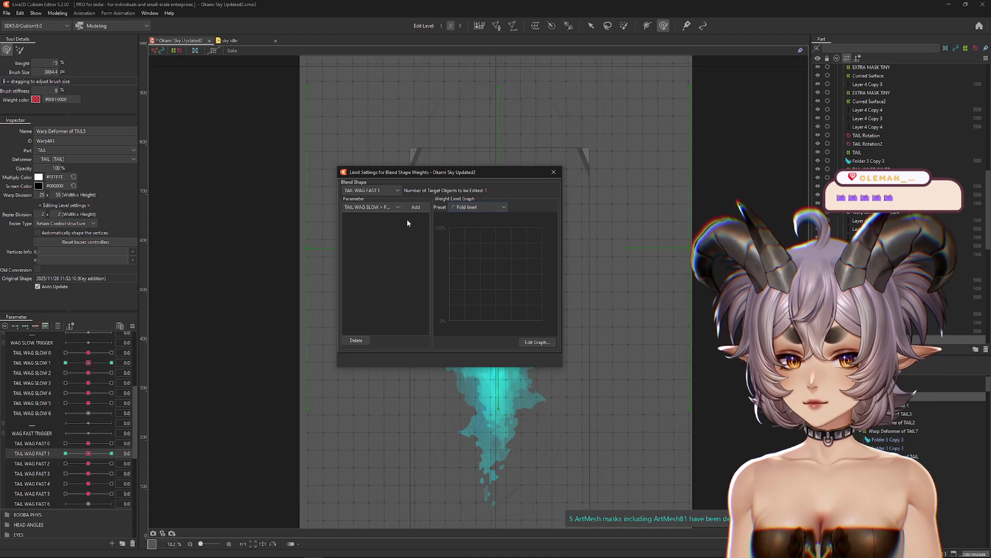
click(416, 207)
click(554, 172)
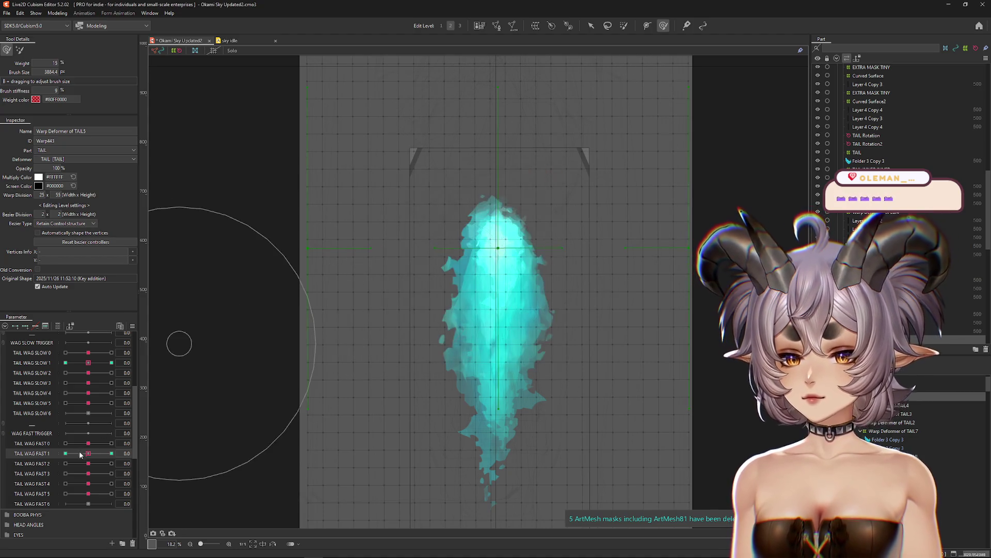
Select the Warp Deformer of TAIL4 and open its blend shape weight limit settings.
right_click(150, 457)
click(134, 326)
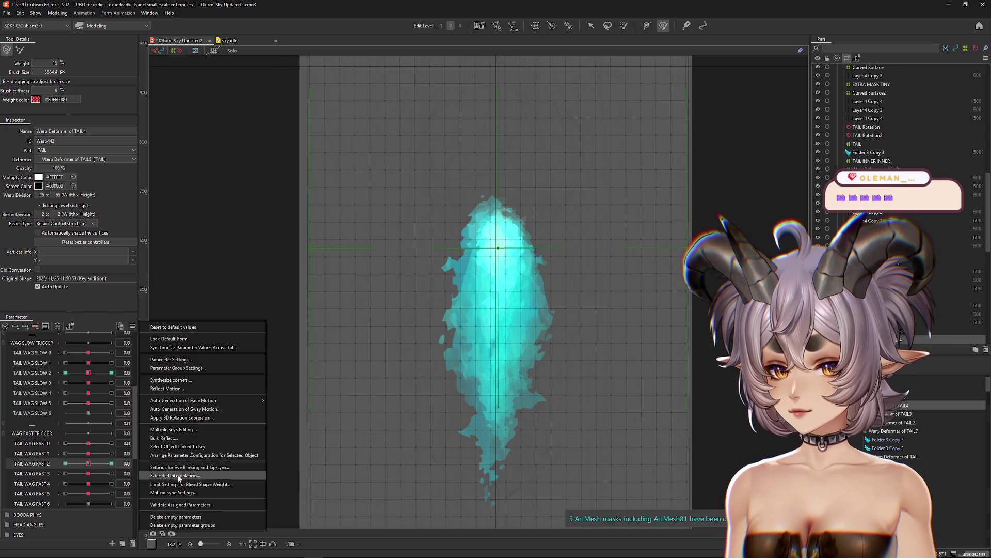
click(175, 484)
Add a TAIL WAG SLOW > FAST weight limit to TAIL WAG FAST 2 with Fold line4.
click(364, 190)
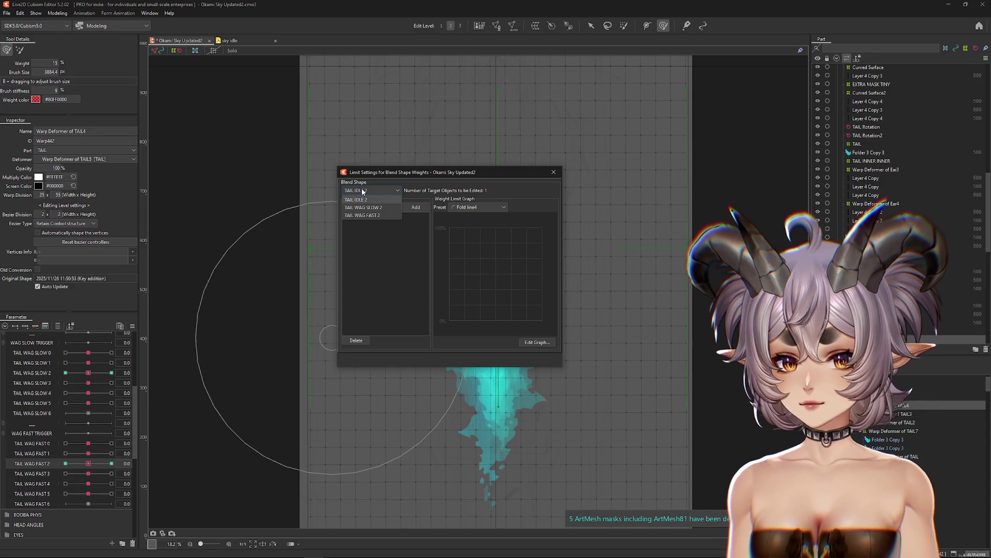
click(365, 207)
click(372, 190)
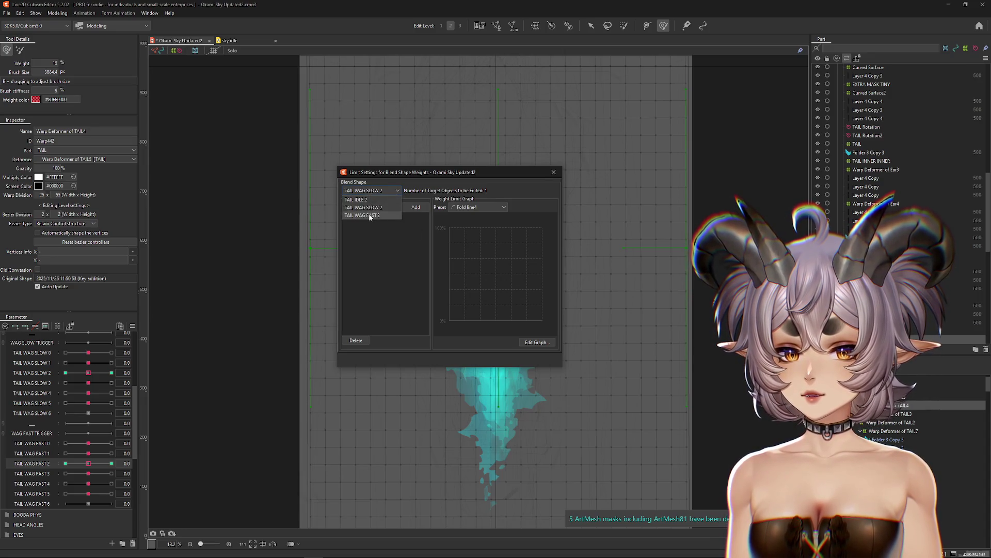
click(363, 214)
click(372, 207)
click(371, 285)
click(416, 207)
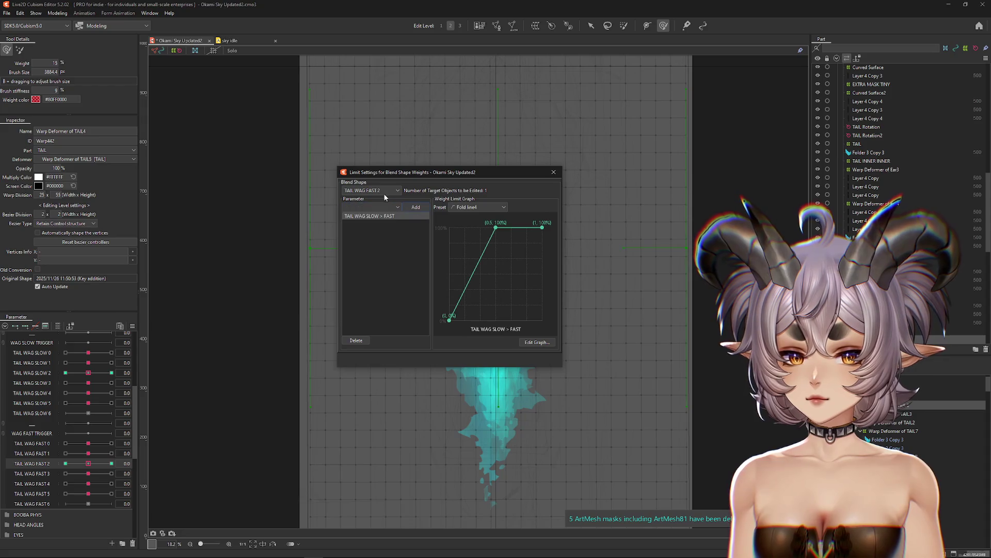
Add a TAIL WAG SLOW > FAST weight limit to TAIL WAG SLOW 2 with Fold line5.
click(376, 207)
click(477, 207)
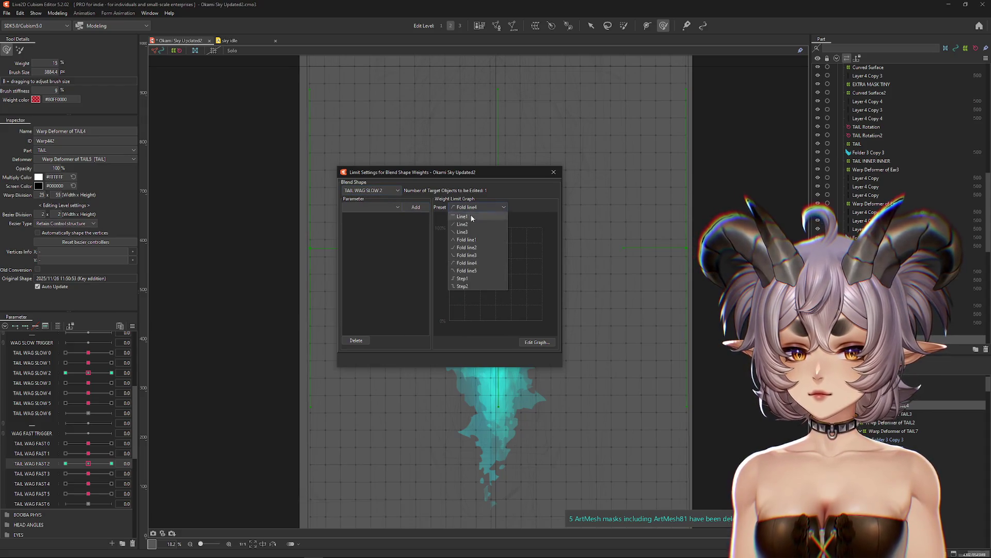
click(478, 271)
click(397, 207)
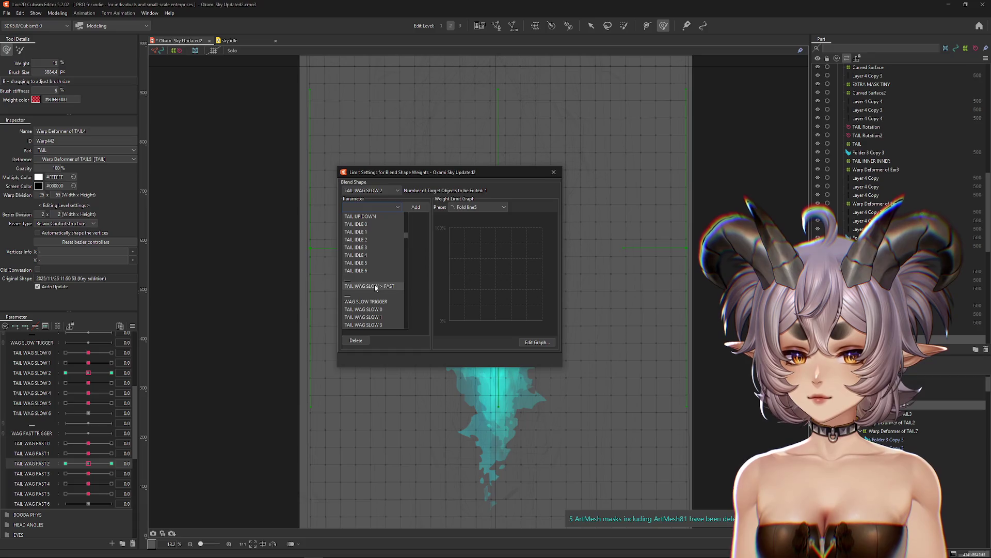
click(376, 286)
click(416, 207)
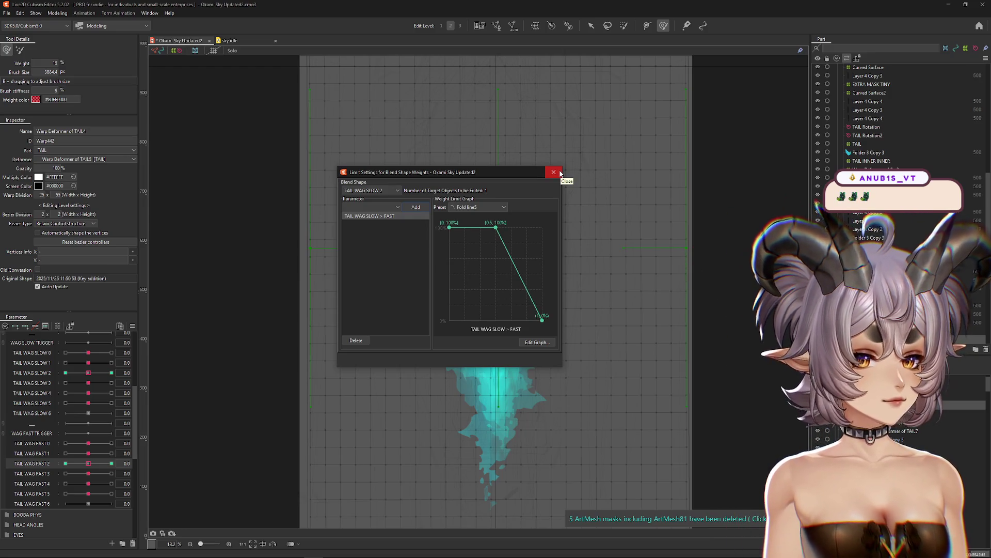
Close the weight limit settings and select the TAIL3 warp deformer.
click(554, 172)
click(89, 463)
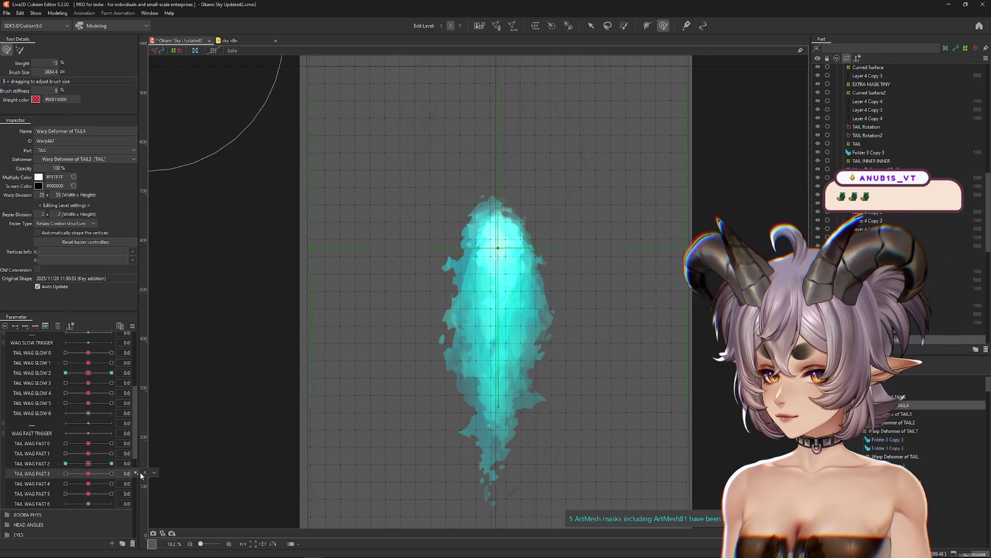
click(154, 473)
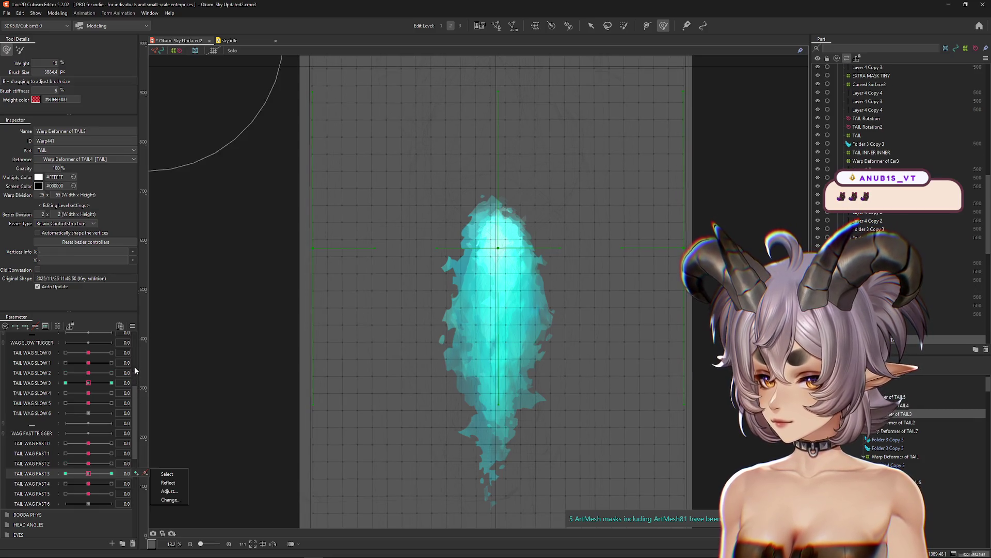
Limit TAIL WAG SLOW 3 by TAIL WAG SLOW > FAST using a Fold line5 graph.
click(132, 325)
click(178, 484)
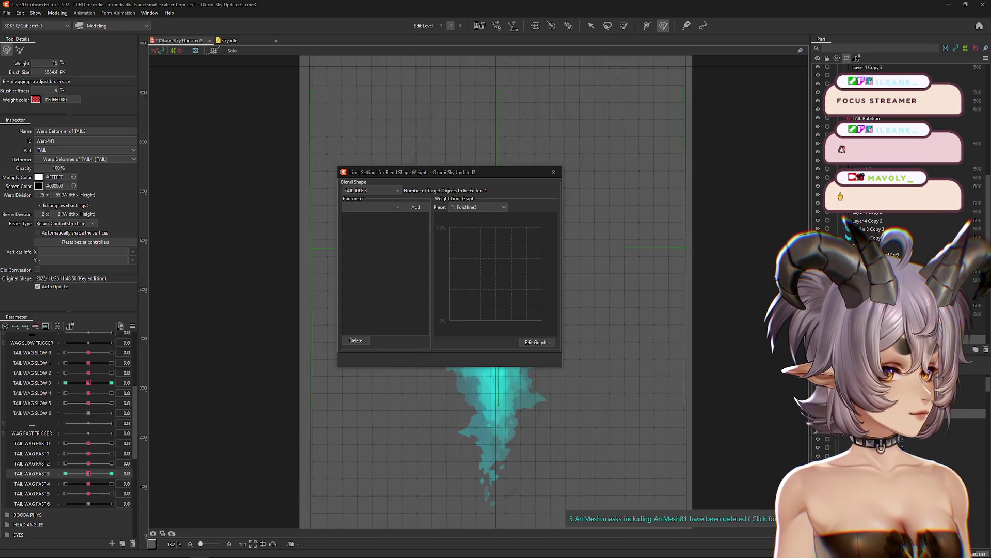
click(371, 190)
click(373, 199)
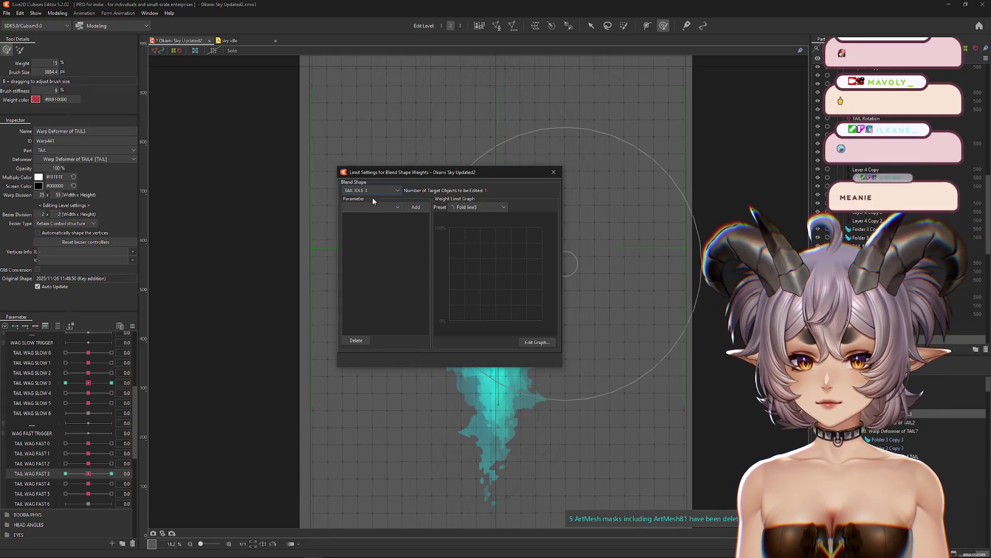
click(395, 207)
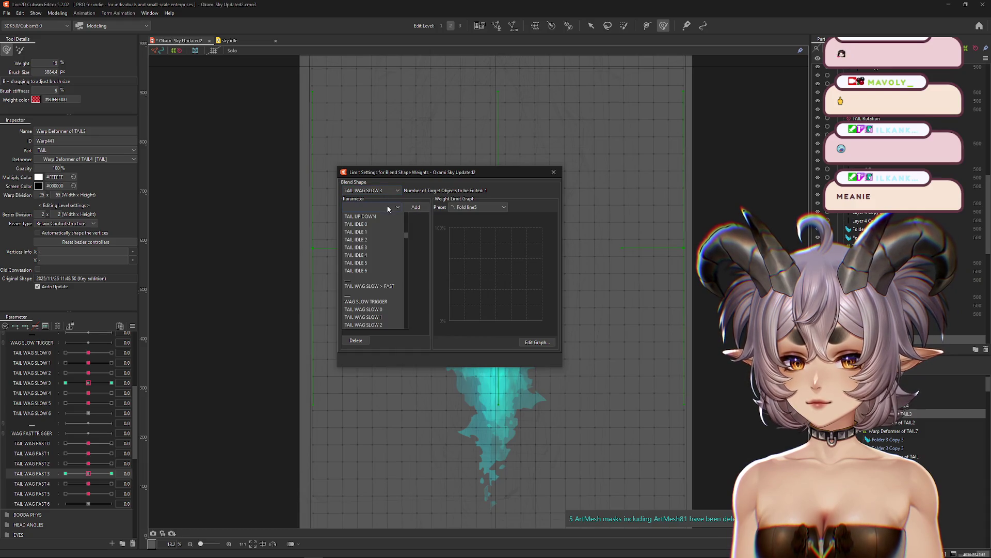
click(370, 285)
click(415, 206)
Limit TAIL WAG FAST 3 by TAIL WAG SLOW > FAST using a Fold line4 graph.
click(372, 190)
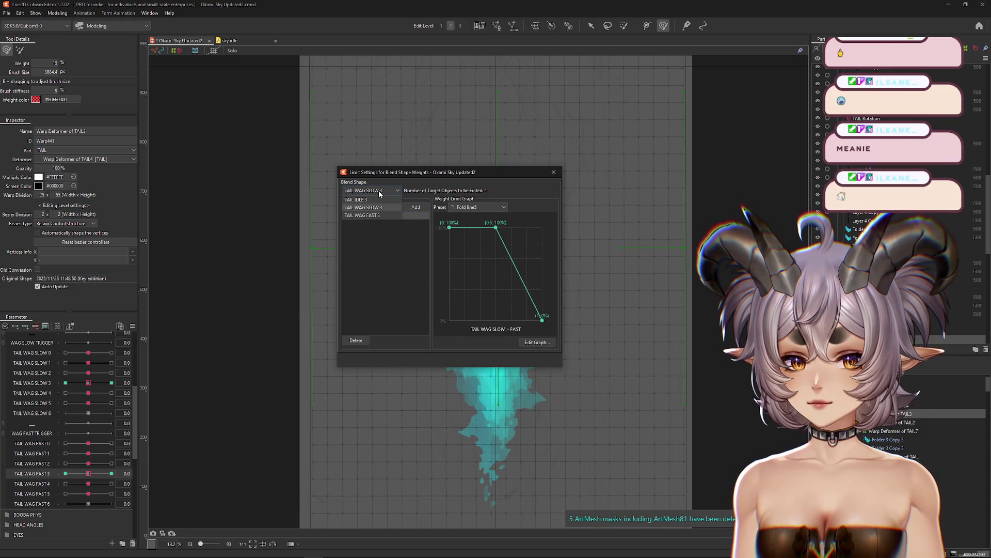
click(364, 215)
click(373, 206)
click(372, 287)
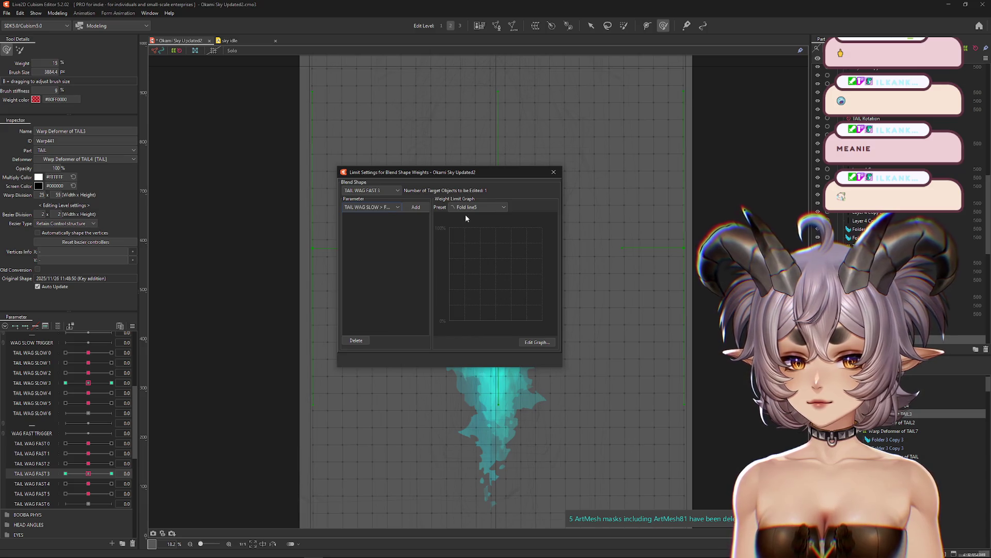
click(472, 207)
click(467, 263)
click(415, 207)
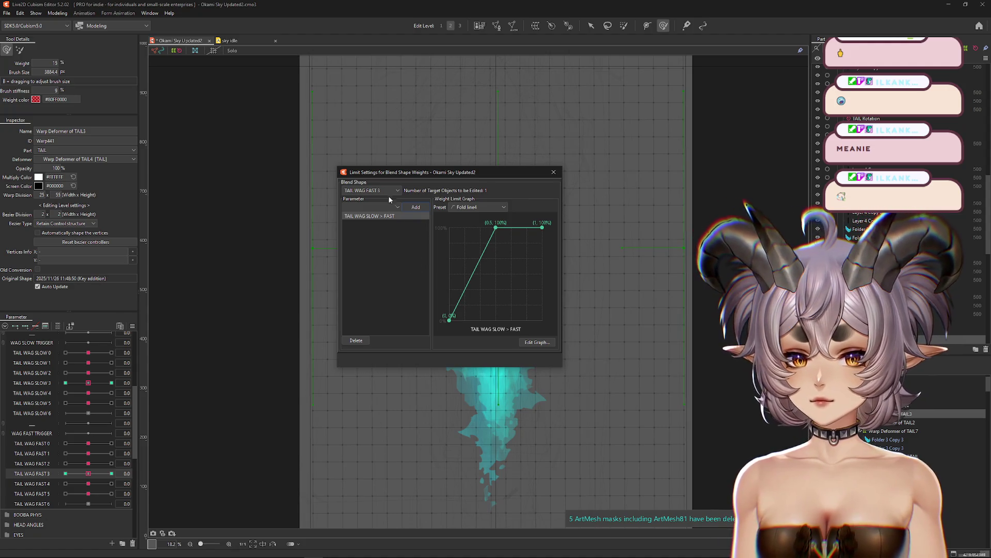
Close the weight limit settings and select the next tail deformer.
click(554, 172)
click(32, 484)
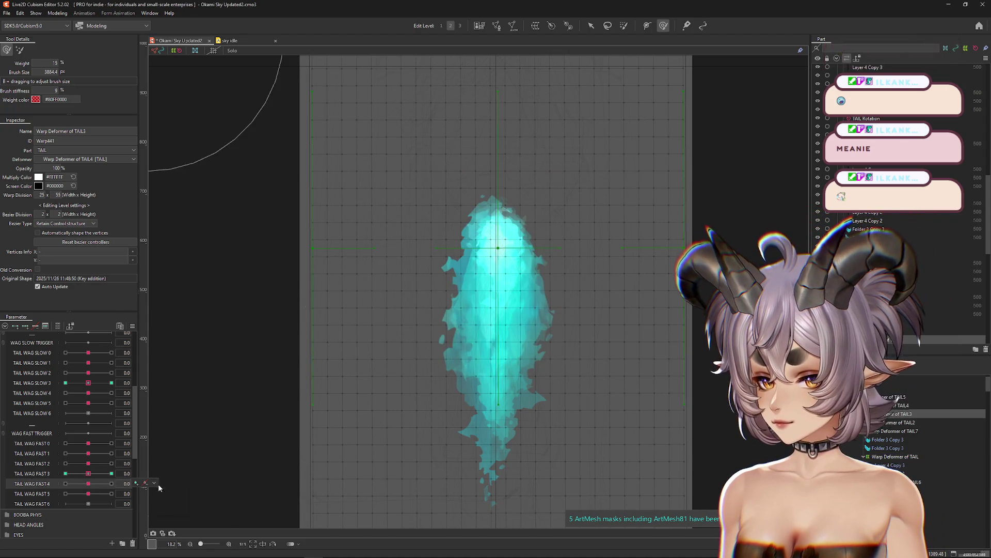
click(133, 326)
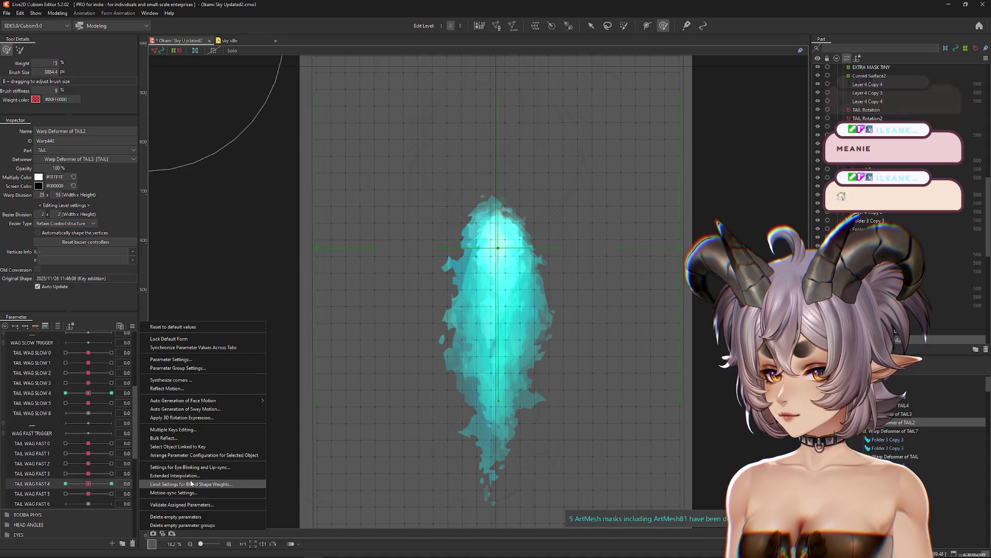
Limit TAIL WAG SLOW 4 by TAIL WAG SLOW > FAST using a Fold line5 graph.
click(191, 484)
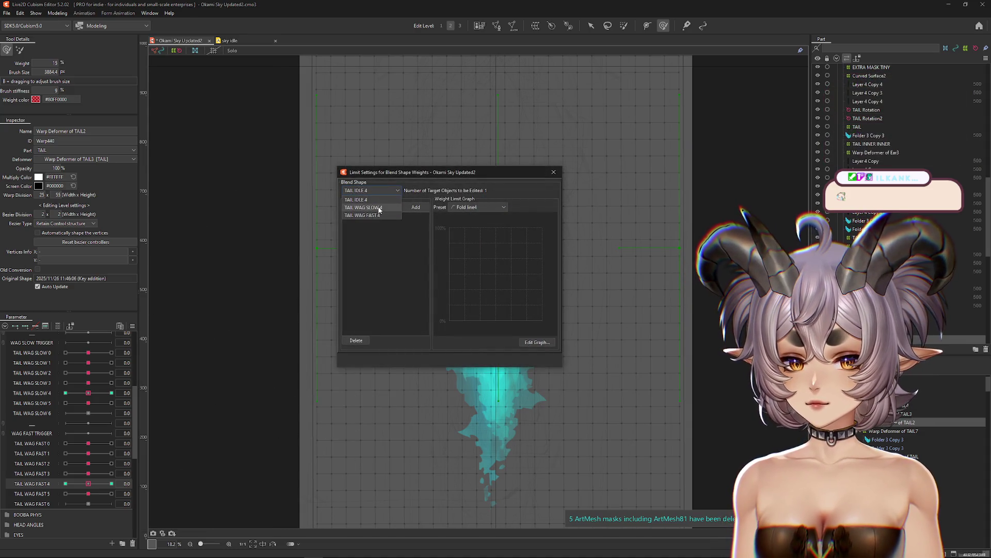
click(381, 208)
click(391, 279)
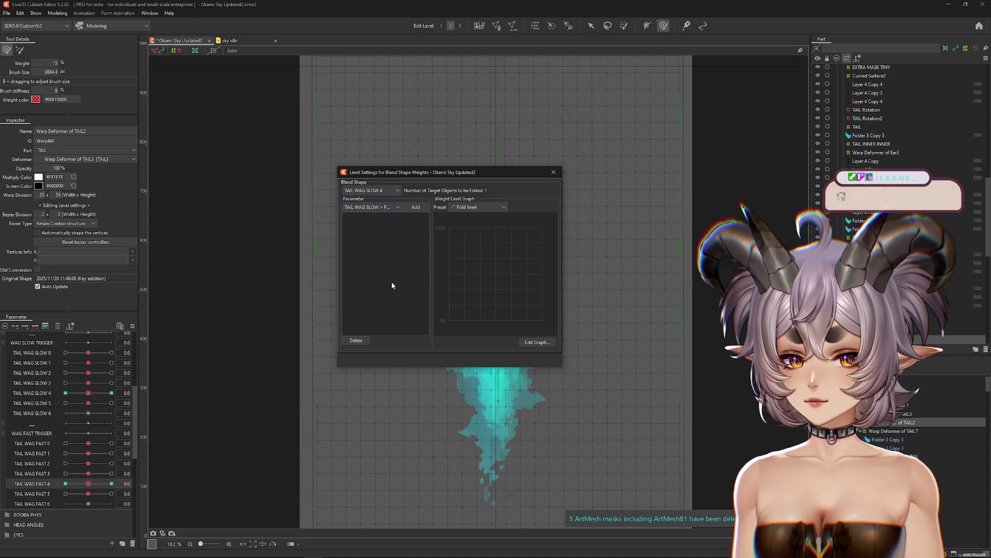
click(469, 208)
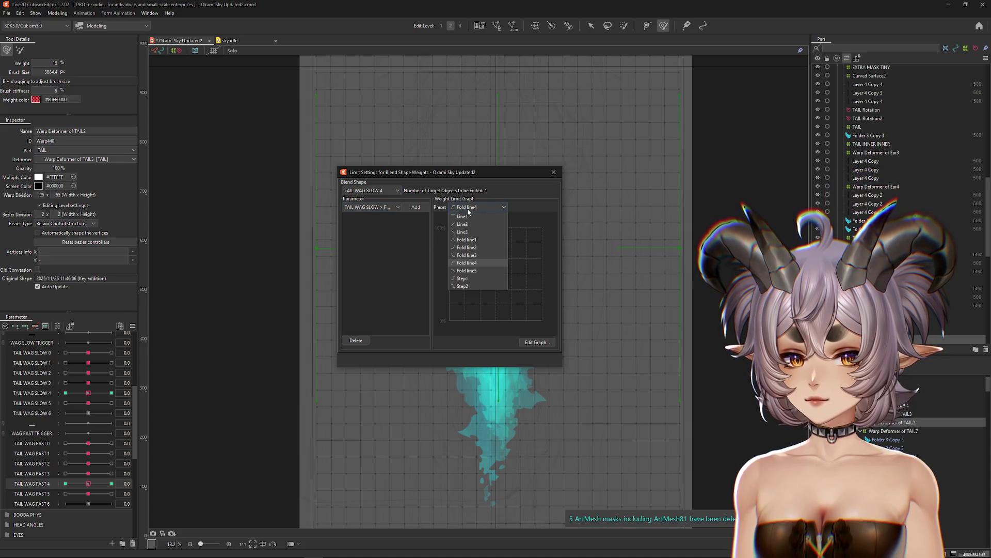
click(467, 271)
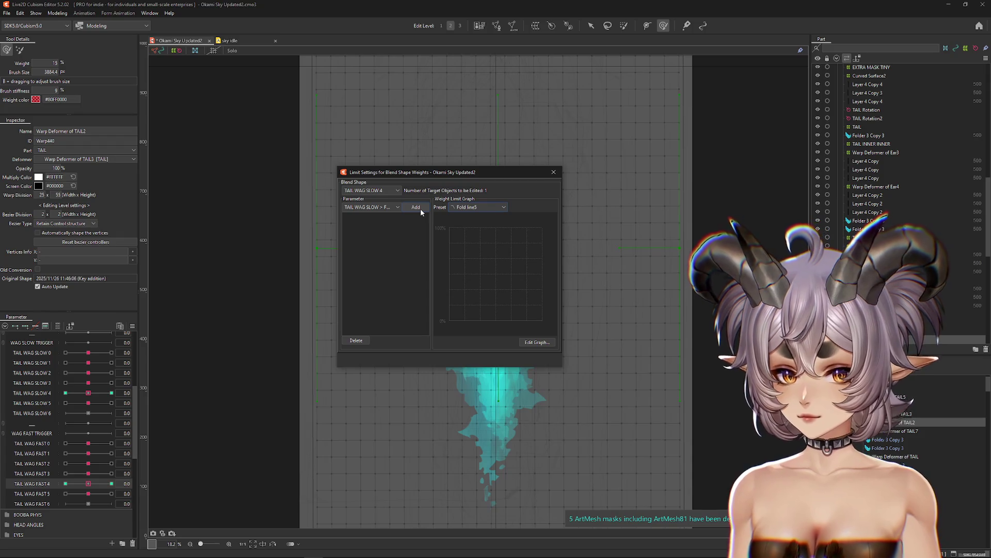
click(421, 209)
Limit TAIL WAG FAST 4 by TAIL WAG SLOW > FAST using a Fold line4 graph.
click(371, 192)
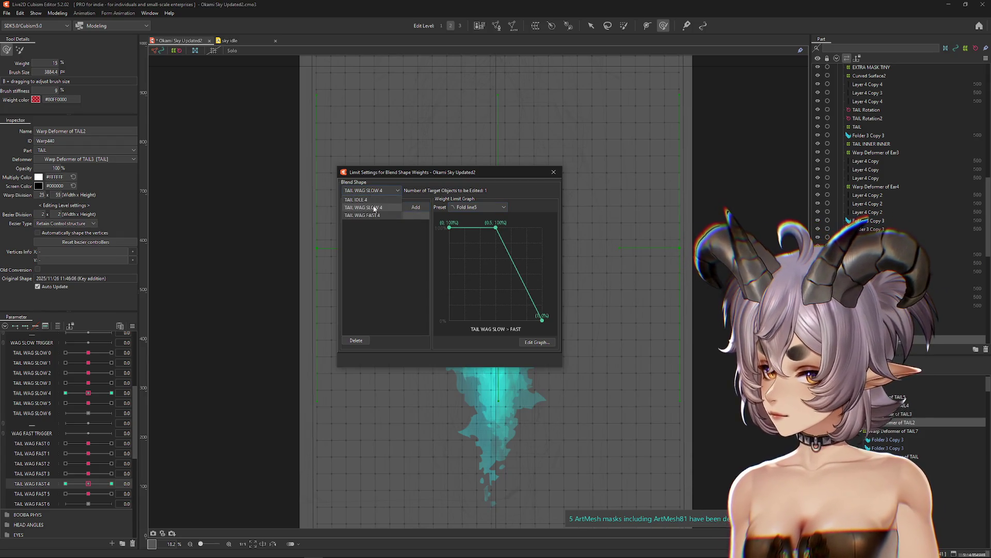
click(377, 215)
click(378, 208)
click(370, 286)
click(472, 207)
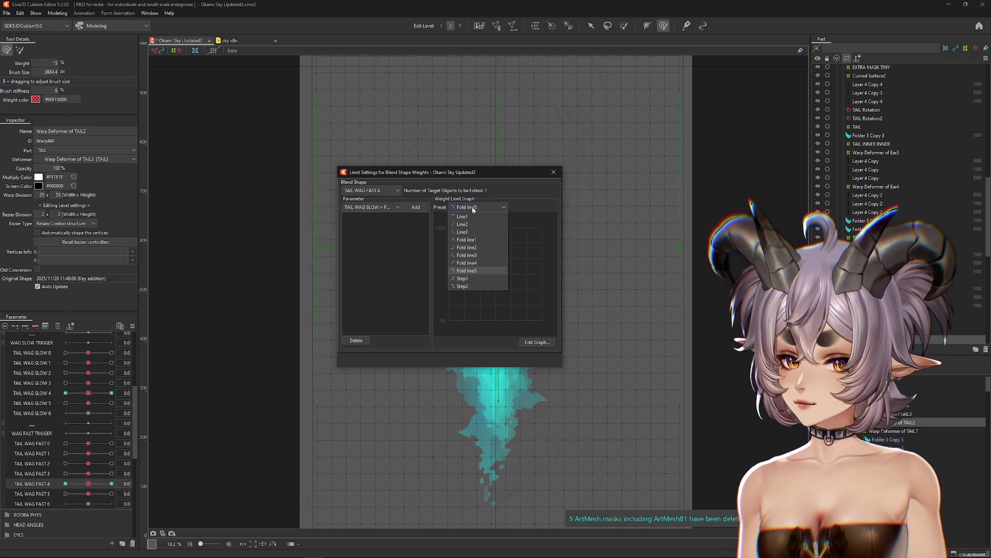
click(471, 255)
click(417, 207)
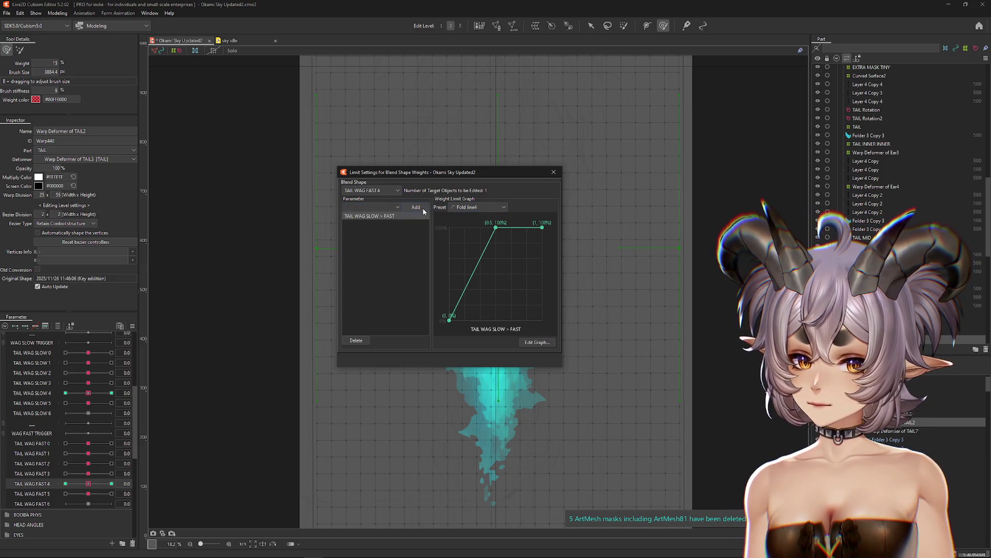
Close the weight limit settings and select the next tail deformer.
click(554, 172)
click(32, 493)
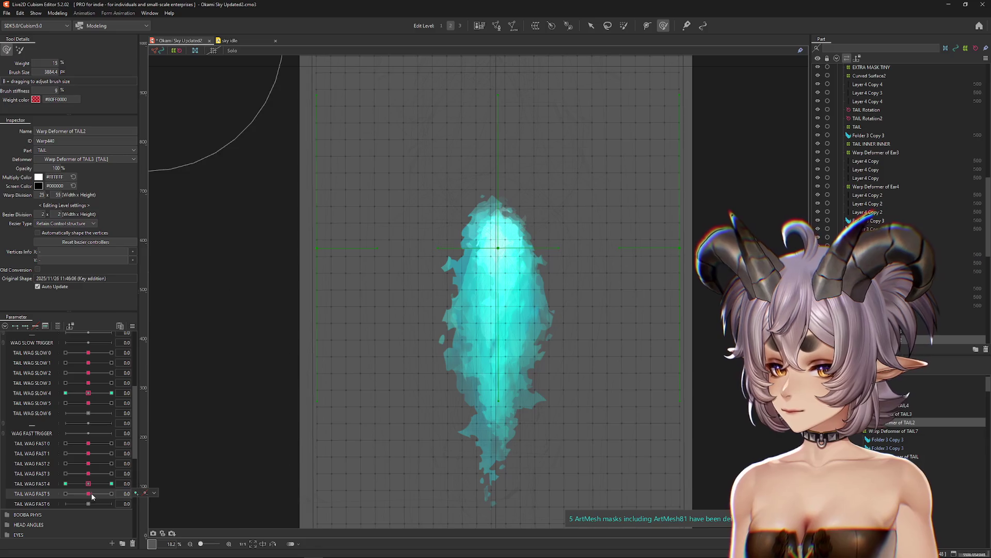
click(133, 326)
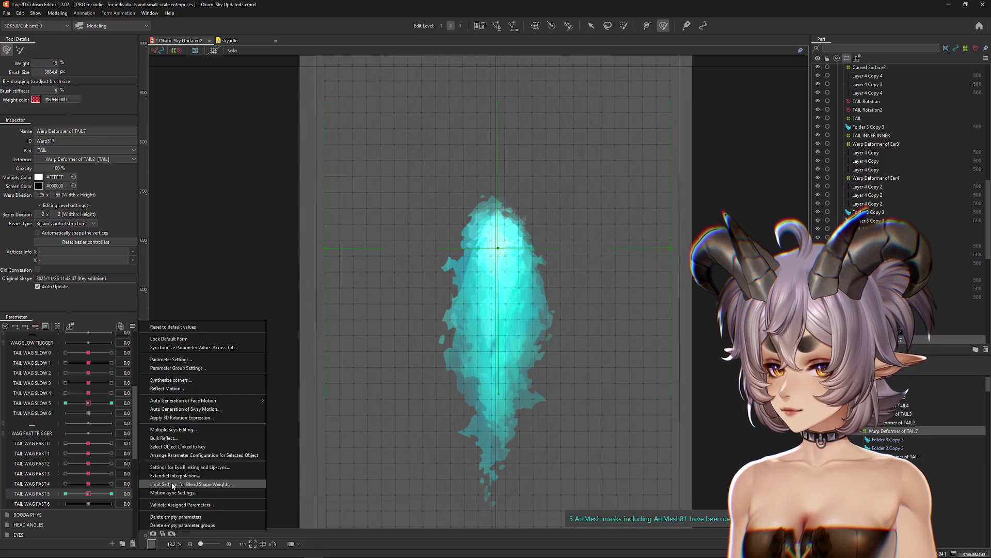
Limit TAIL WAG FAST 5 by TAIL WAG SLOW > FAST using a Fold line4 graph.
click(171, 485)
click(379, 189)
click(372, 310)
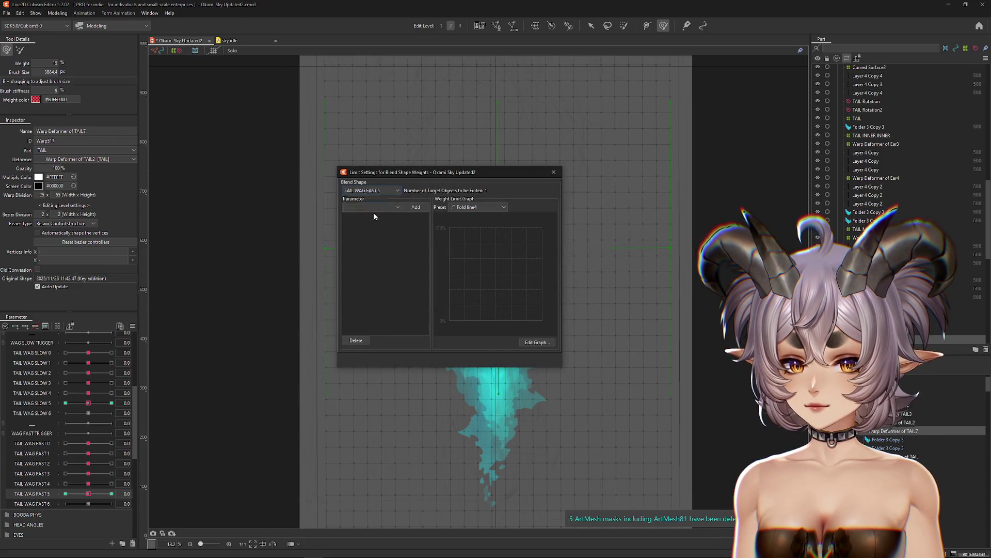
click(374, 206)
click(374, 286)
Limit TAIL WAG SLOW 5 by TAIL WAG SLOW > FAST using a Fold line5 graph.
click(415, 207)
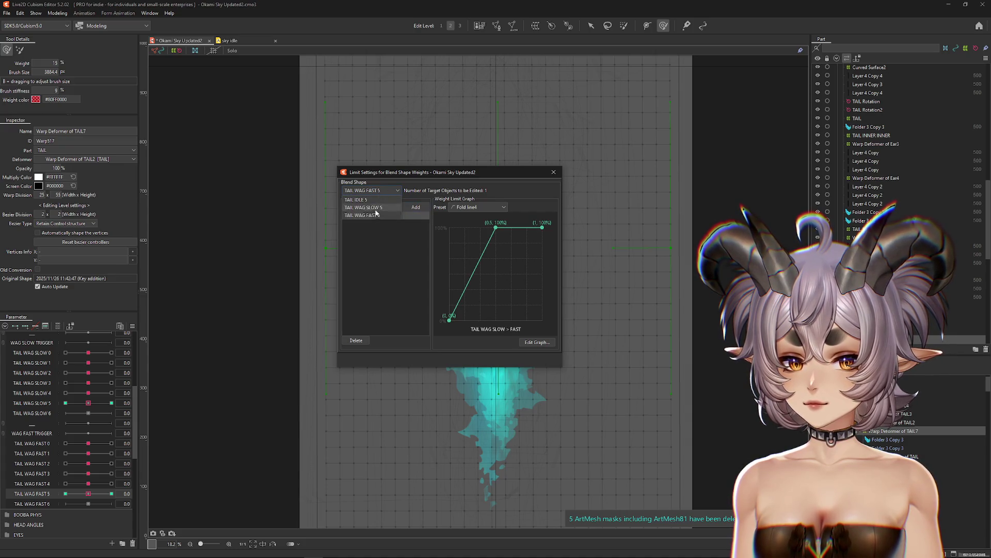
click(376, 206)
click(369, 286)
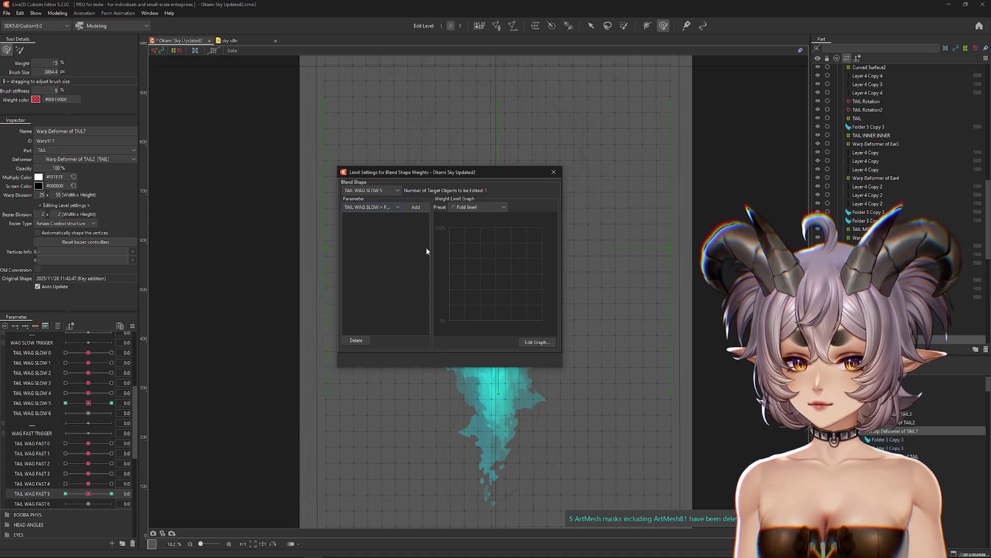
click(478, 206)
click(464, 272)
click(415, 206)
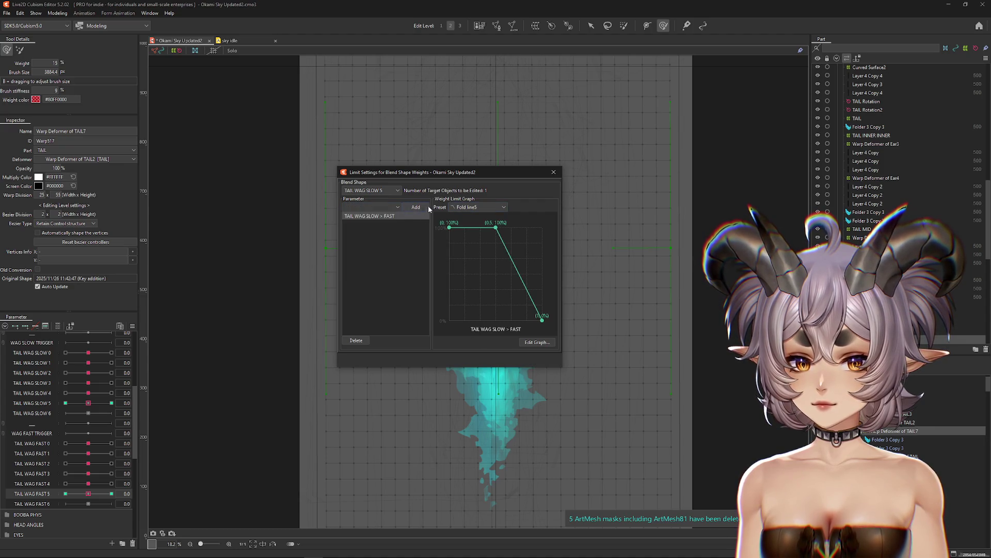
Close the limit settings, set TAIL WAG FAST 6 to 0.1 and TAIL WAG FAST 4 to 0.
click(554, 172)
click(90, 503)
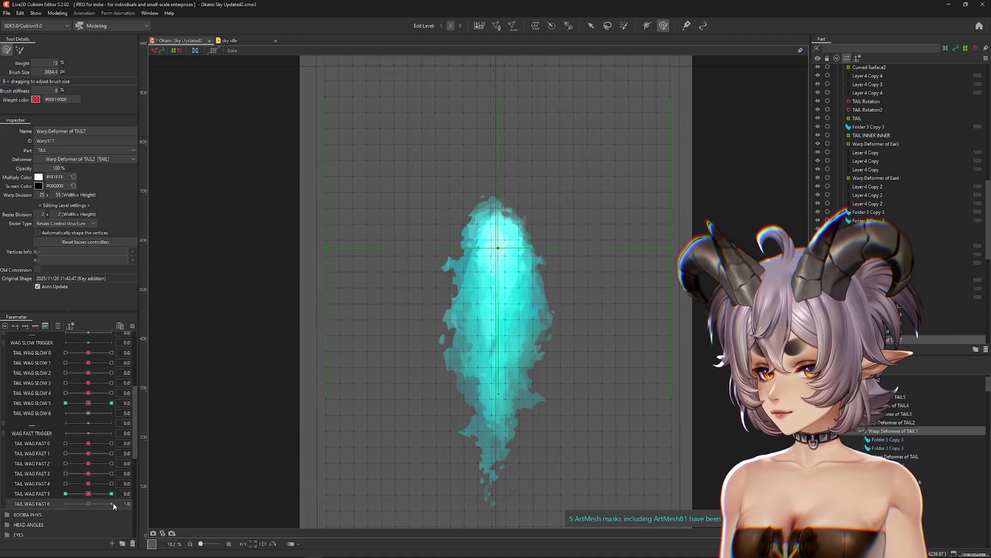
click(89, 483)
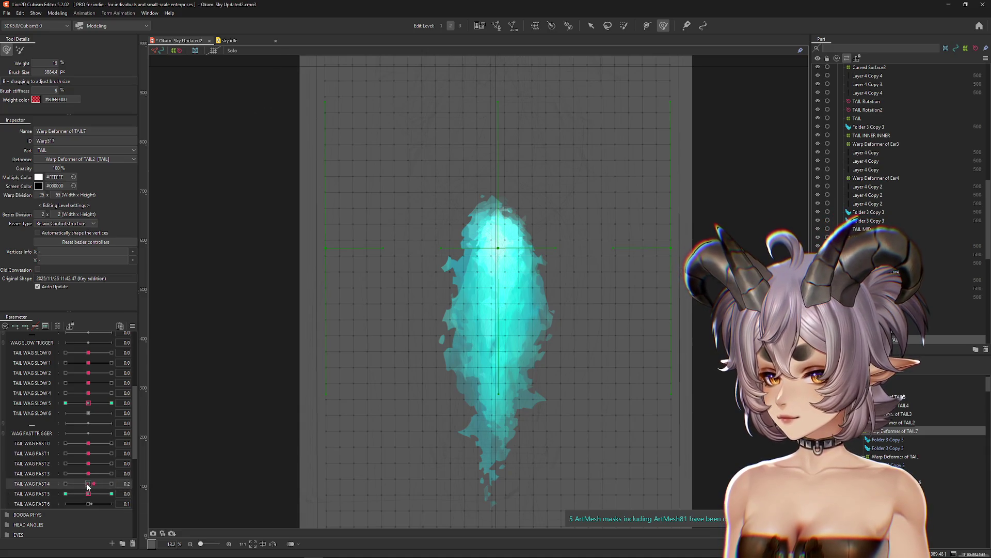
click(57, 13)
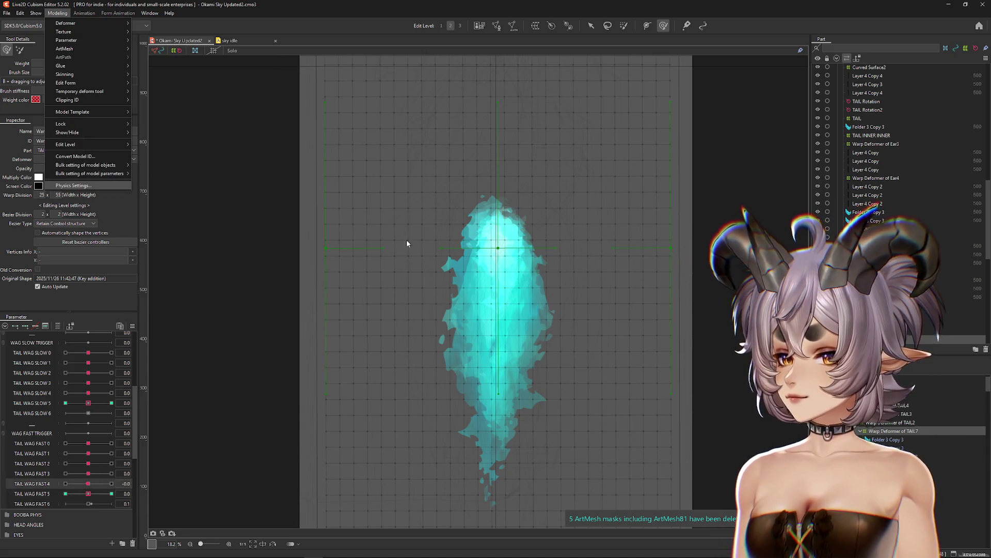
Play the Physics Settings preview and drag the flame tail left to test its swing.
click(82, 186)
scroll(552, 186, down, 2)
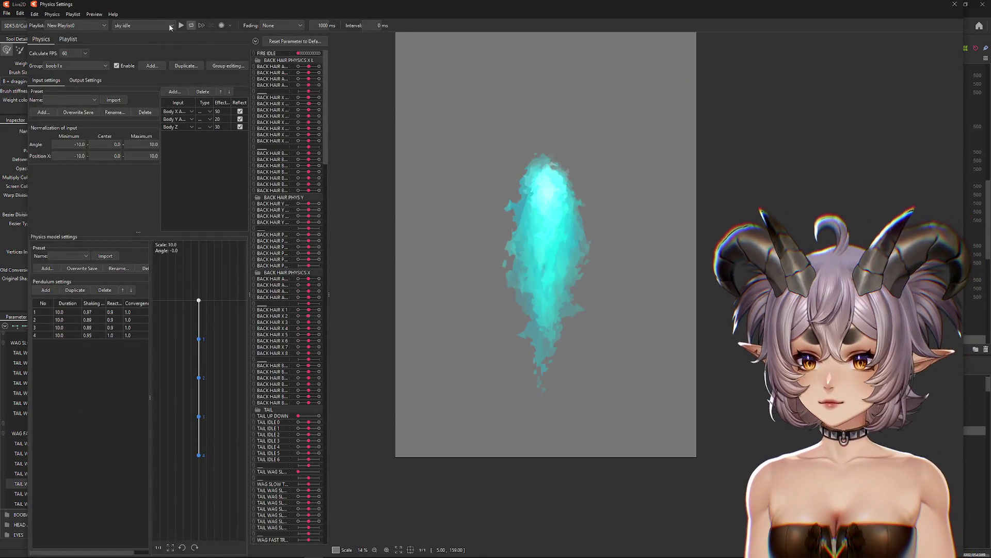
click(181, 25)
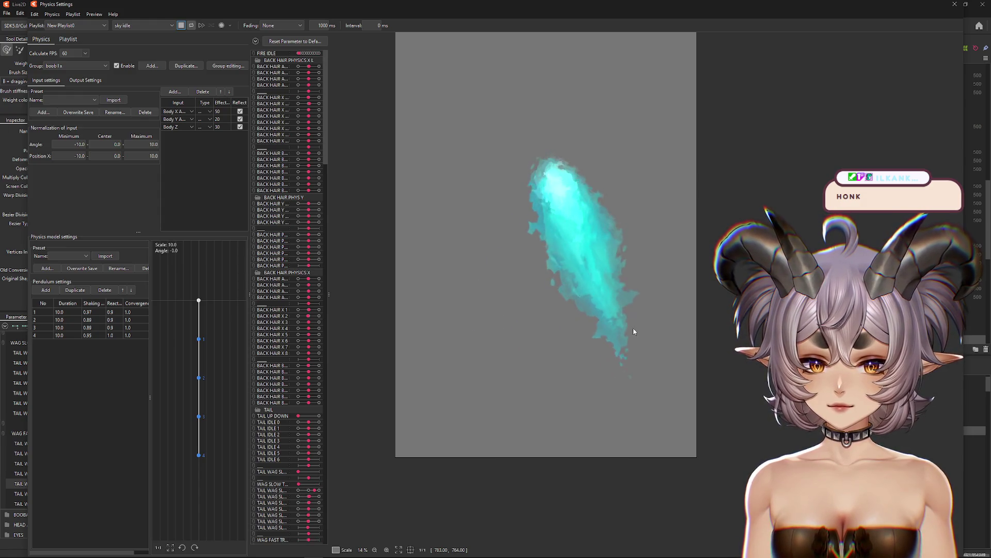
mouse_move(649, 339)
mouse_down()
mouse_move(436, 310)
mouse_move(708, 314)
mouse_move(420, 294)
mouse_move(698, 283)
mouse_move(345, 289)
mouse_move(458, 291)
mouse_up()
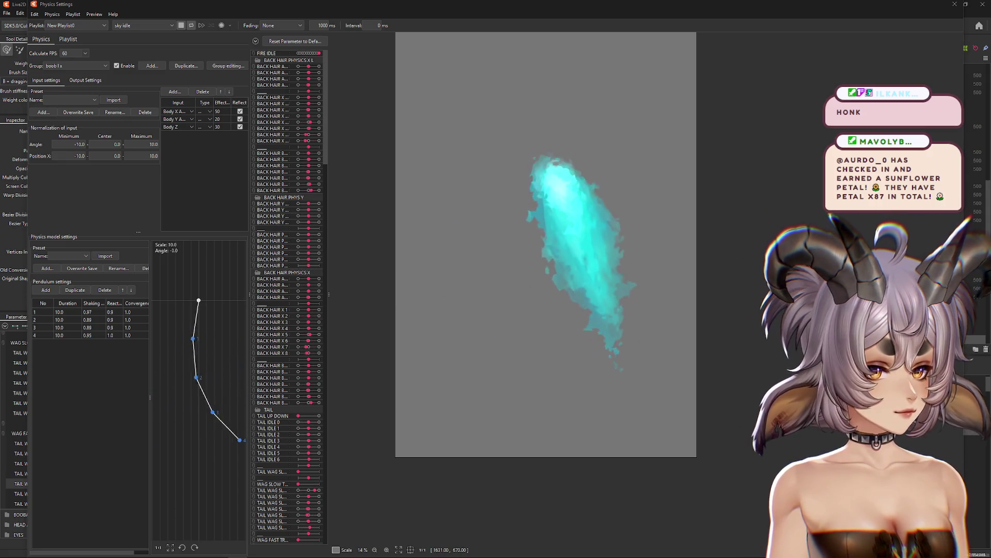
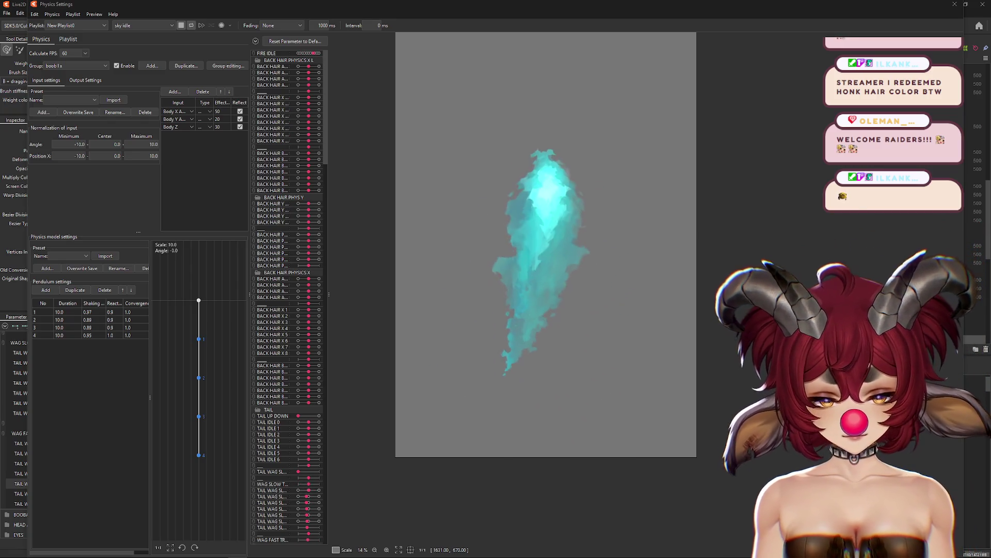
In VTube Studio's Hotkeys settings, choose the hair color.exp3.json expression and confirm it.
mouse_move(523, 382)
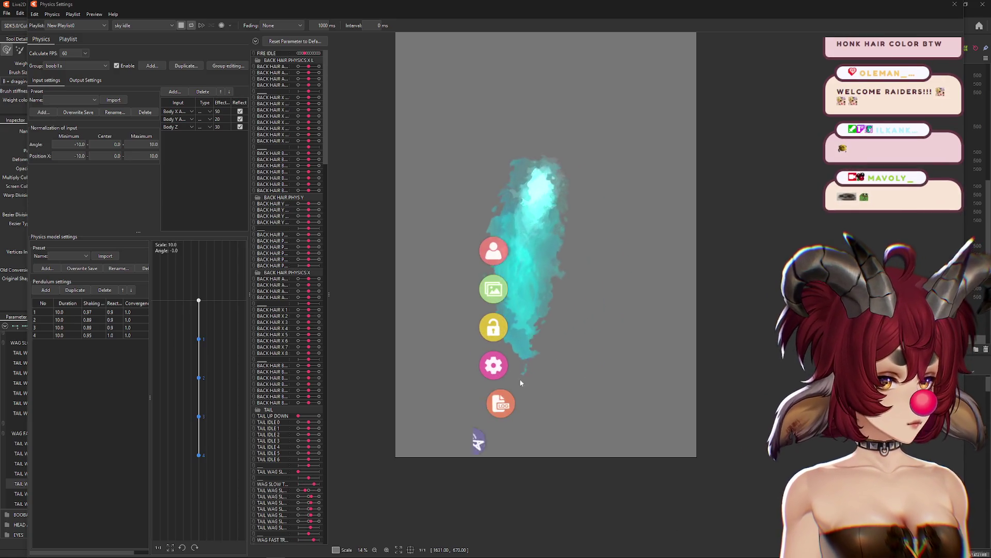
click(494, 365)
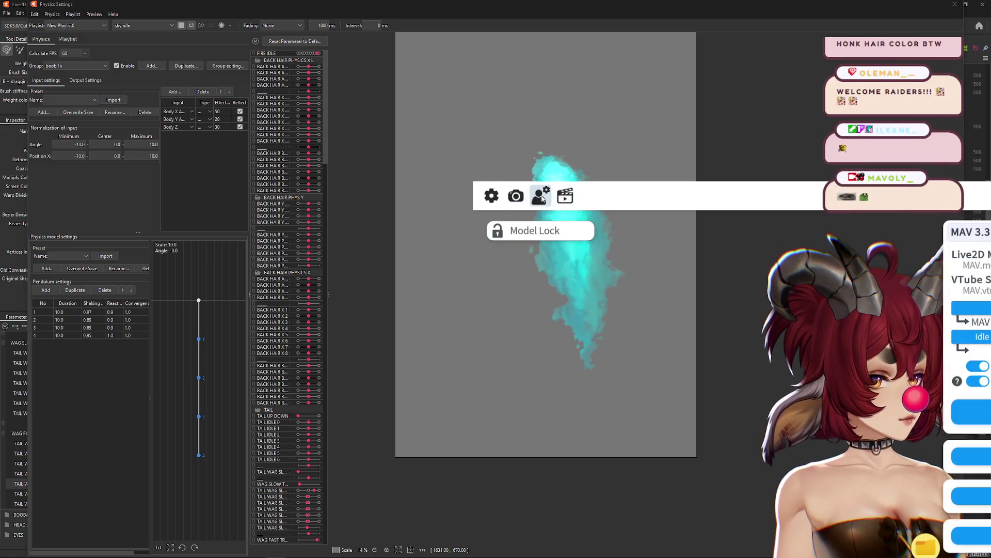
click(565, 196)
click(971, 289)
scroll(810, 399, down, 5)
click(810, 405)
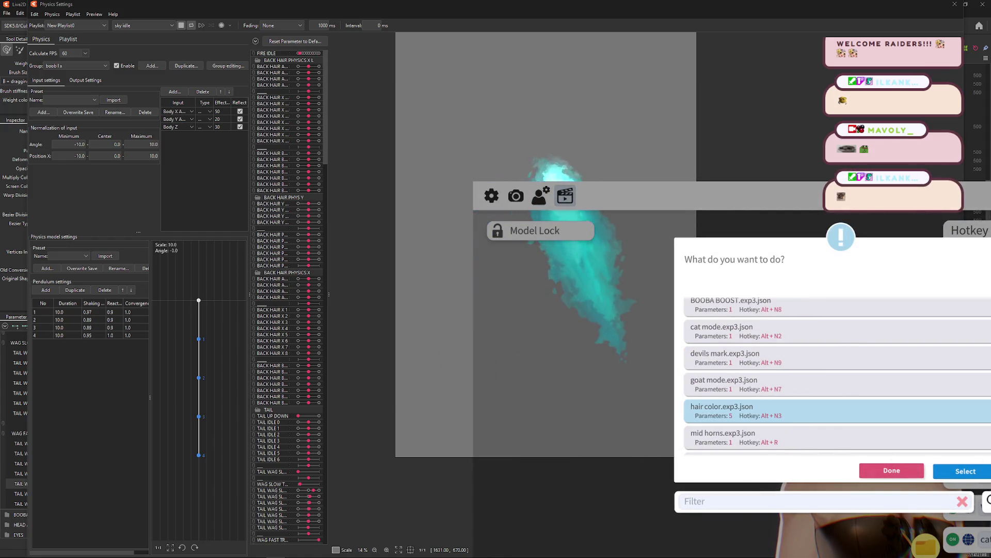
click(965, 471)
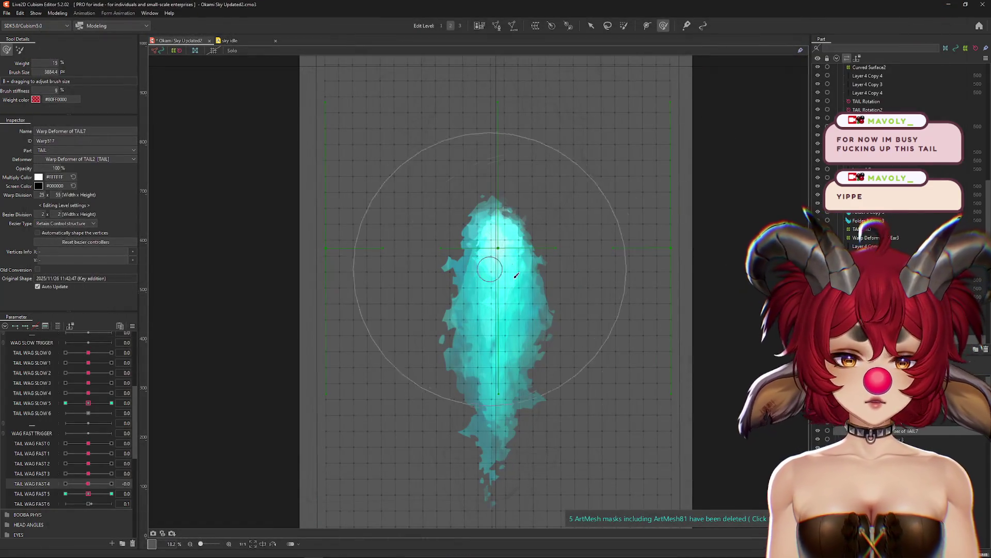
Set TAIL WAG FAST 5 and SLOW 5 to 1.0, then select the overlapping Layer 4 Copy 3 and Copy 4 meshes.
mouse_move(88, 493)
mouse_down()
mouse_move(117, 500)
mouse_move(88, 493)
mouse_up()
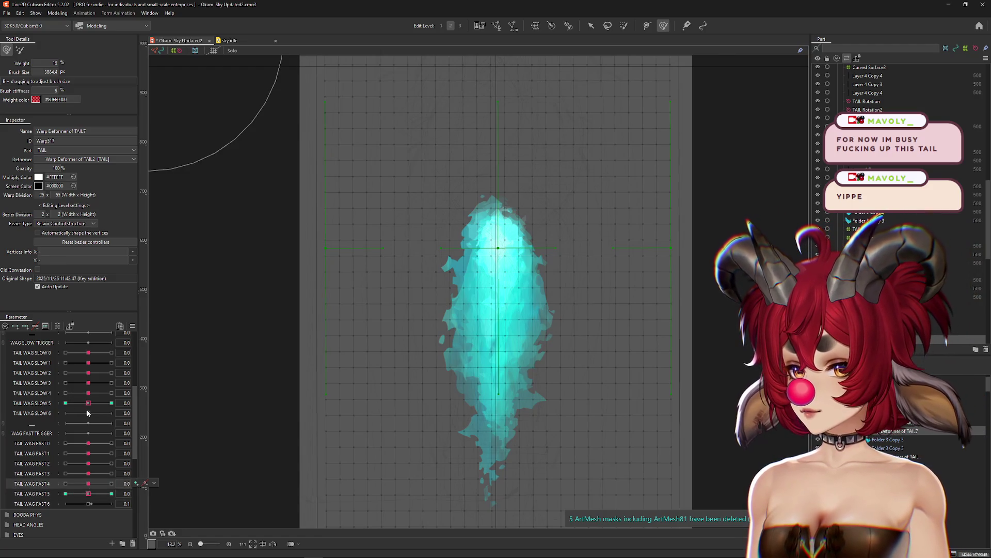
mouse_move(88, 413)
mouse_down()
mouse_move(117, 402)
mouse_move(111, 393)
mouse_up()
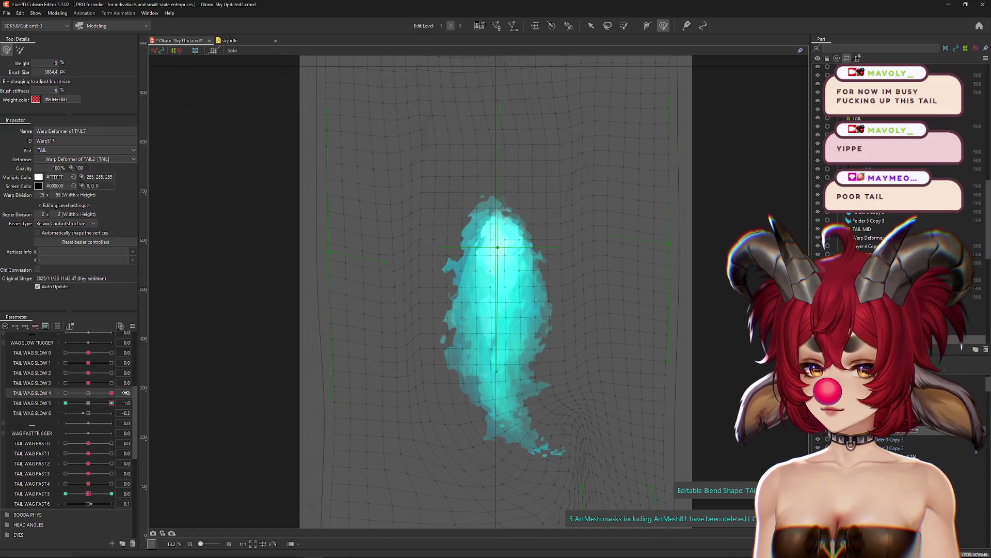
click(497, 310)
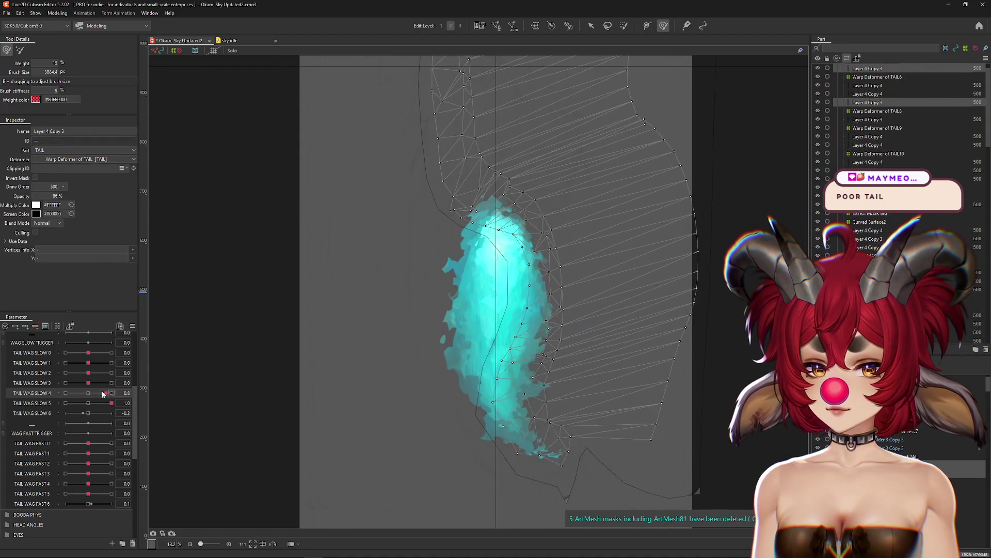
right_click(475, 211)
click(527, 274)
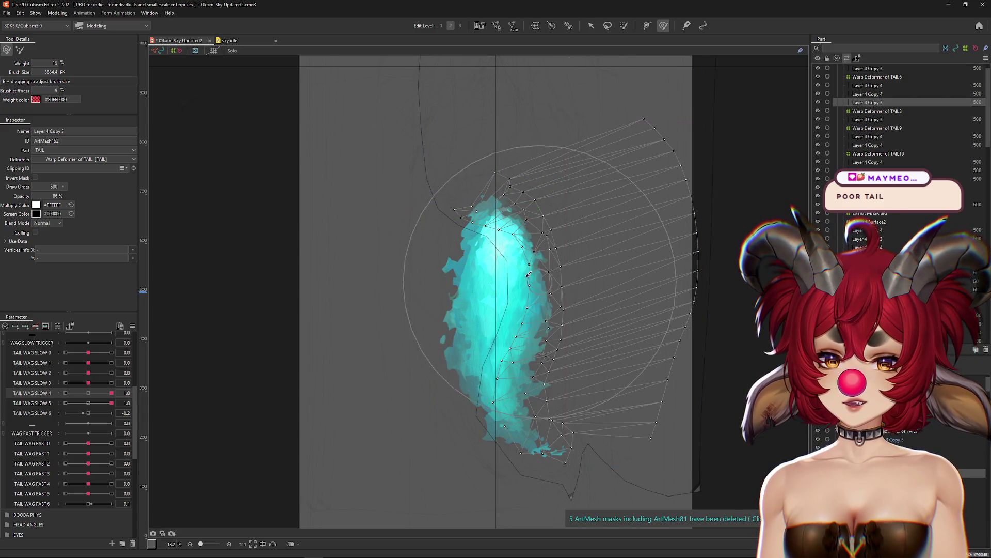
click(448, 232)
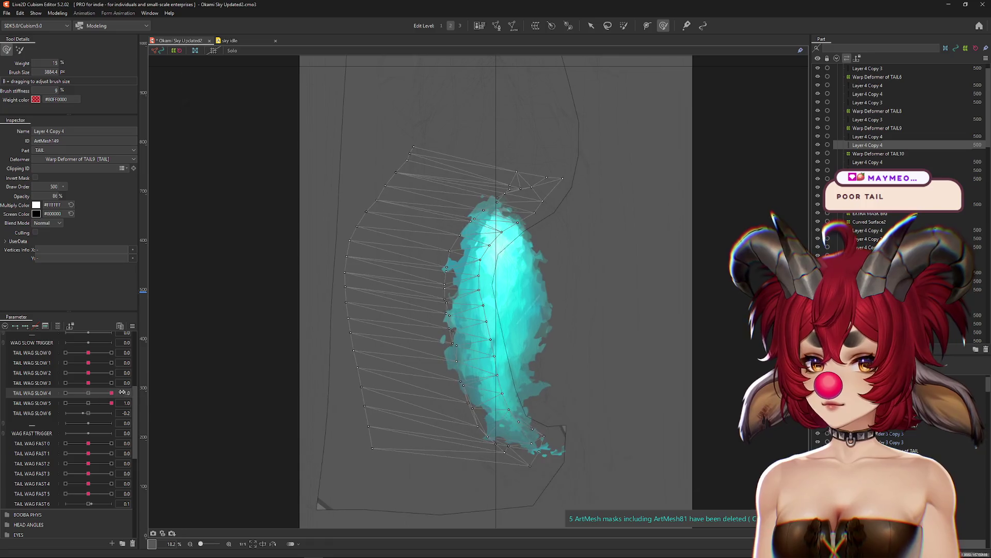
Select several Layer 4 Copy 3 and Copy 4 tail meshes and bend the tail with TAIL WAG SLOW 4 at 1.0.
click(868, 137)
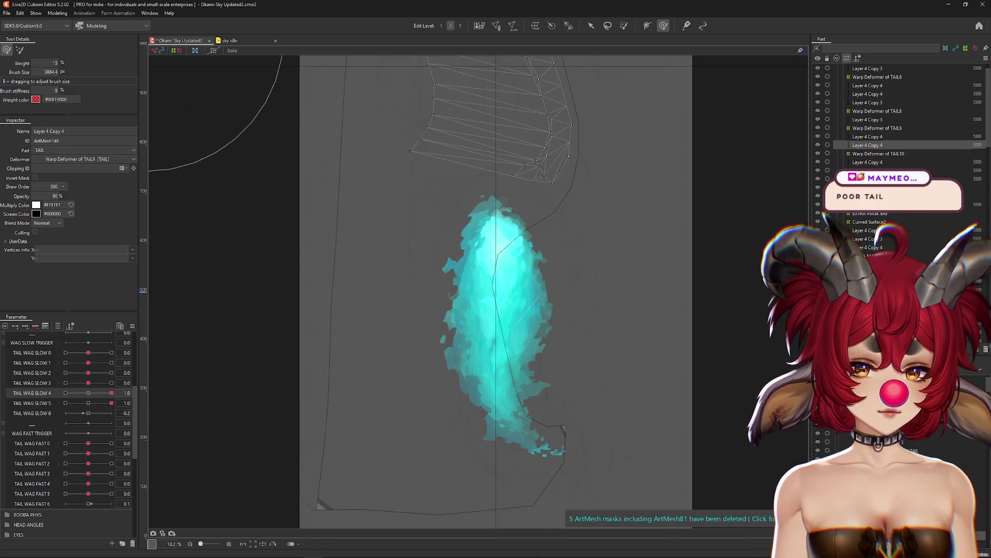
click(868, 171)
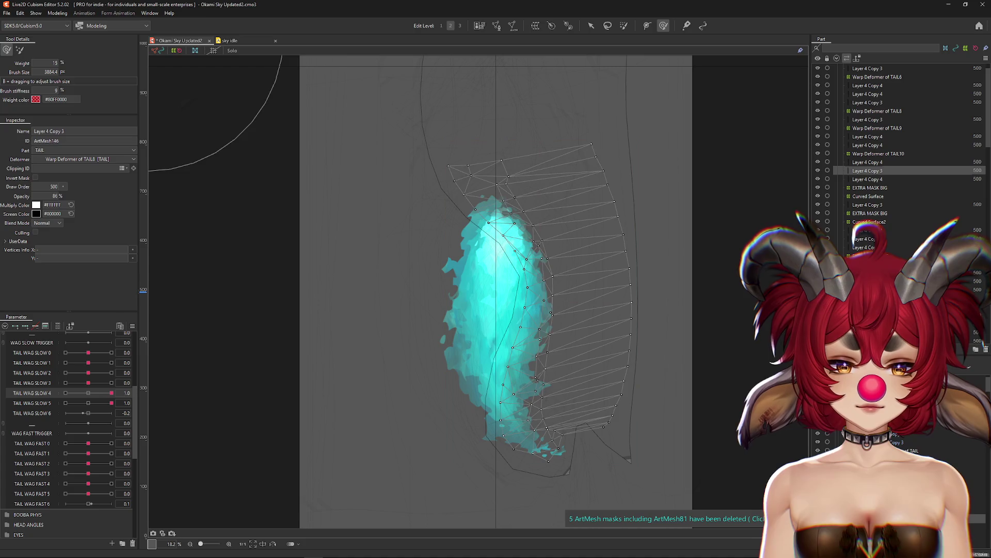
click(867, 85)
ctrl+click(868, 94)
click(89, 393)
mouse_move(92, 394)
mouse_down()
mouse_move(111, 393)
mouse_move(102, 393)
mouse_up()
Select the Layer 4 Copy 3 and transparent Layer 4 Copy 4 meshes and scrub TAIL WAG SLOW 4 to 1.0.
click(480, 418)
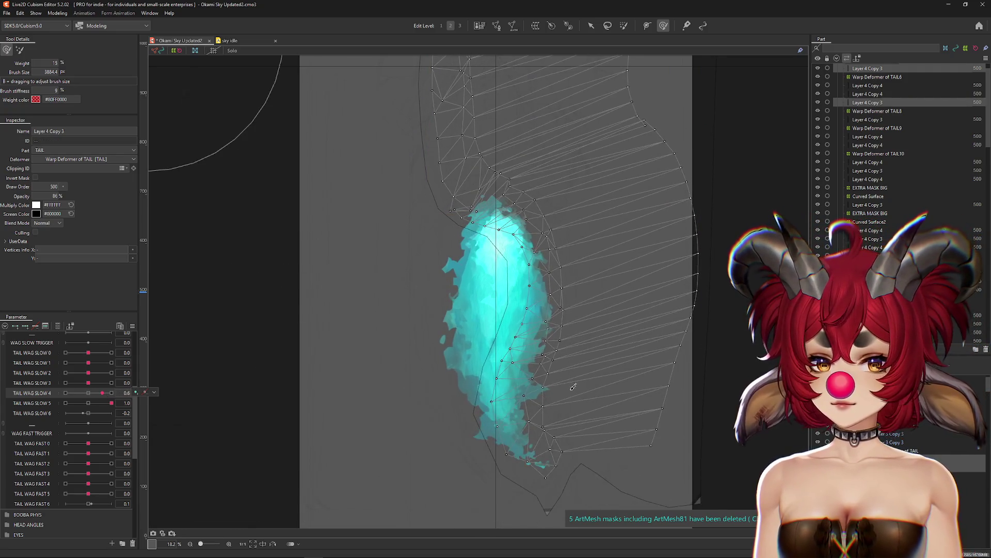
click(454, 129)
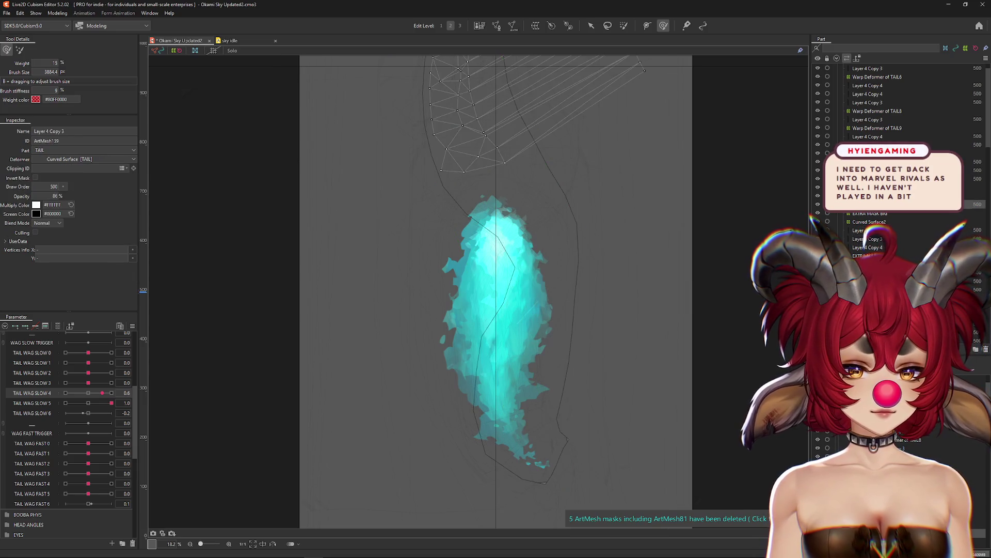
ctrl+click(868, 239)
drag(85, 394, 111, 393)
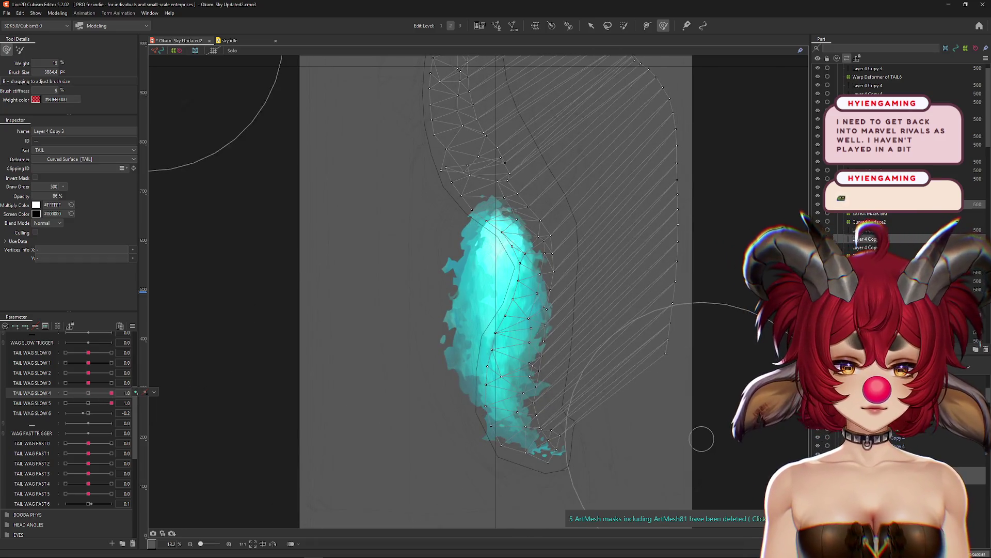
click(868, 247)
ctrl+click(868, 239)
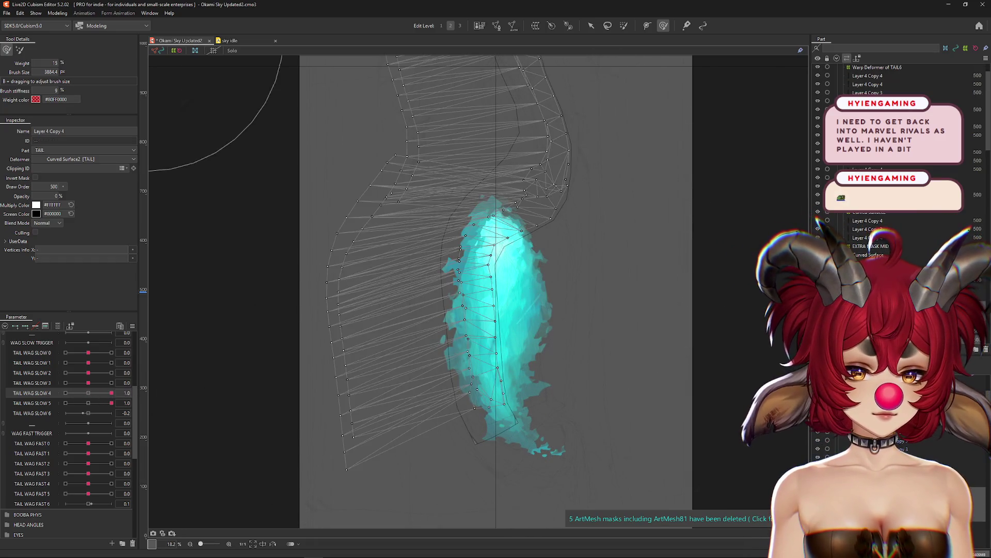
drag(80, 397, 114, 390)
View the selected tail meshes in Solo, hide the mesh overlay, then turn Solo off.
click(232, 51)
key(ctrl+h)
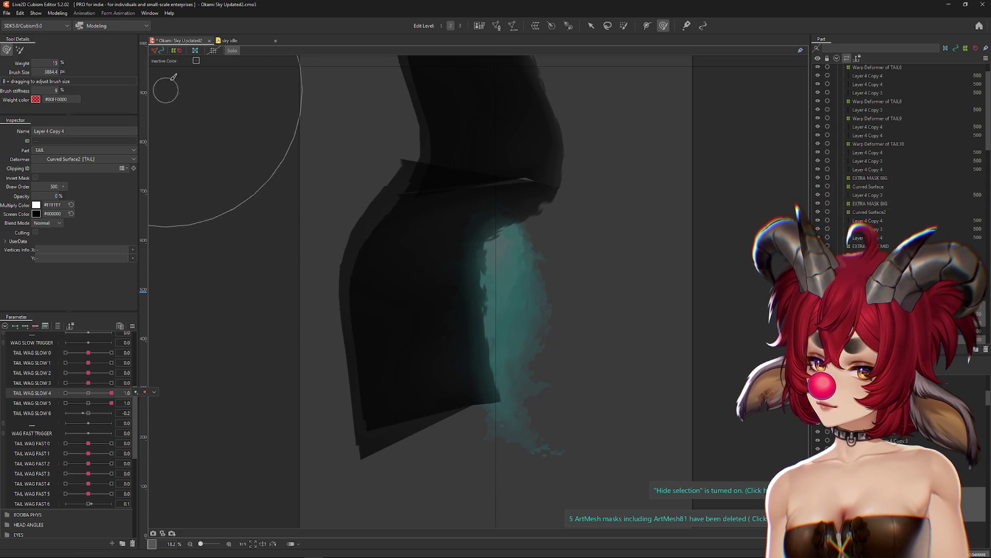
click(232, 51)
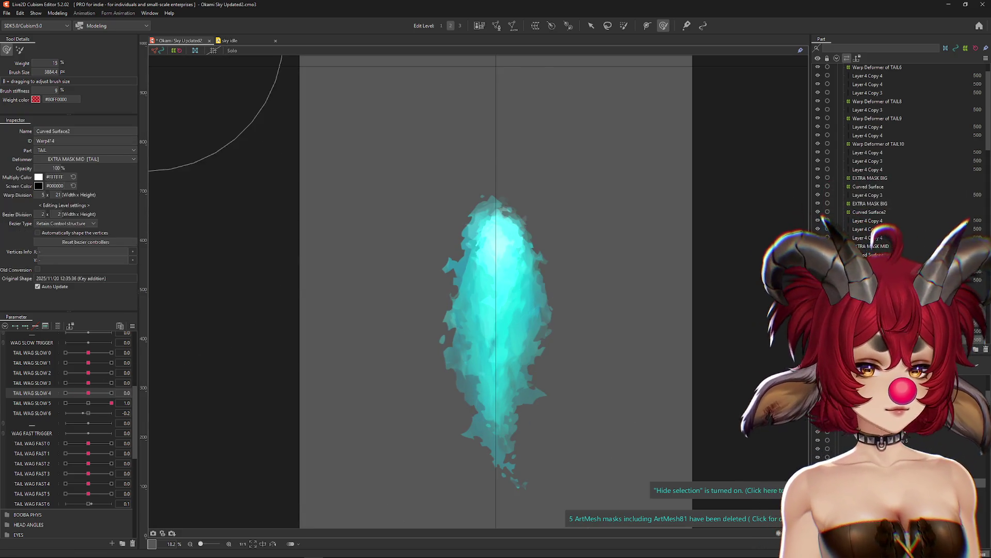
Create the Warp Deformer of TAIL13 around the Layer 4 Copy 4 mesh.
click(857, 237)
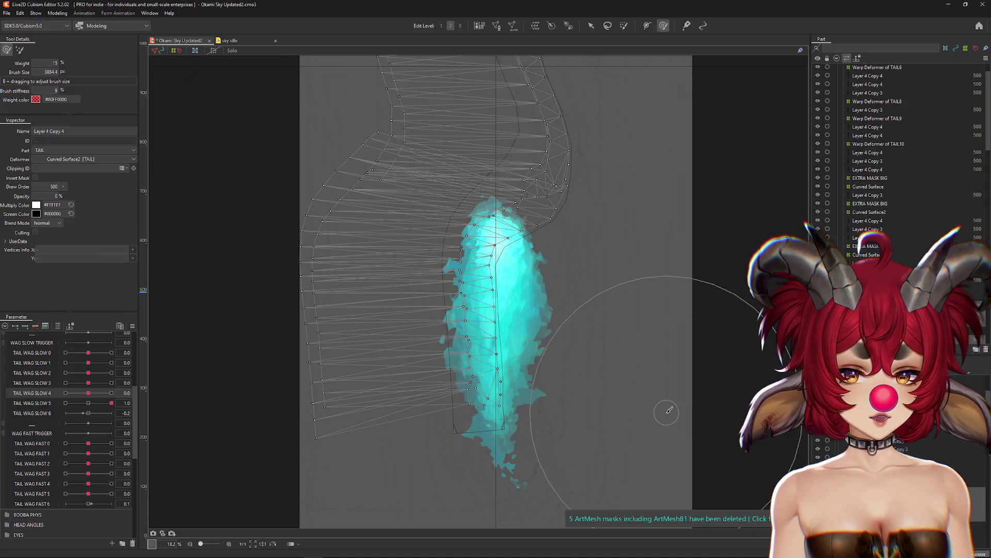
click(535, 25)
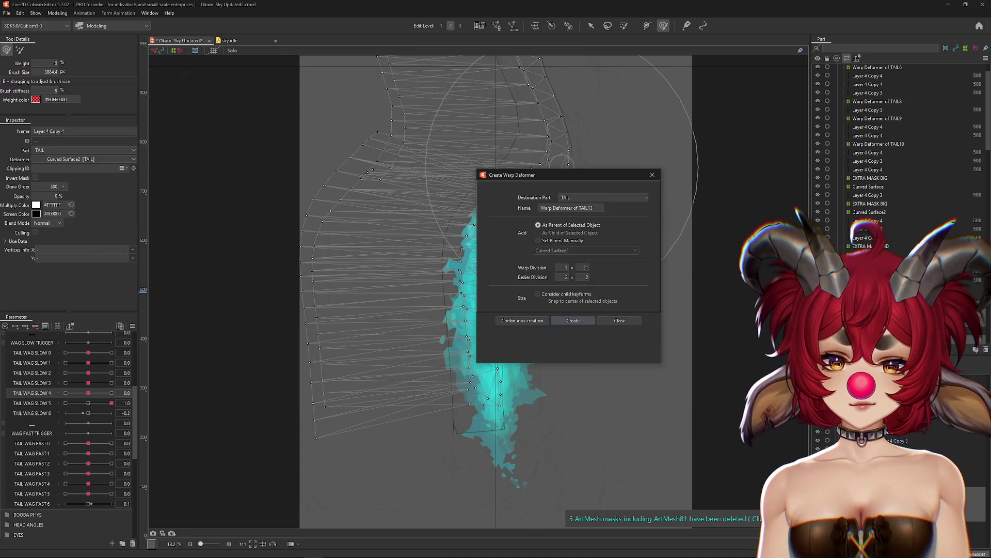
click(574, 320)
Apply the Curved Surface2 deformer to its child elements.
click(868, 254)
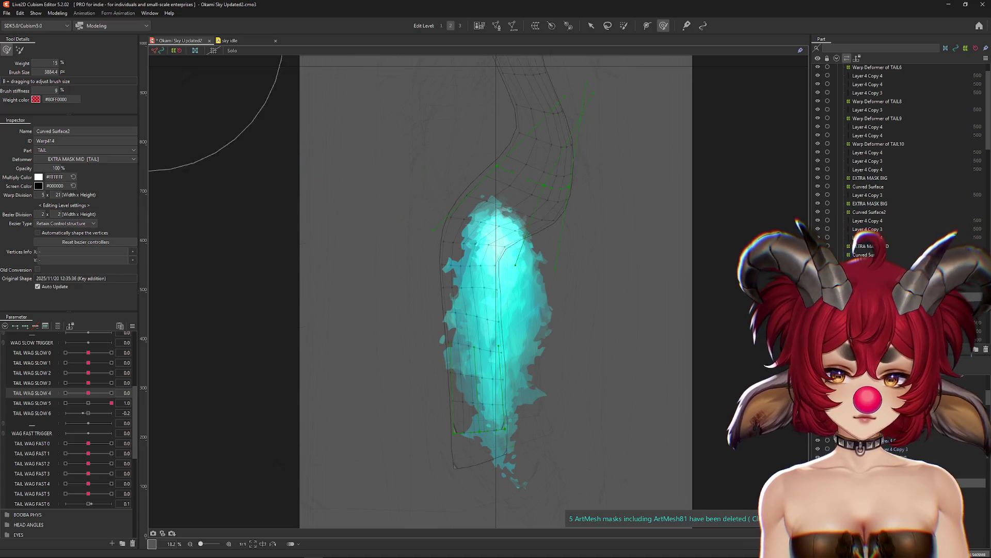
click(57, 325)
click(58, 13)
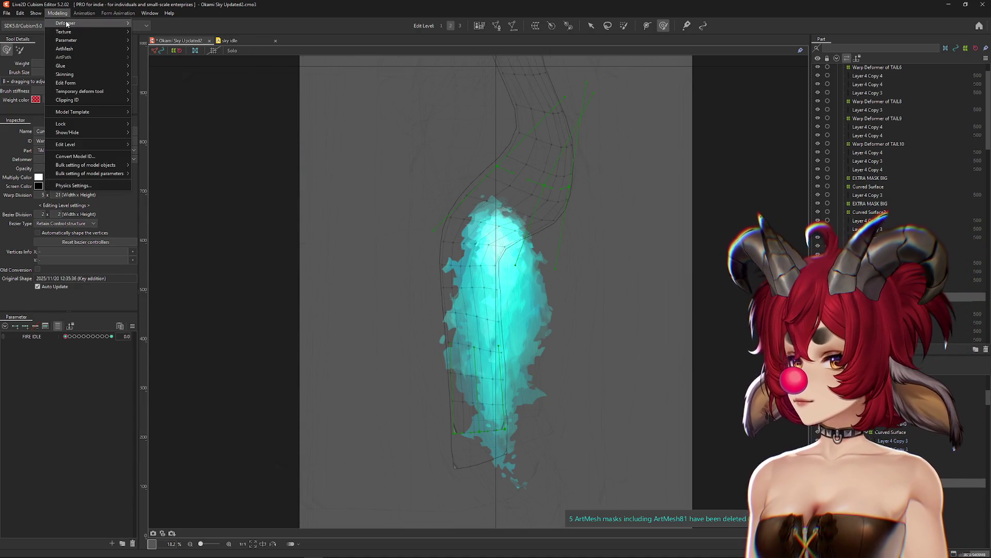
mouse_move(83, 23)
click(176, 76)
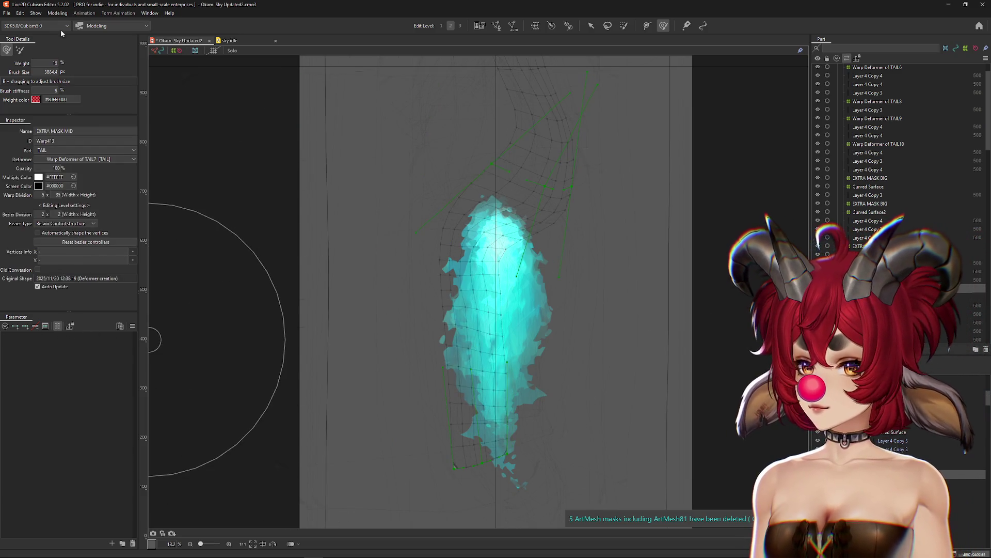
click(57, 12)
mouse_move(82, 23)
click(170, 76)
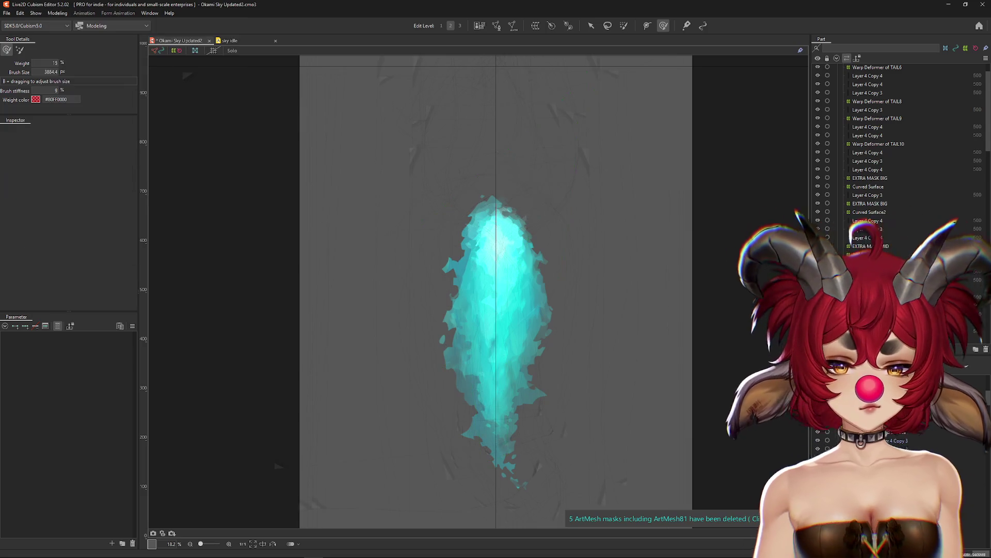
On the Layer 4 Copy 3 mesh, test TAIL WAG SLOW 5 at 0.6 and 1.0, then reset it to 0.0.
click(873, 246)
click(873, 254)
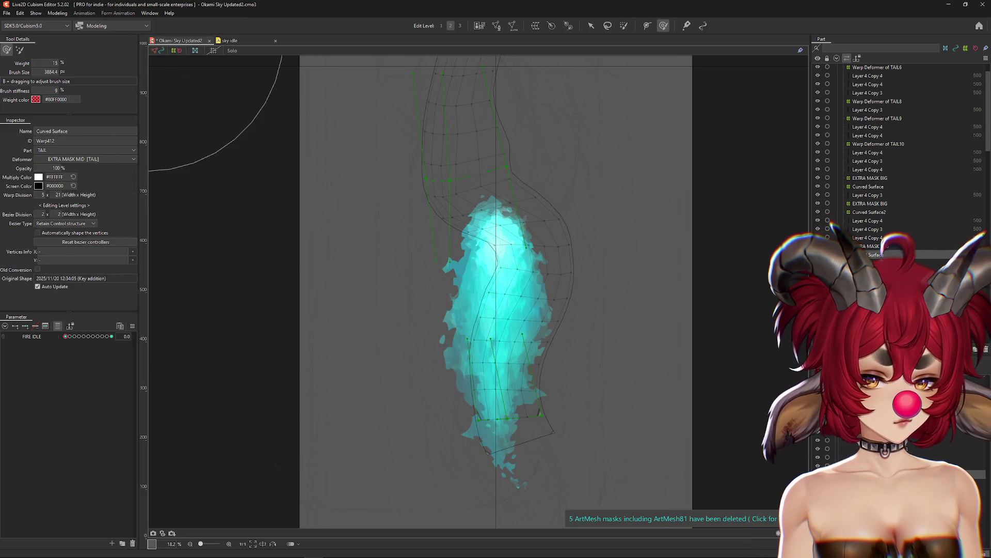
click(873, 262)
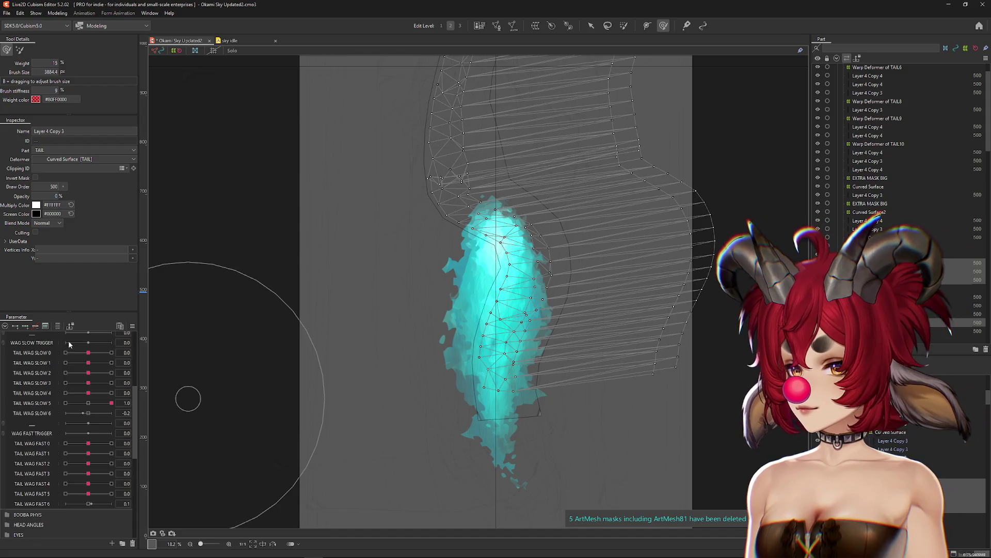
drag(112, 403, 102, 404)
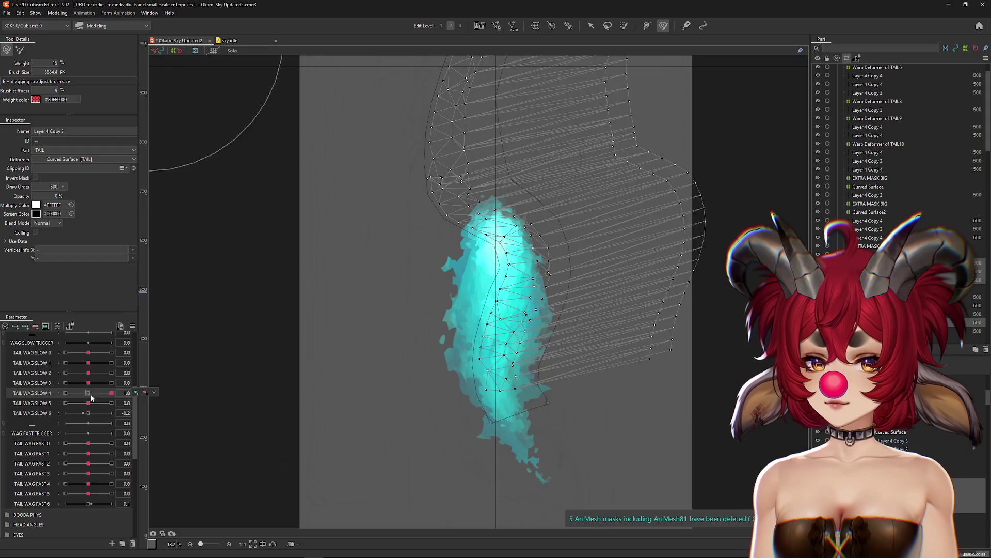
click(112, 403)
click(89, 403)
key(ctrl+h)
Preview the tail bend with TAIL WAG SLOW 3 at -1.0/1.0, SLOW 1 at 1.0 and SLOW 4 at 1.0.
click(64, 382)
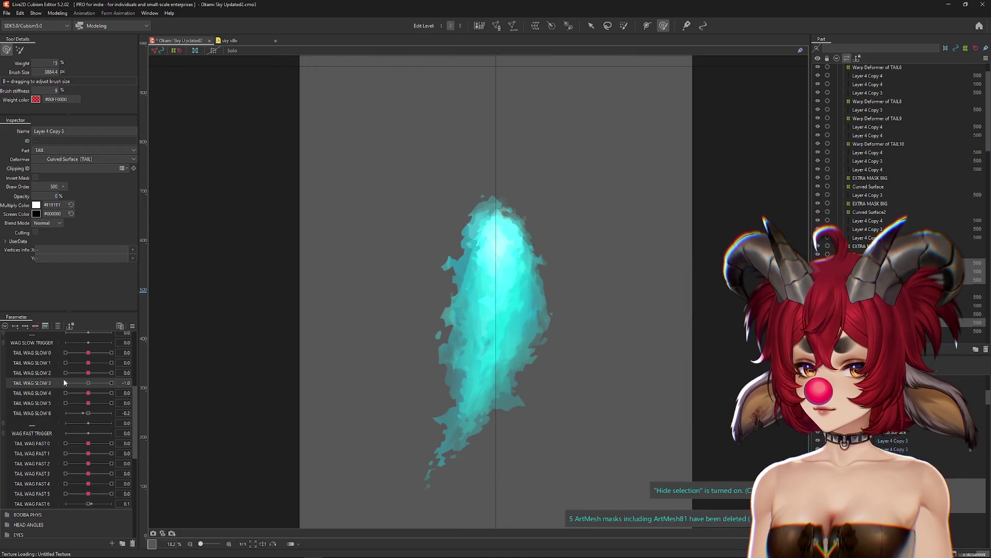
click(98, 365)
click(112, 362)
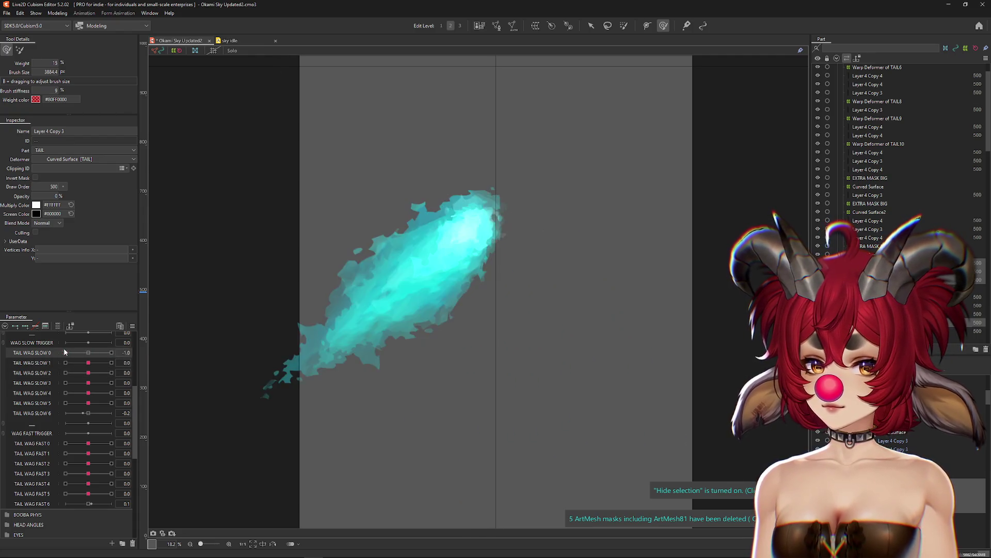
click(111, 382)
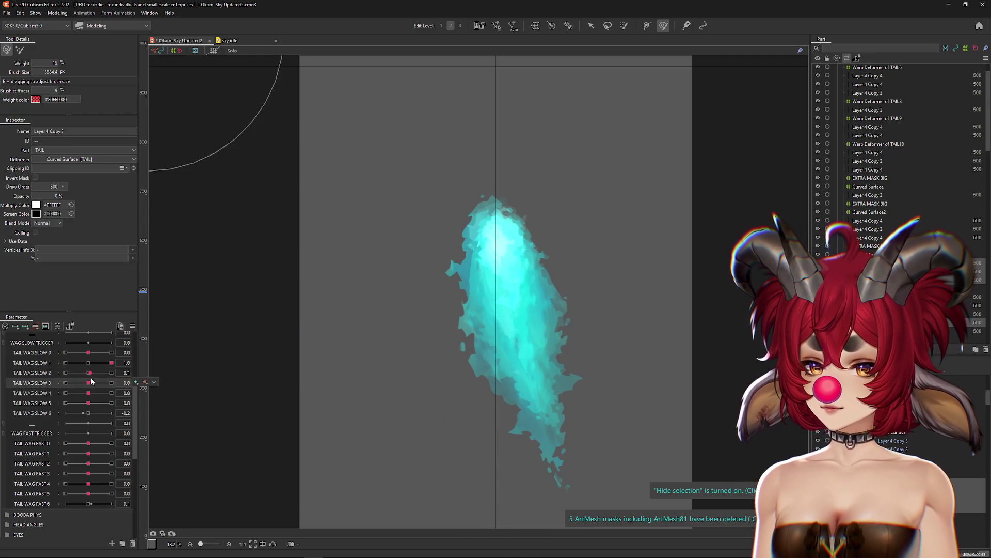
drag(88, 393, 124, 392)
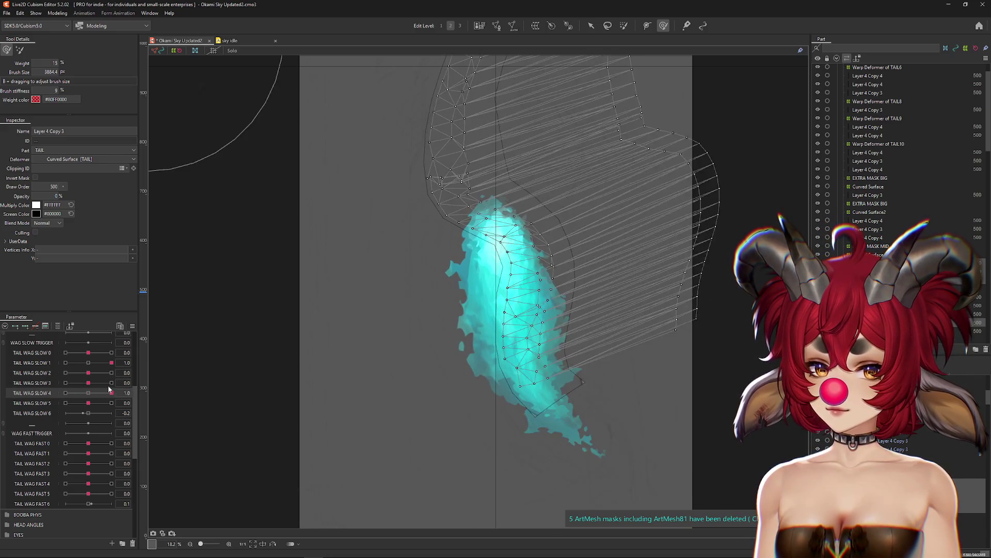
Select the Layer 4 Copy 4 flame mesh, push TAIL WAG SLOW 1 to -1, then reset it to 0.
click(350, 429)
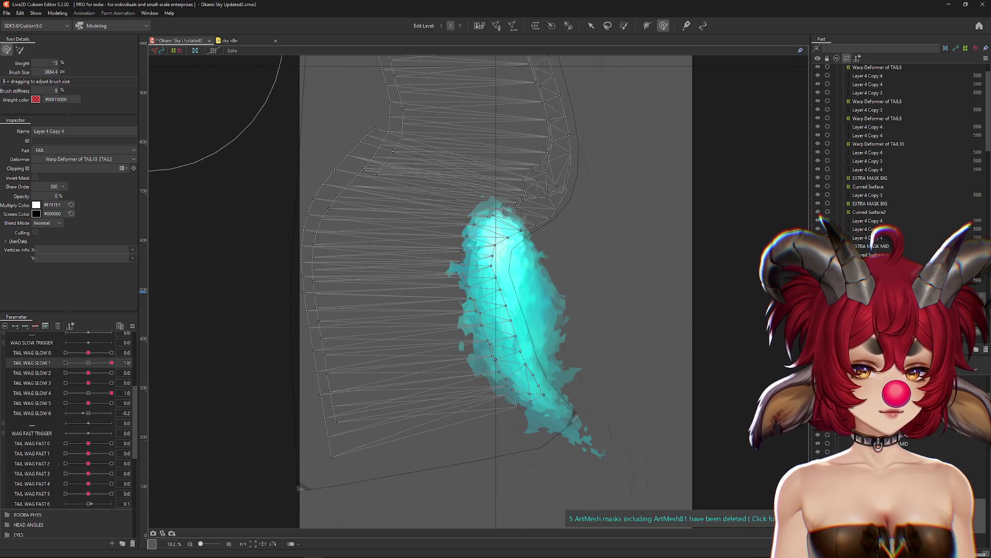
click(869, 212)
click(869, 220)
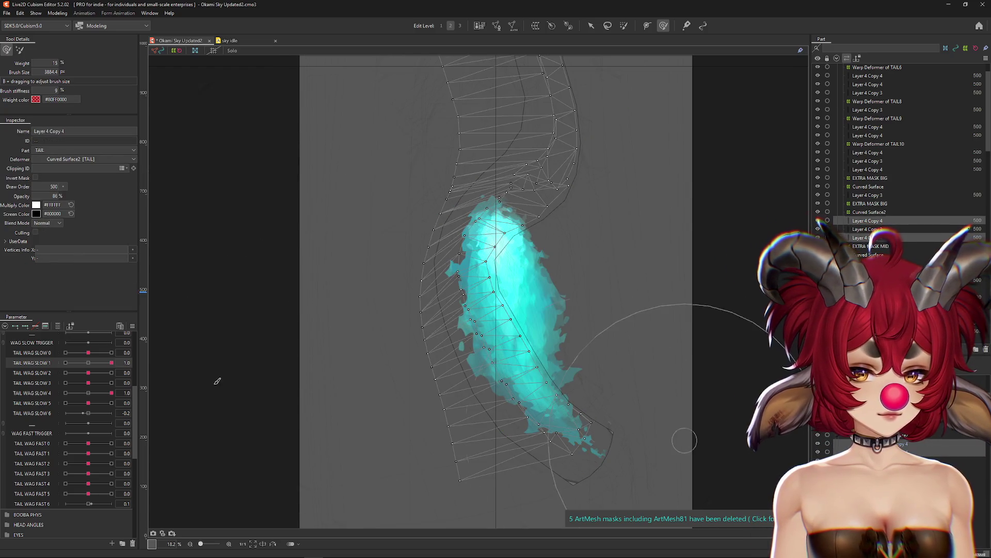
drag(85, 363, 66, 363)
click(91, 363)
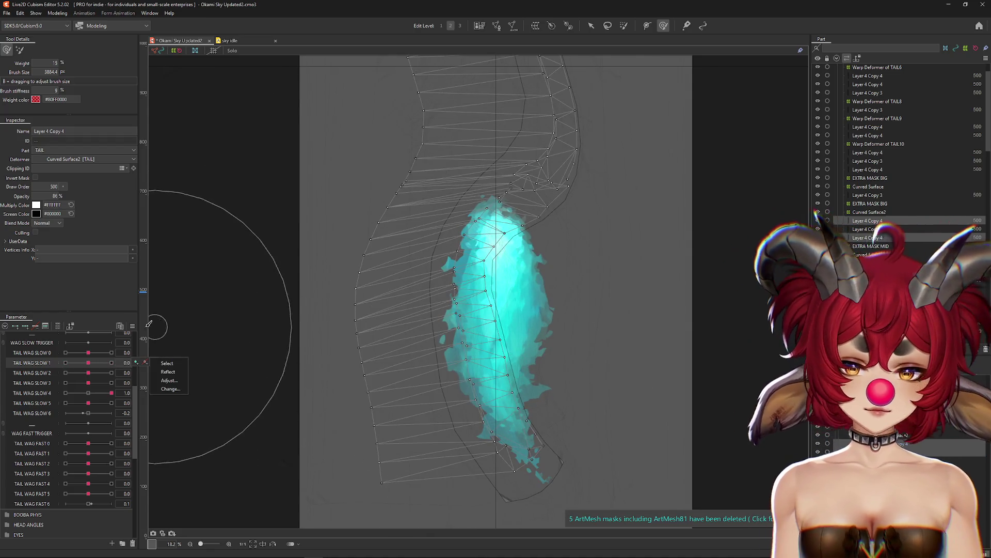
Create the Warp Deformer of TAIL14 for the selected tail mesh.
right_click(146, 321)
click(535, 26)
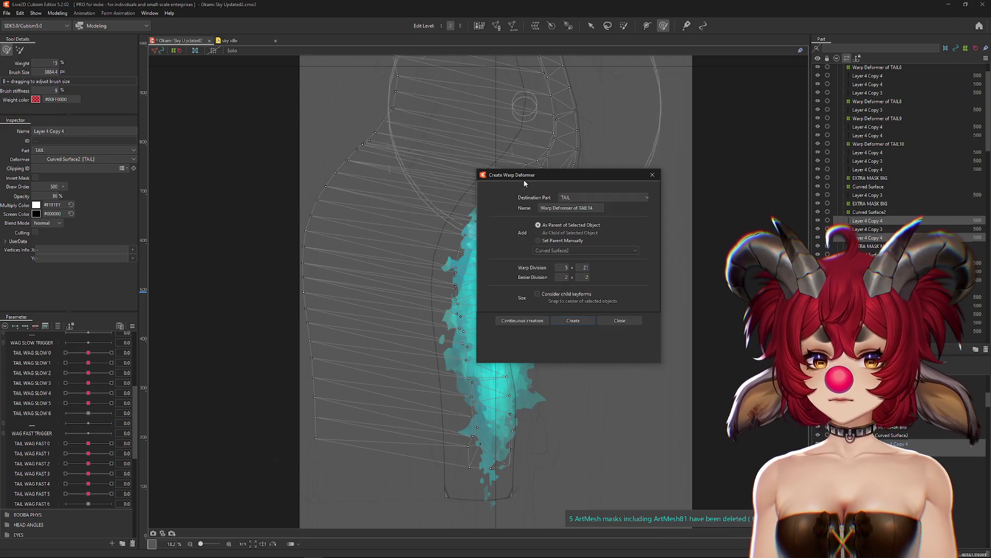
click(574, 320)
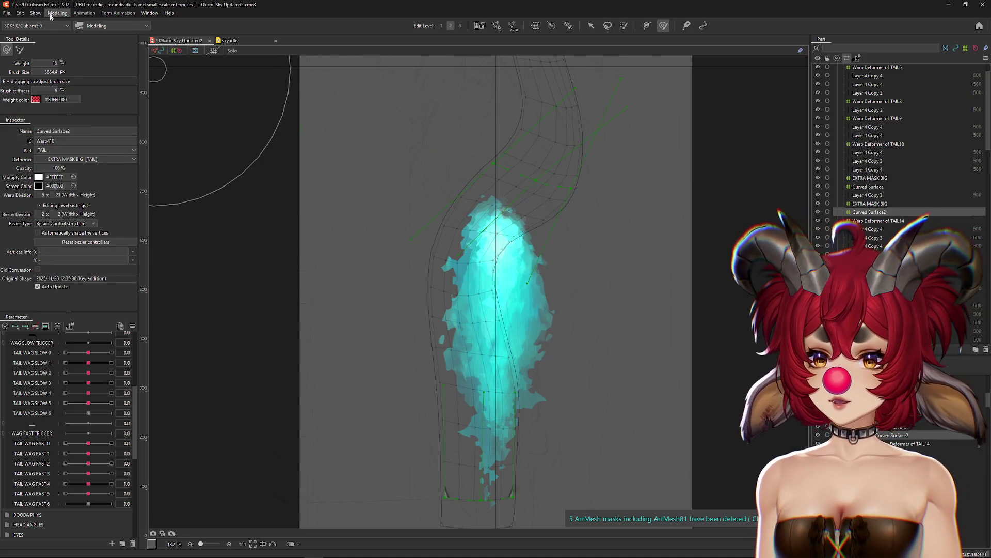
Apply the old deformer and EXTRA MASK BIG to their child meshes.
click(50, 14)
mouse_move(70, 26)
click(176, 75)
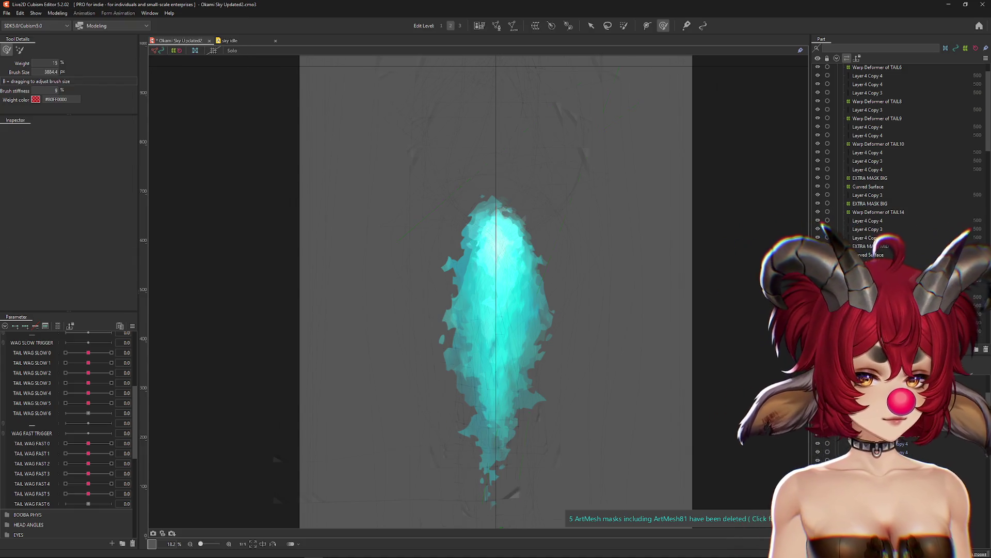
click(50, 13)
mouse_move(62, 24)
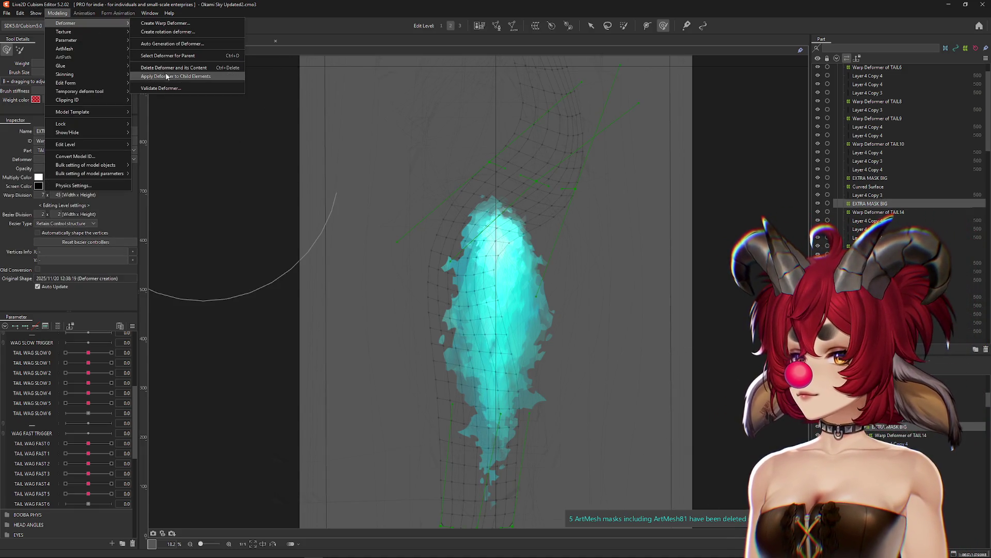
click(386, 284)
Select the two Layer 4 Copy 3 flame meshes and flex the tail with TAIL WAG SLOW 4.
mouse_move(88, 372)
mouse_down()
mouse_move(122, 373)
mouse_move(10, 387)
mouse_move(88, 382)
mouse_move(93, 393)
mouse_up()
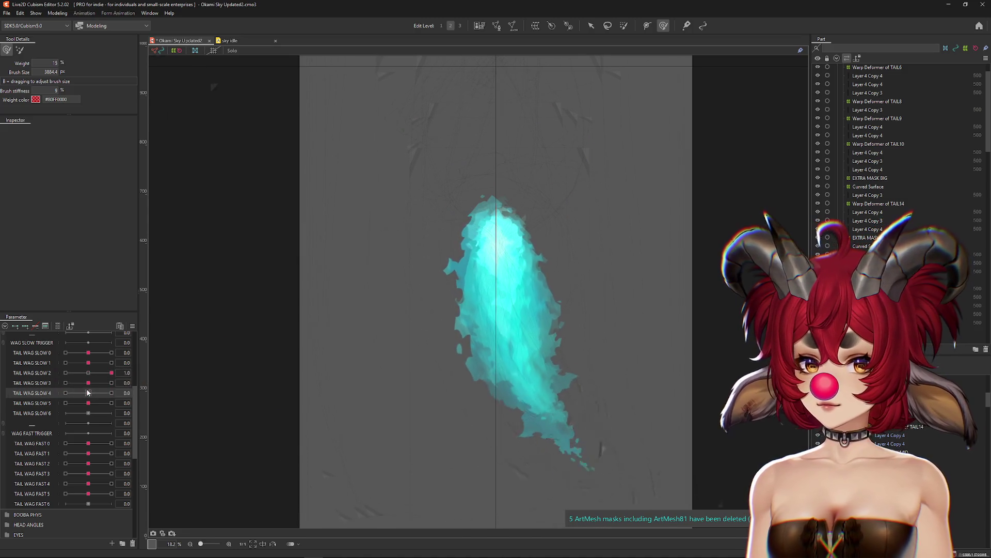
click(825, 221)
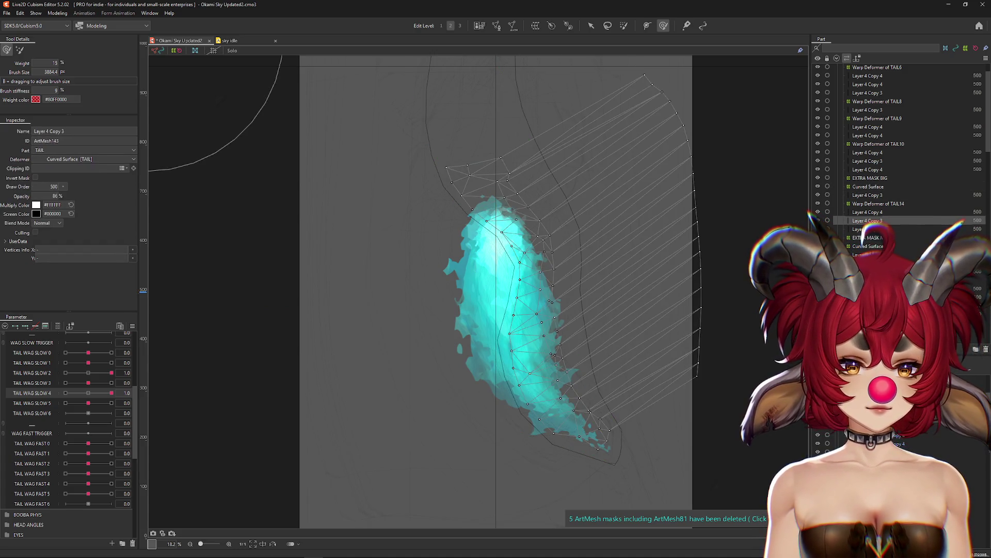
ctrl+click(867, 195)
mouse_move(86, 390)
mouse_down()
mouse_move(111, 392)
mouse_move(88, 393)
mouse_move(88, 378)
mouse_up()
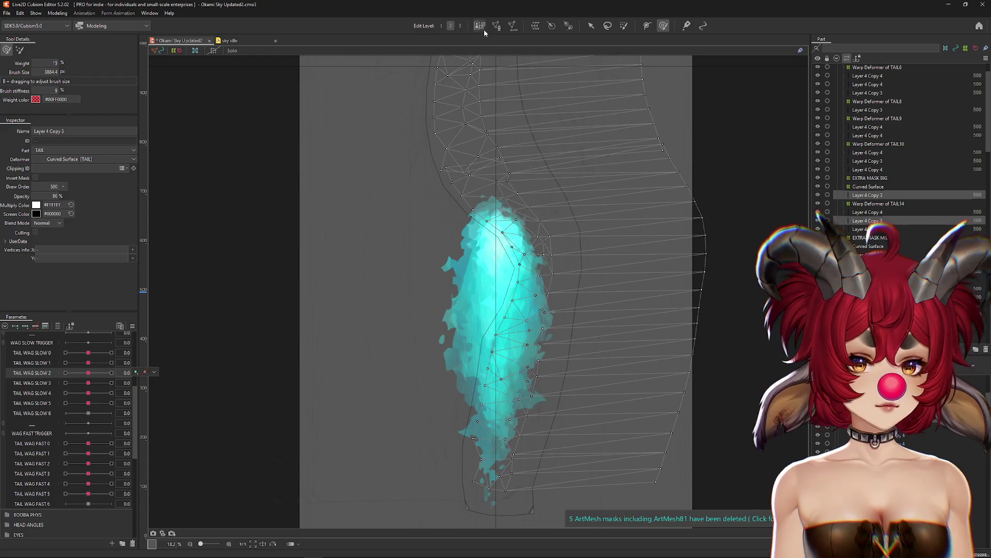
Create the TAIL15 warp deformer and bake the current deformer into its child meshes.
click(481, 29)
key(Return)
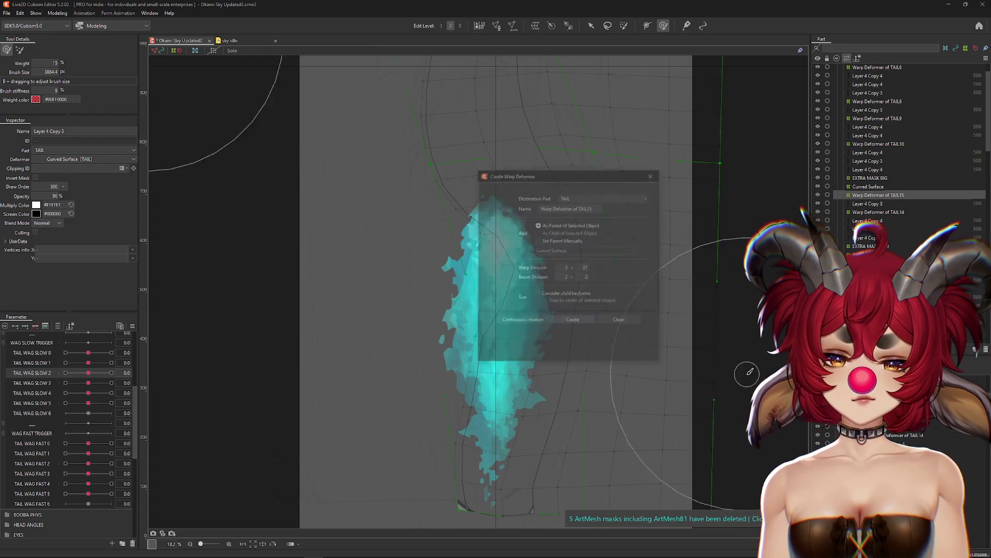
click(57, 14)
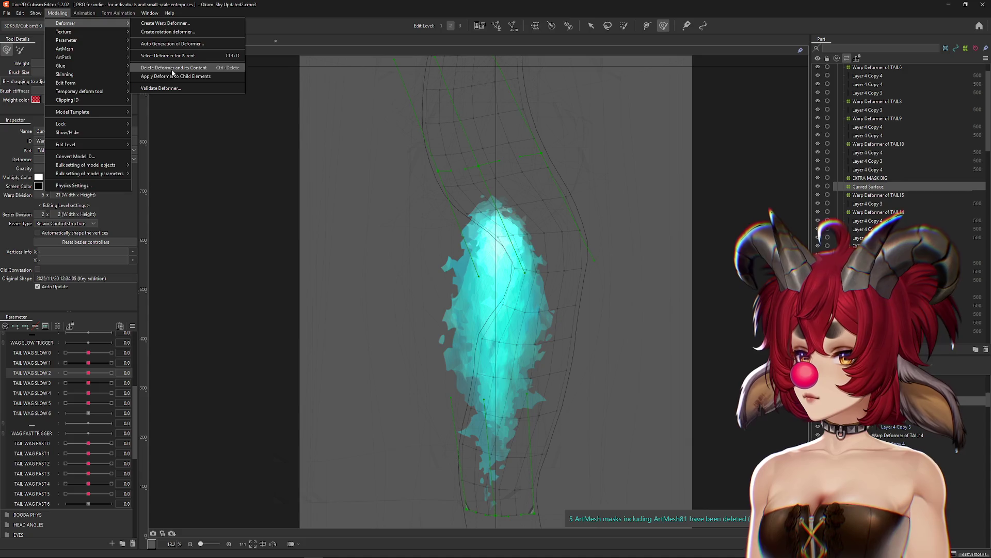
click(173, 77)
click(57, 13)
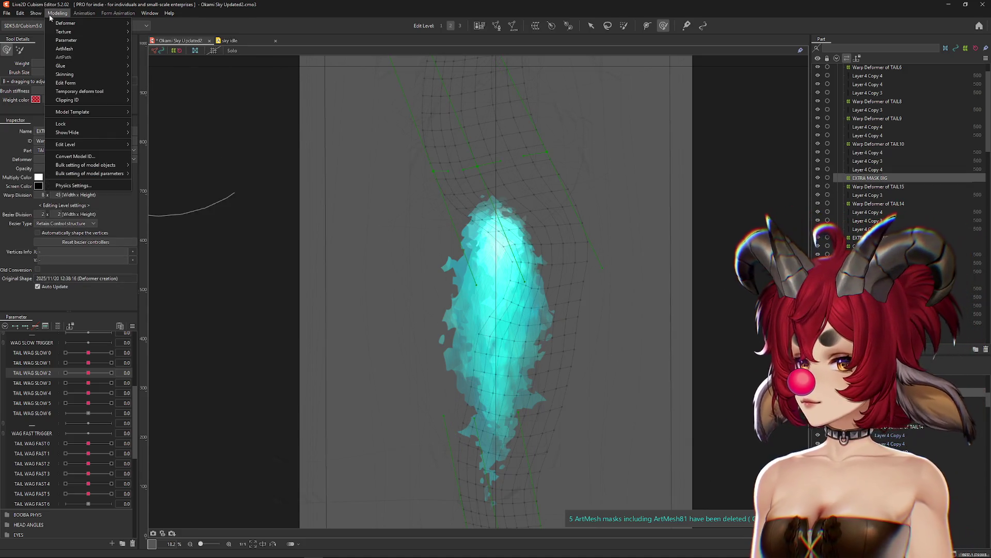
mouse_move(65, 23)
click(250, 105)
key(ctrl+z)
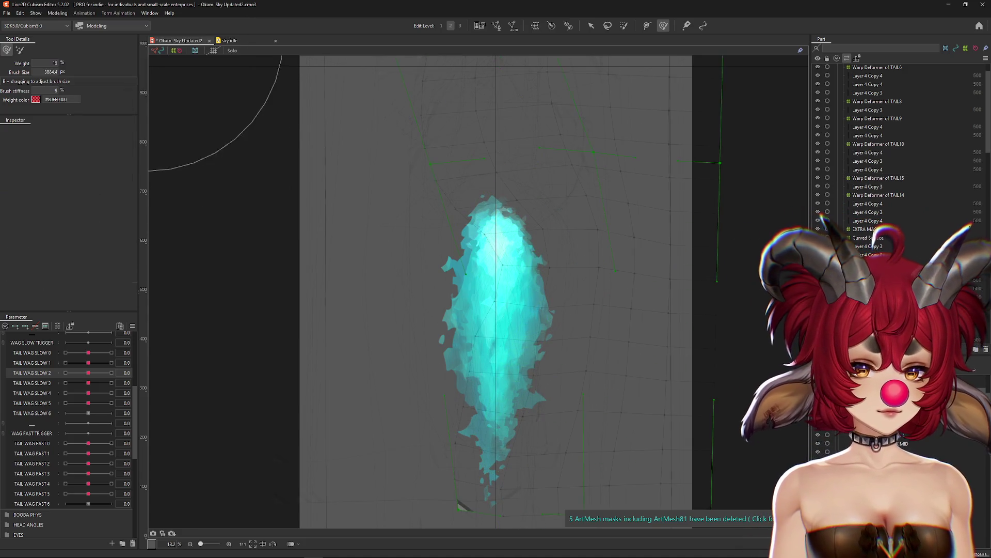
Create the TAIL16 warp deformer for the Layer 4 Copy 3 mesh under Curved Surface.
click(878, 178)
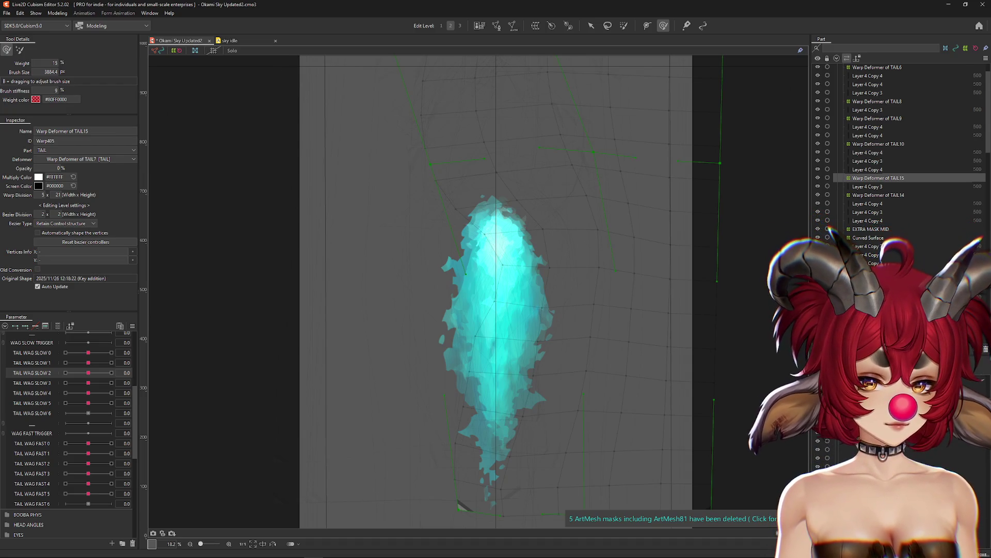
click(868, 238)
click(868, 246)
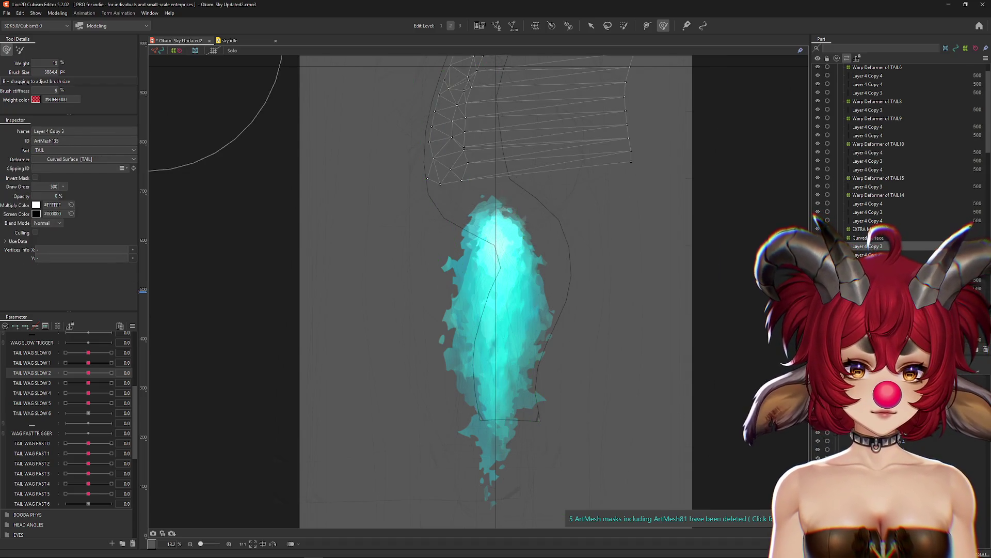
click(536, 25)
key(Return)
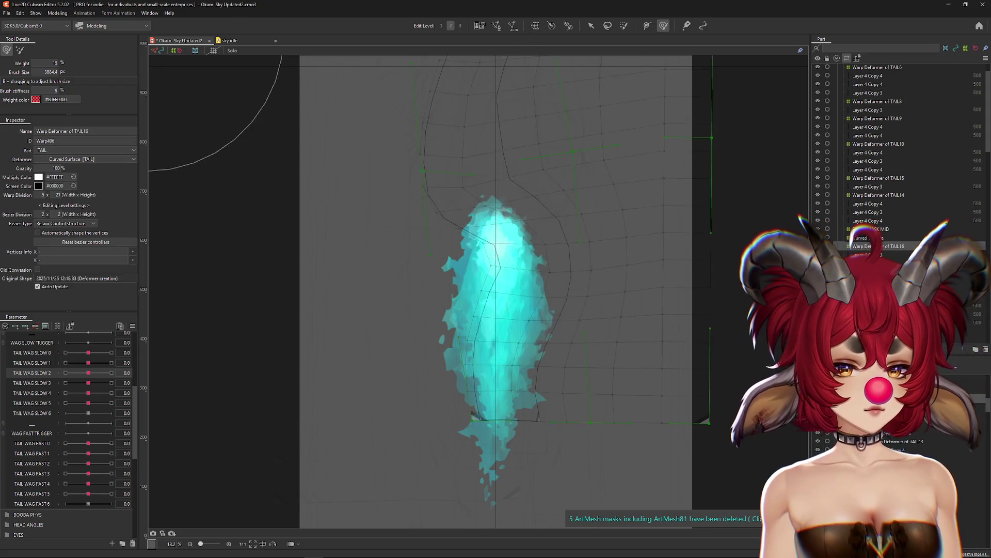
Apply the Curved Surface deformer and the remaining mask deformer to their child meshes.
click(57, 13)
mouse_move(66, 23)
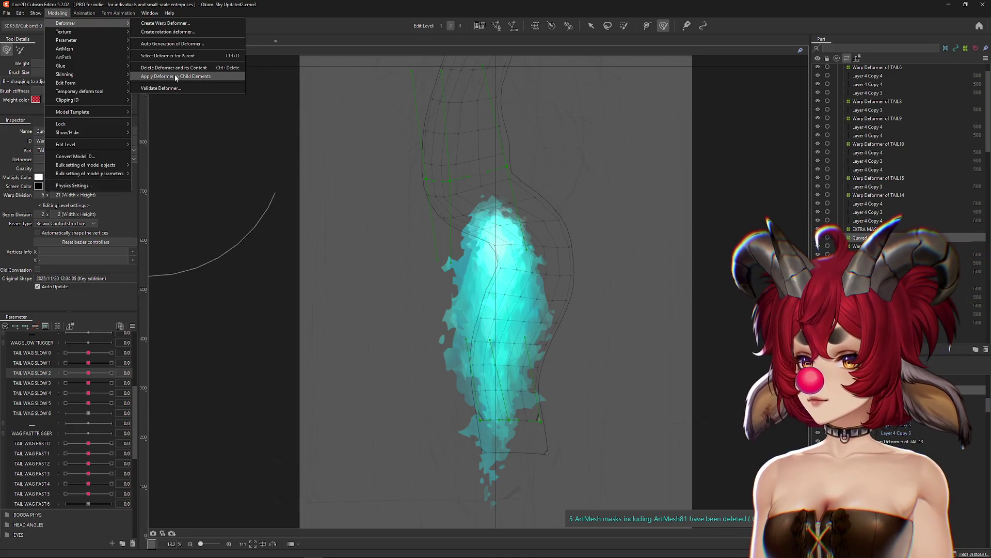
click(175, 76)
click(57, 13)
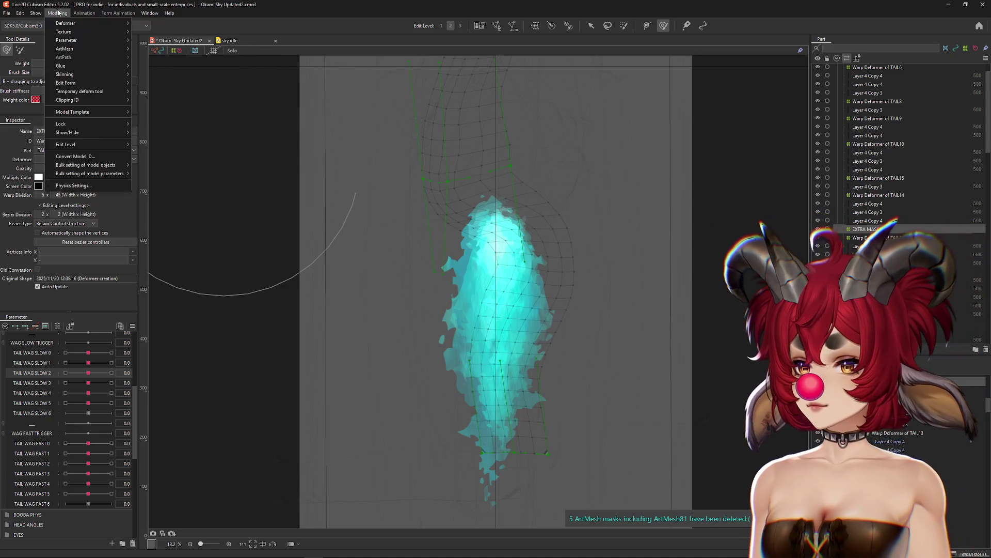
click(396, 168)
scroll(97, 353, up, 5)
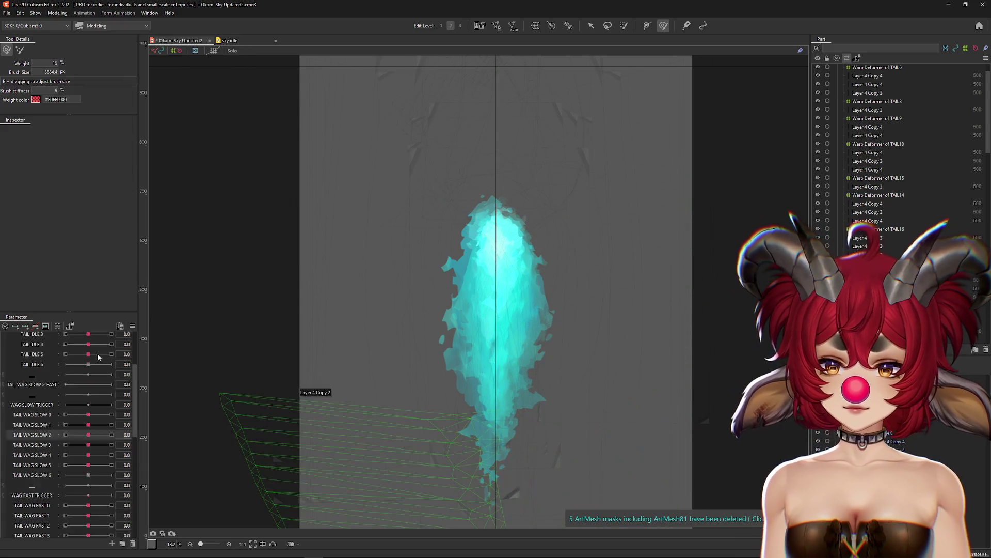
drag(69, 339, 82, 339)
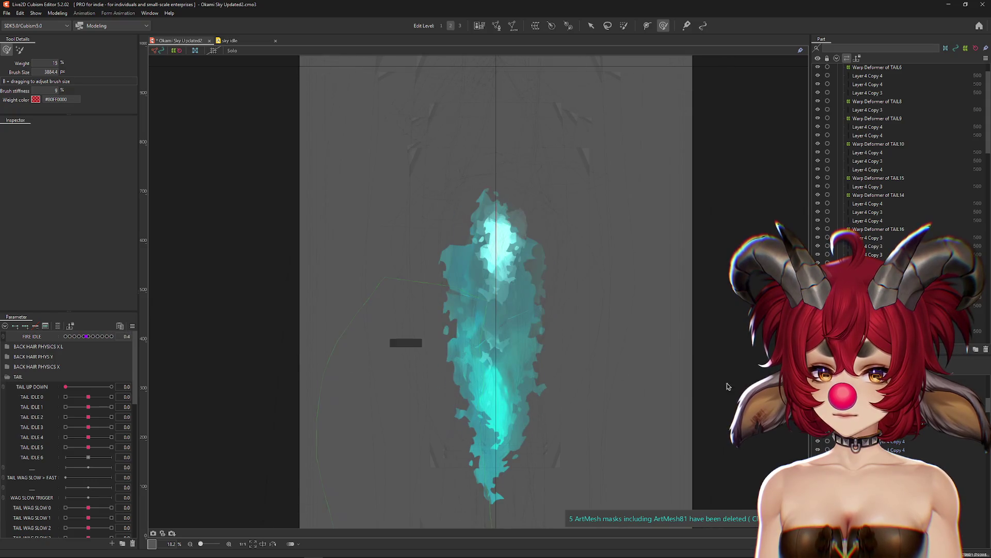
click(413, 278)
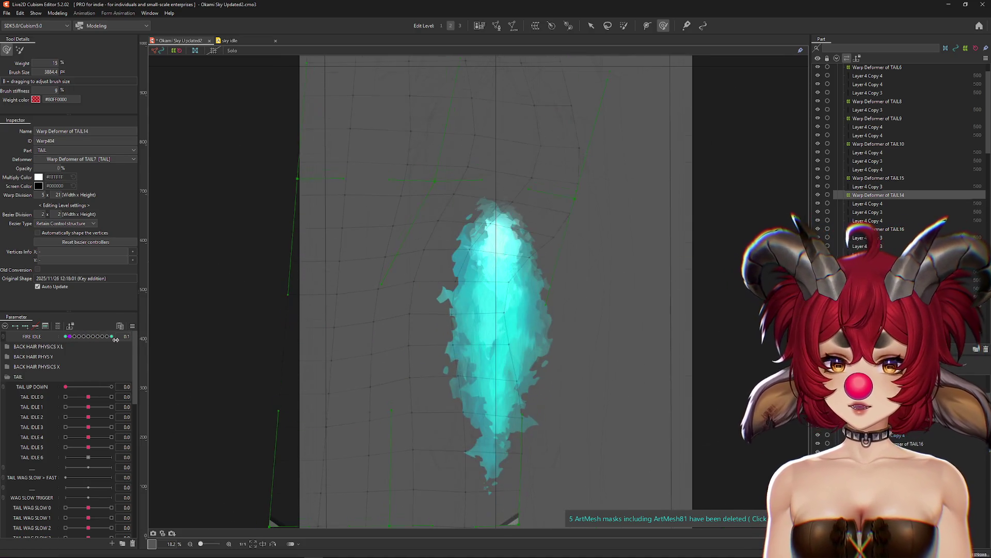
mouse_move(89, 406)
mouse_down()
mouse_move(112, 406)
mouse_move(102, 432)
mouse_move(112, 427)
mouse_up()
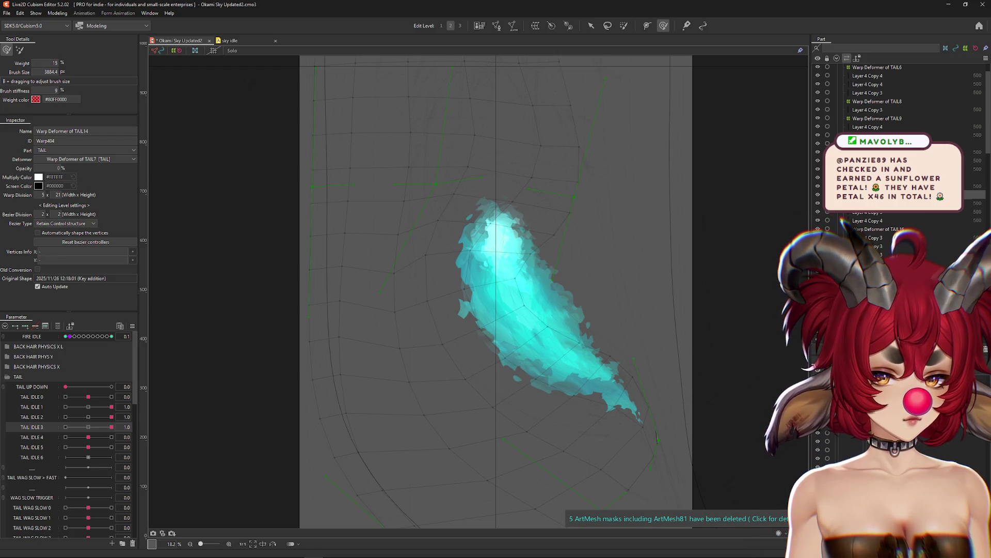
click(516, 233)
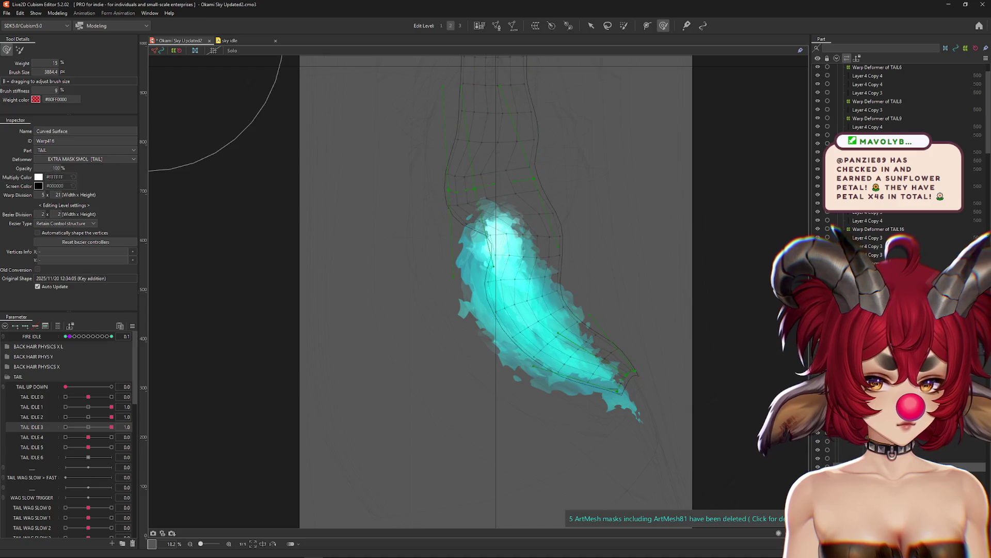
click(857, 238)
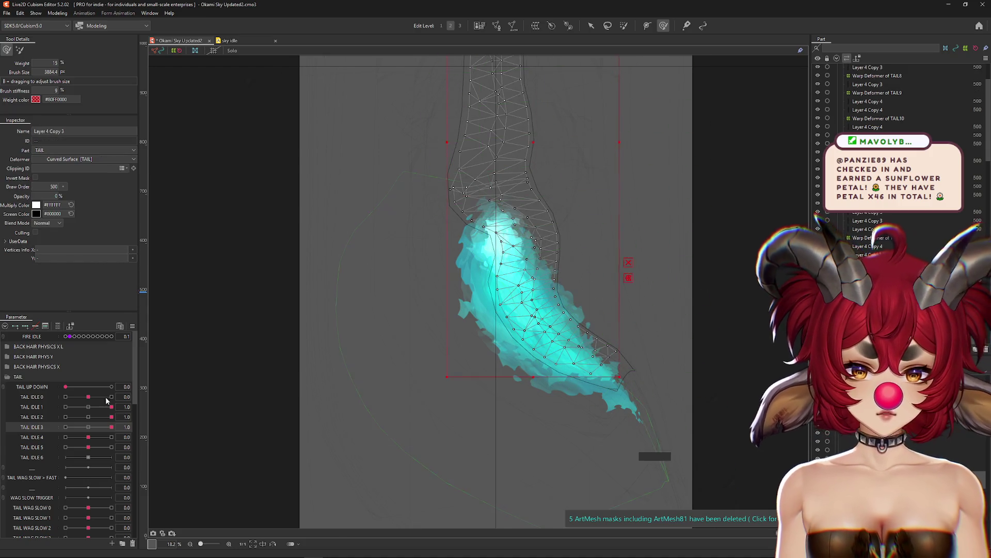
click(89, 428)
mouse_move(103, 430)
mouse_down()
mouse_move(88, 427)
mouse_move(107, 417)
mouse_move(88, 417)
mouse_move(109, 406)
mouse_up()
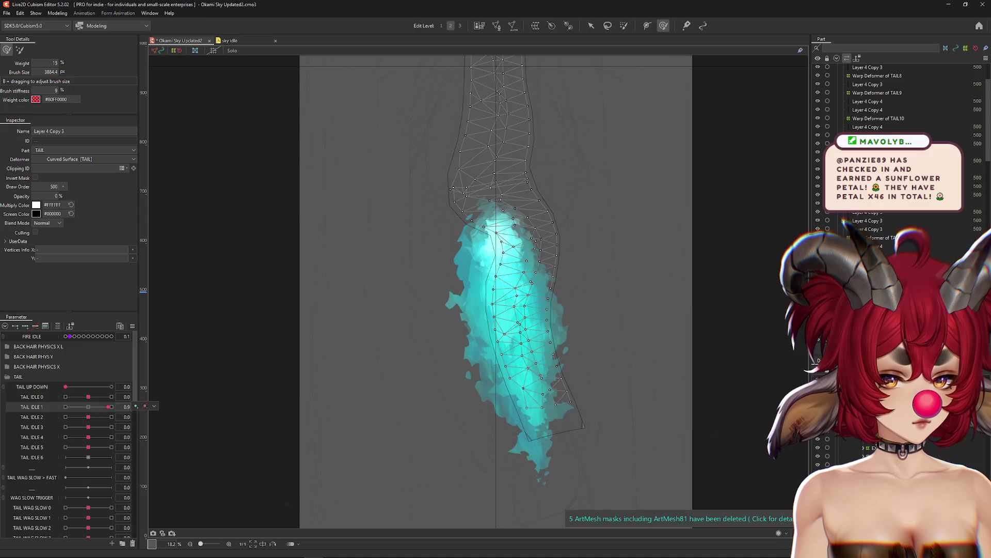
click(509, 341)
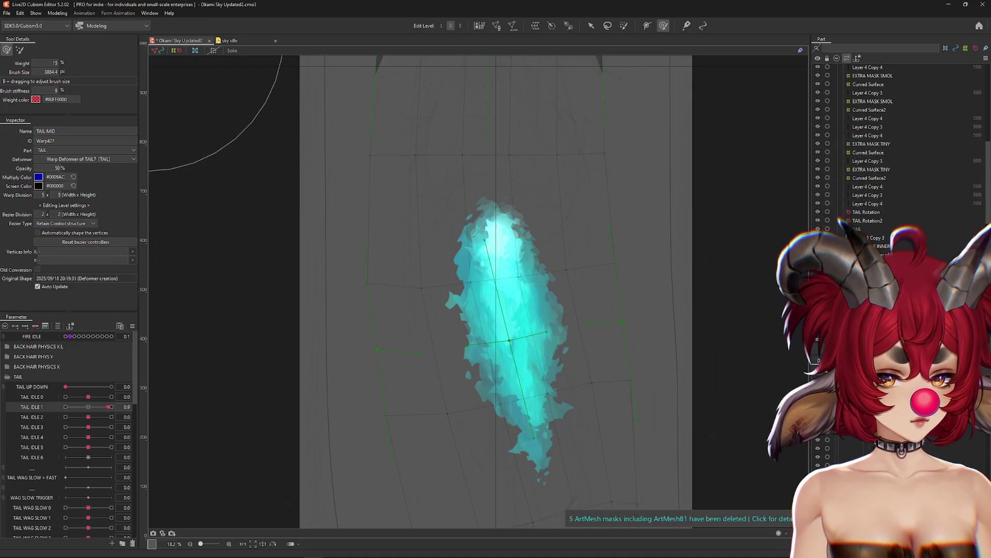
click(509, 340)
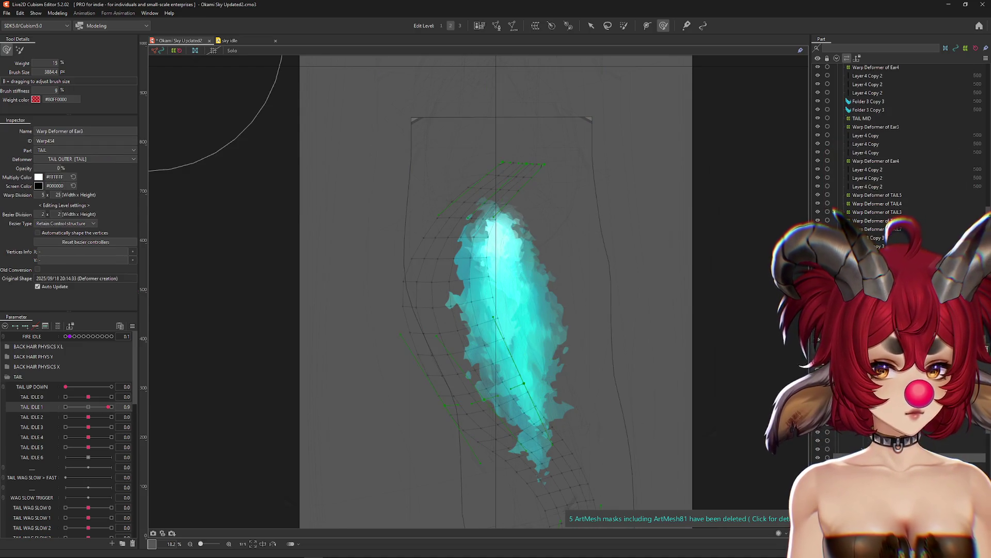
click(509, 341)
drag(110, 407, 93, 412)
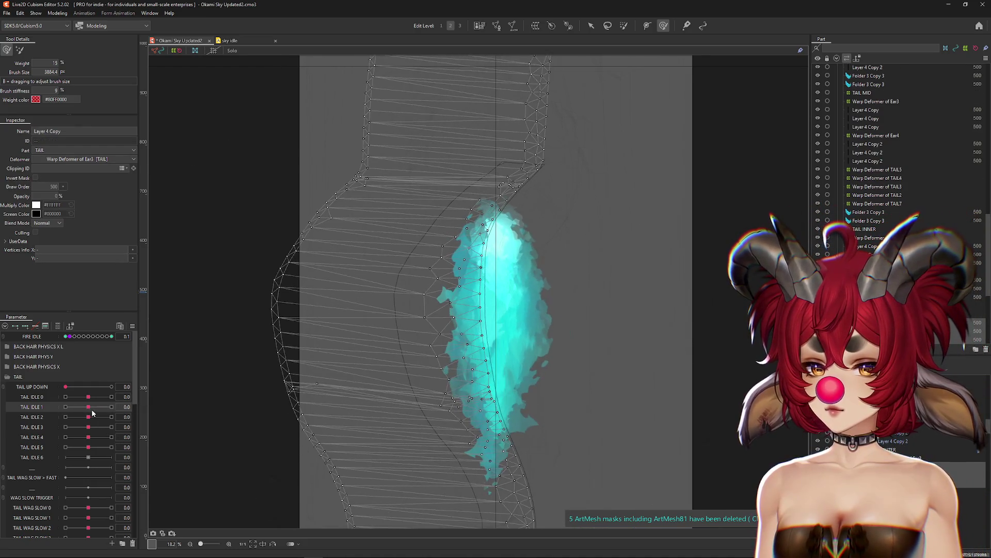
click(508, 341)
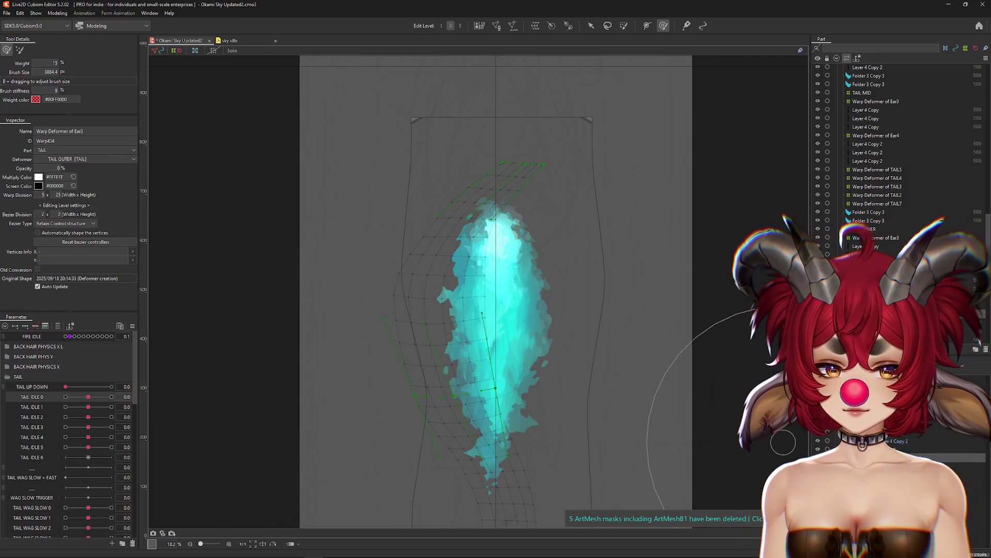
right_click(146, 326)
Reset FIRE IDLE to 0 and create the TAIL17 warp deformer, applying a deformer command to it.
click(146, 326)
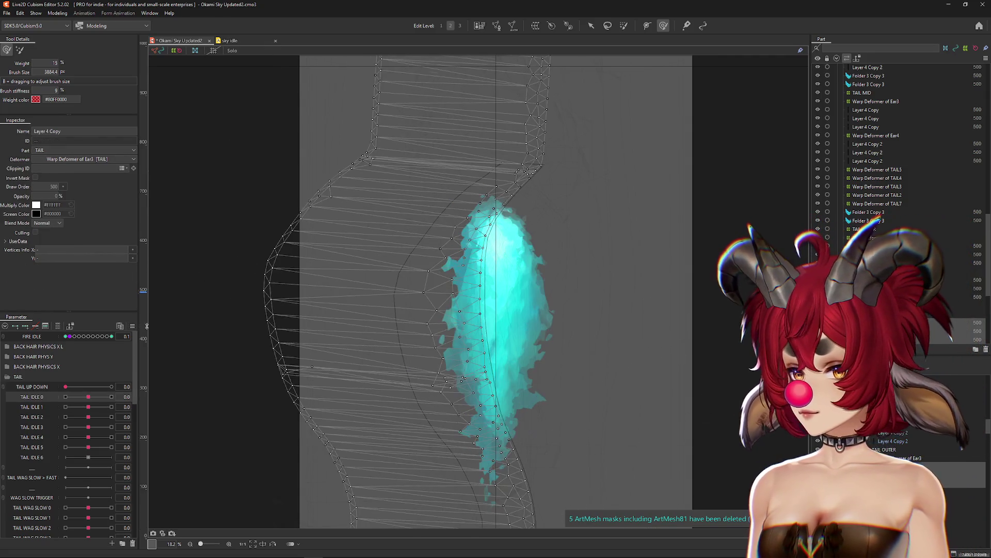
click(535, 25)
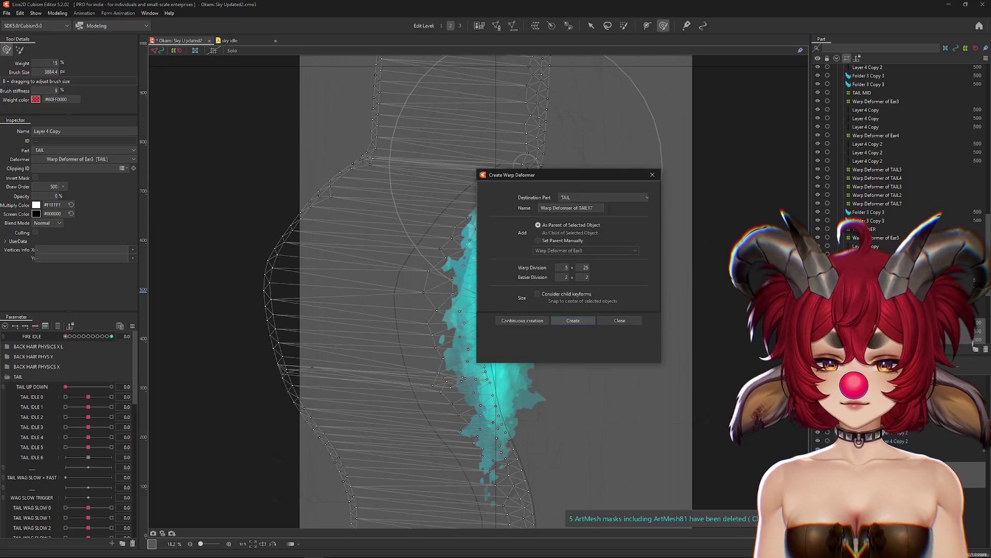
click(573, 320)
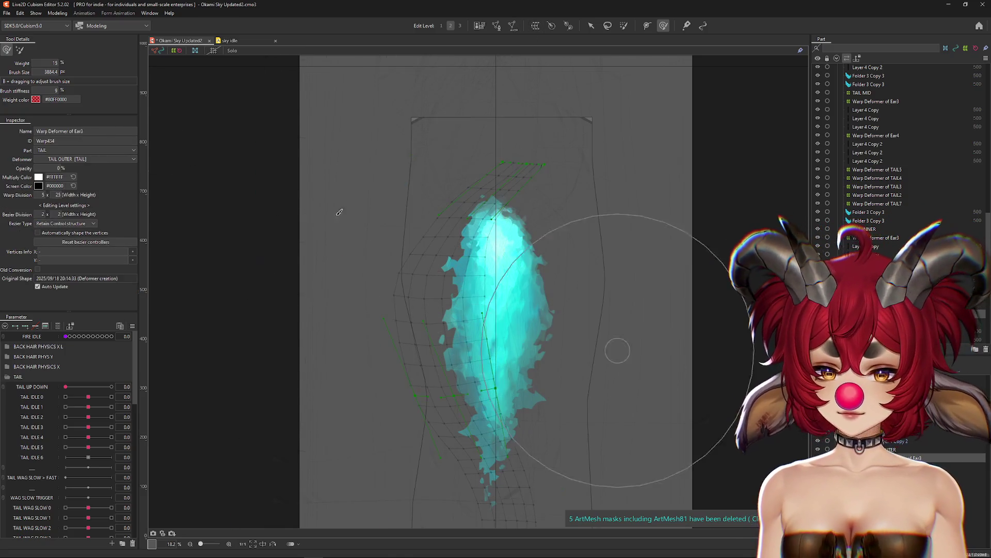
click(57, 12)
mouse_move(81, 23)
click(170, 73)
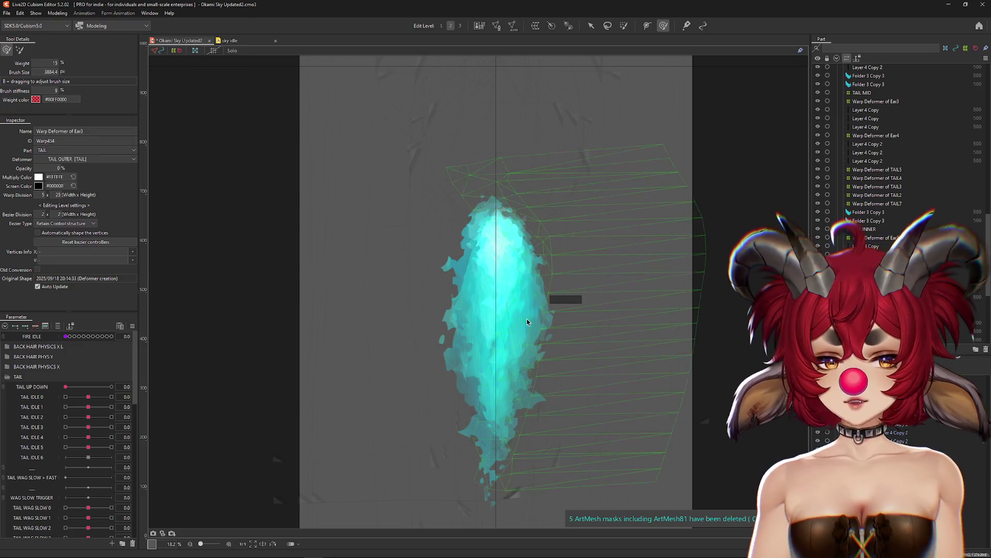
Deselect the warp deformer, apply the deformer to its child elements, and open Physics Settings.
key(Escape)
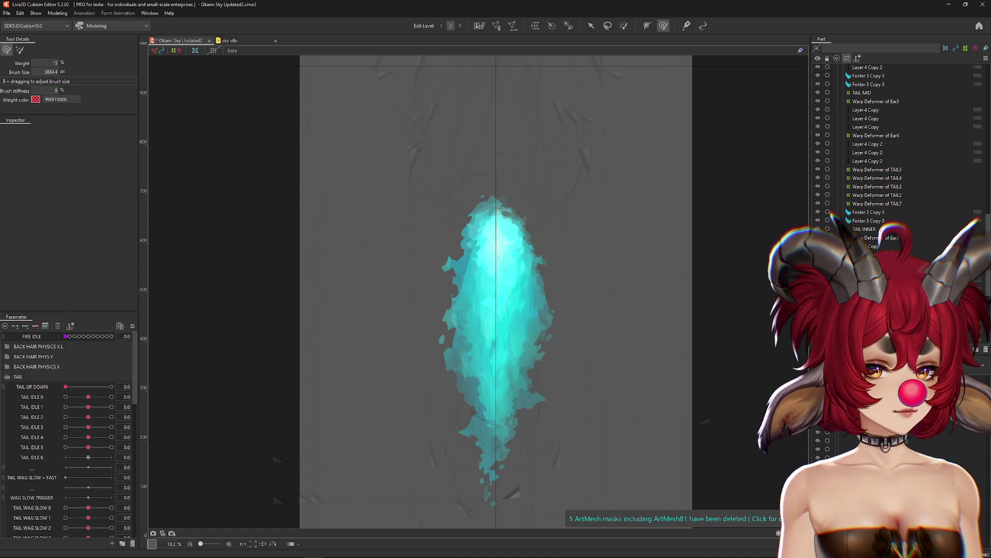
click(57, 13)
mouse_move(61, 23)
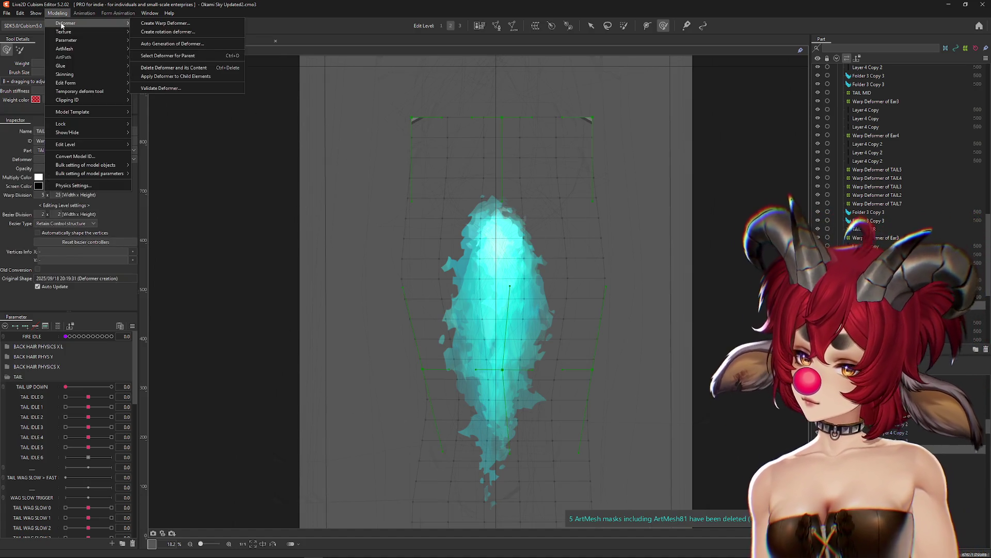
click(175, 76)
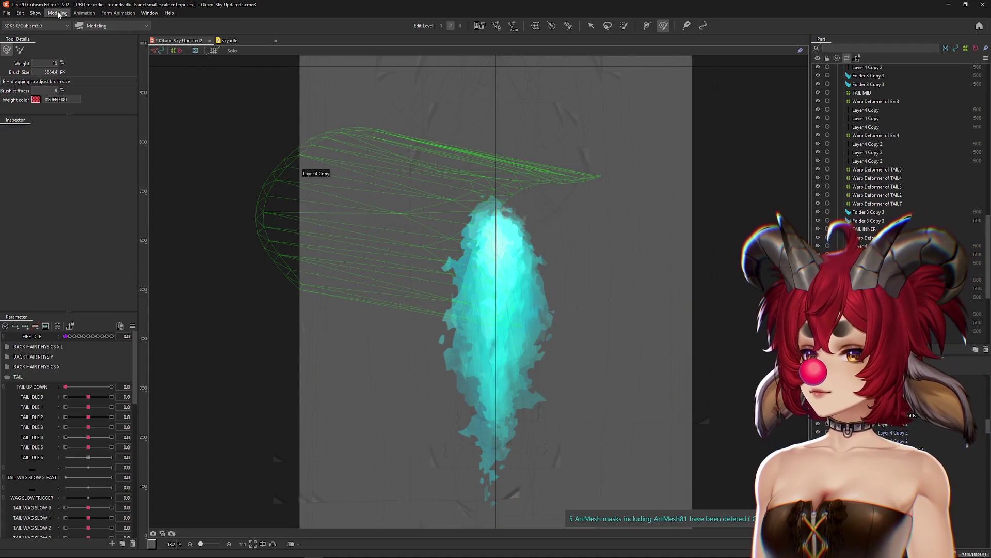
click(57, 13)
click(81, 184)
Play the physics preview and swing the model back and forth to watch the flame tail sway.
click(182, 26)
scroll(682, 391, up, 2)
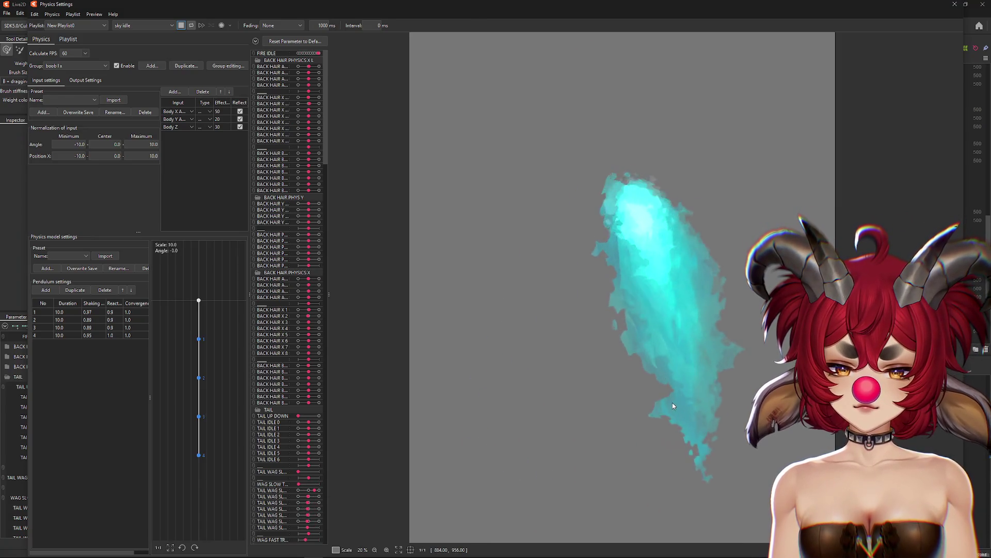
scroll(693, 408, down, 2)
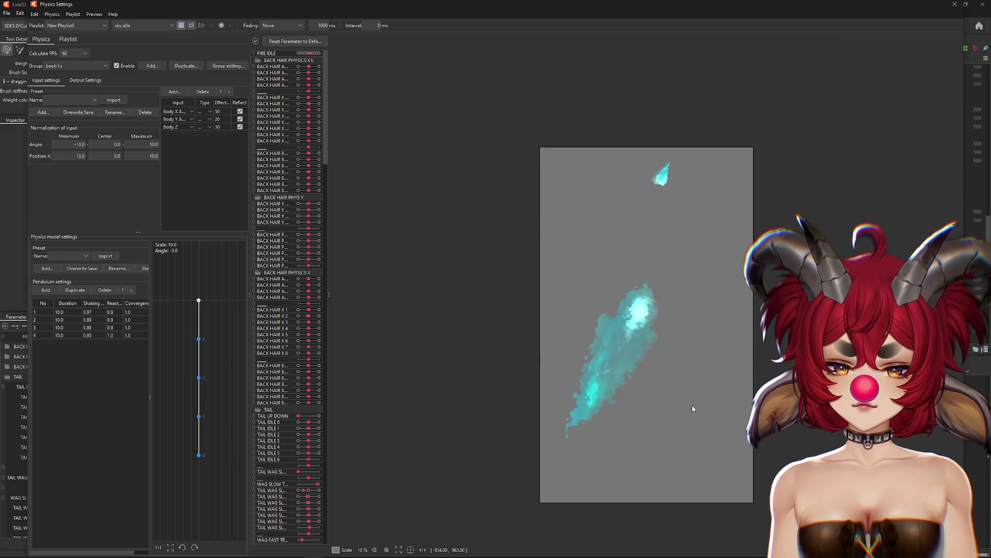
mouse_move(692, 408)
mouse_down()
mouse_move(726, 398)
mouse_move(392, 357)
mouse_up()
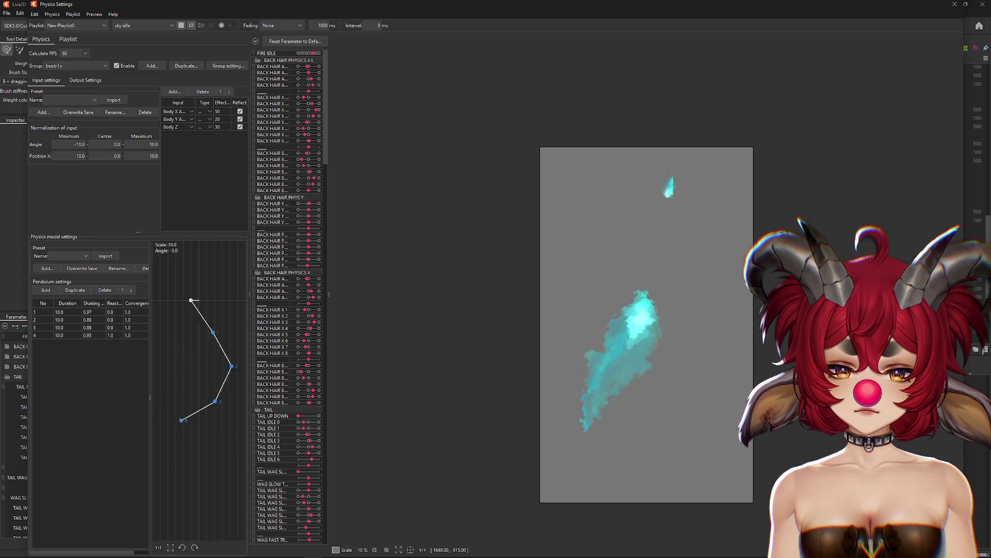
mouse_move(356, 389)
mouse_down()
mouse_move(618, 381)
mouse_move(411, 357)
mouse_move(695, 391)
mouse_up()
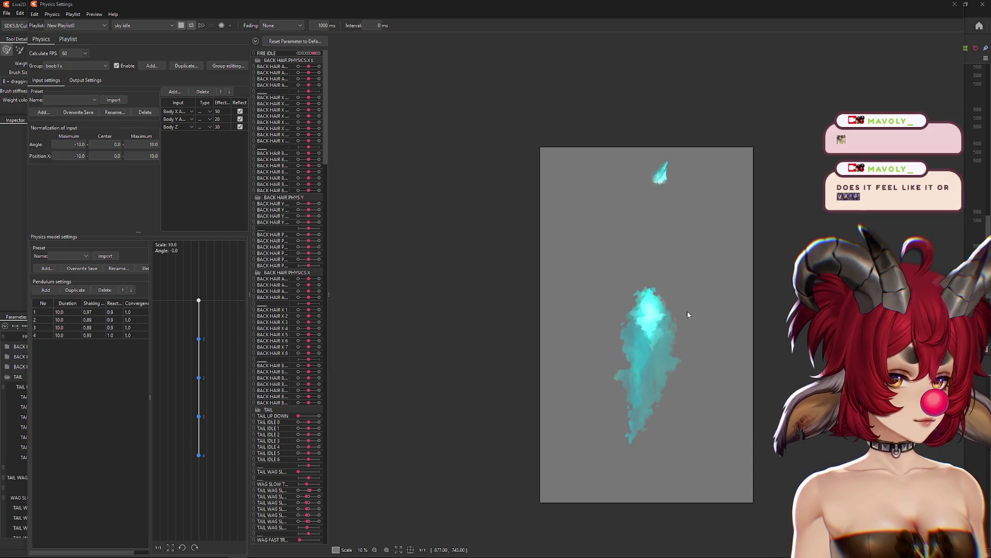
scroll(681, 319, up, 2)
drag(638, 391, 573, 408)
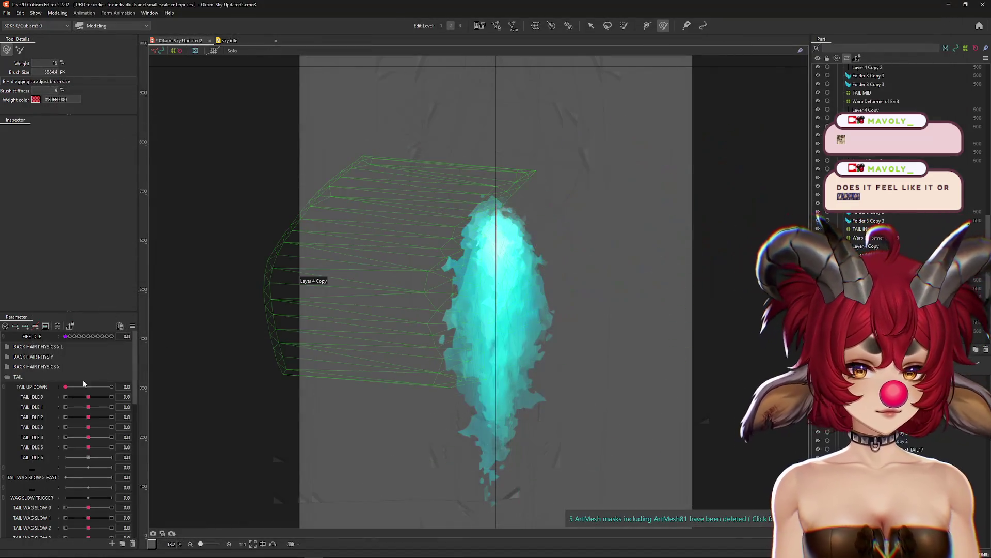
Bend the flame with TAIL IDLE 1 and TAIL IDLE 5 at -1.0, and TAIL IDLE 0 at zero.
mouse_move(83, 398)
mouse_down()
mouse_move(85, 438)
mouse_move(89, 408)
mouse_move(99, 437)
mouse_move(61, 438)
mouse_move(67, 398)
mouse_move(83, 420)
mouse_up()
click(89, 396)
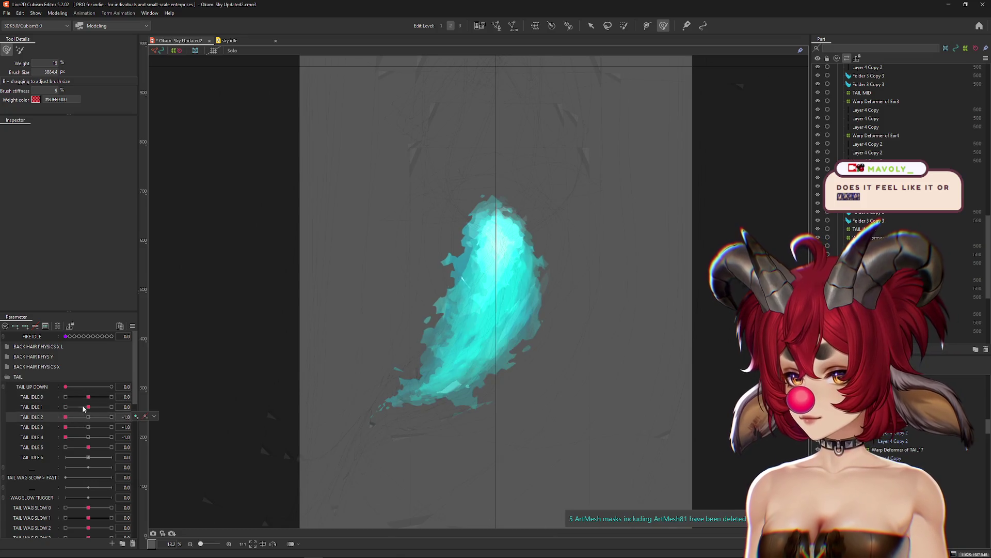
click(65, 407)
click(66, 447)
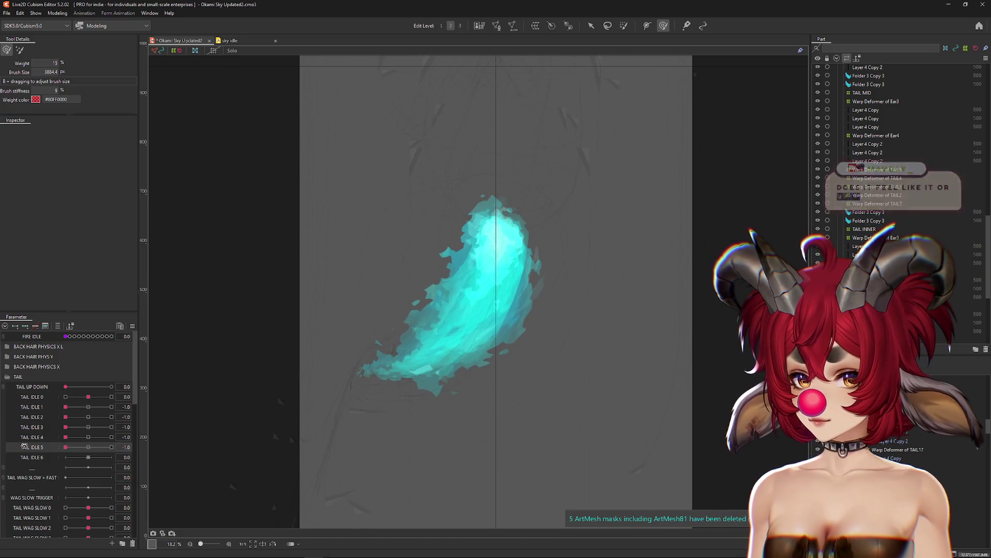
drag(67, 448, 92, 442)
key(ctrl+z)
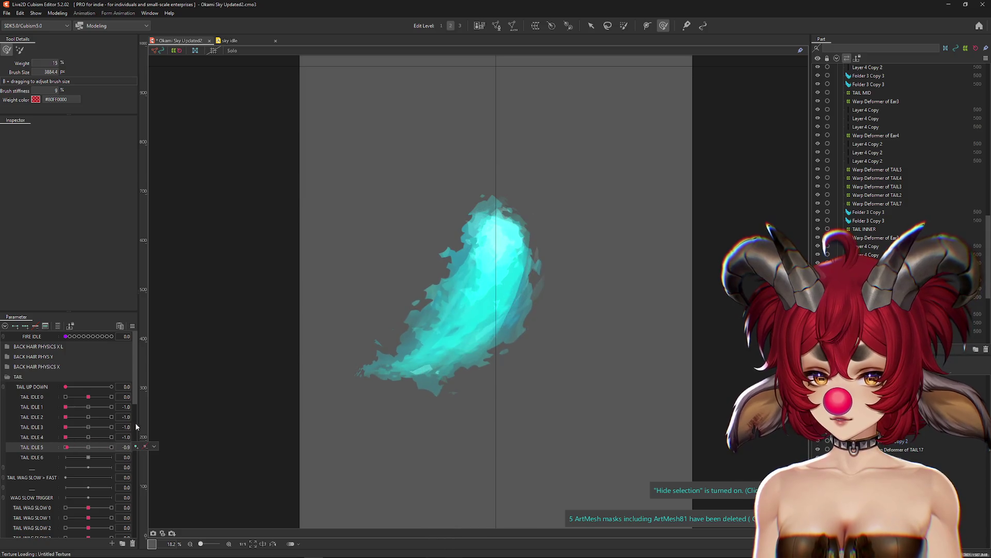
click(513, 318)
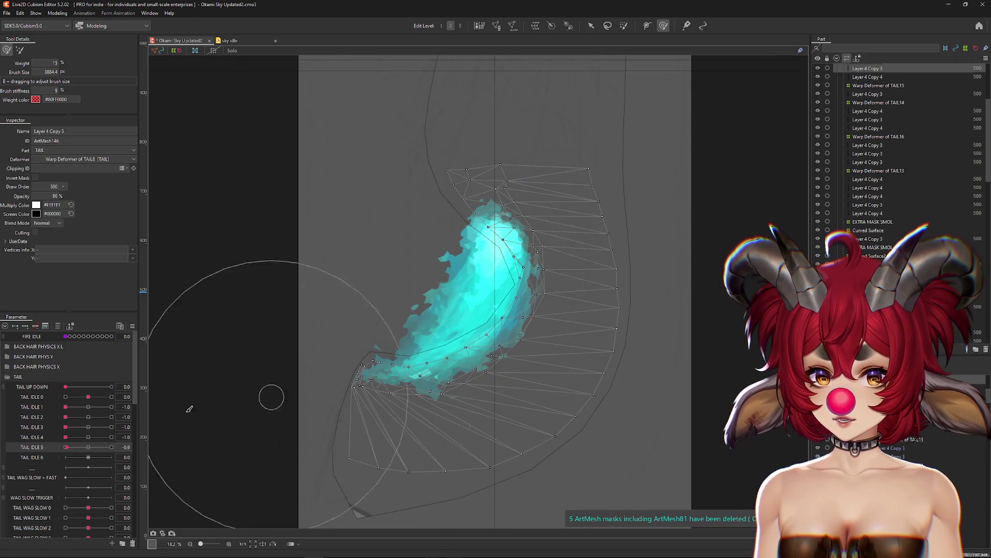
drag(93, 447, 45, 448)
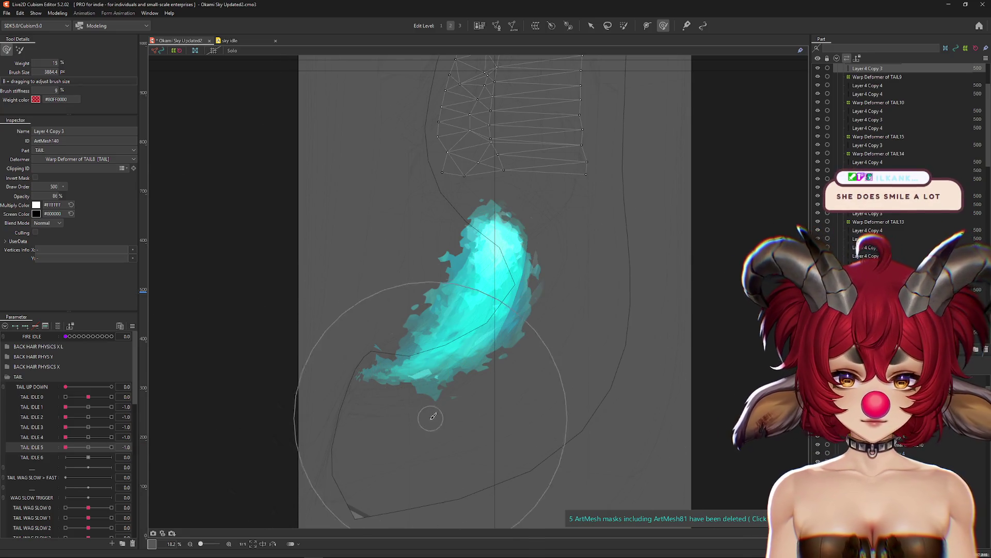
Check the Layer 4 Copy 3 and Copy 4 meshes with TAIL IDLE 5 at -0.2.
click(500, 425)
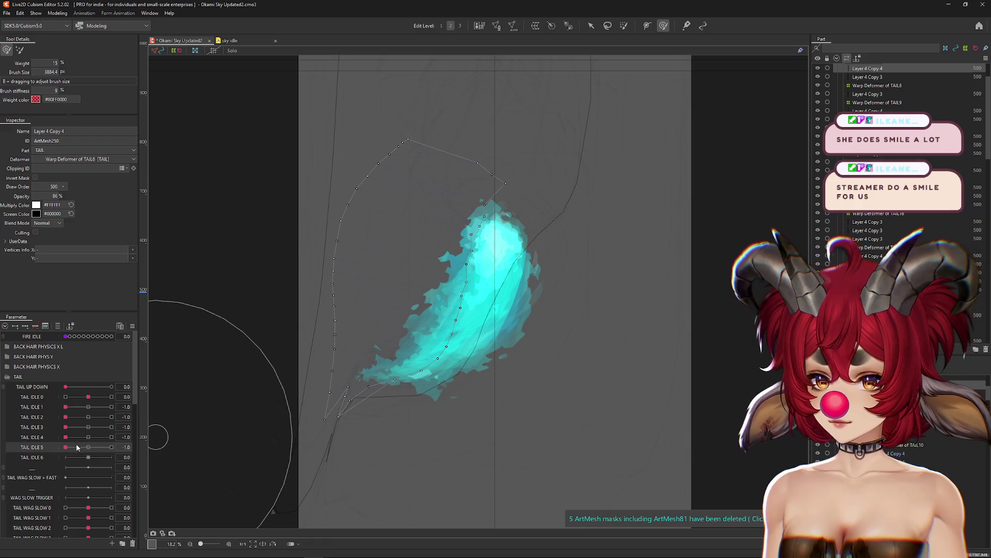
scroll(509, 310, up, 2)
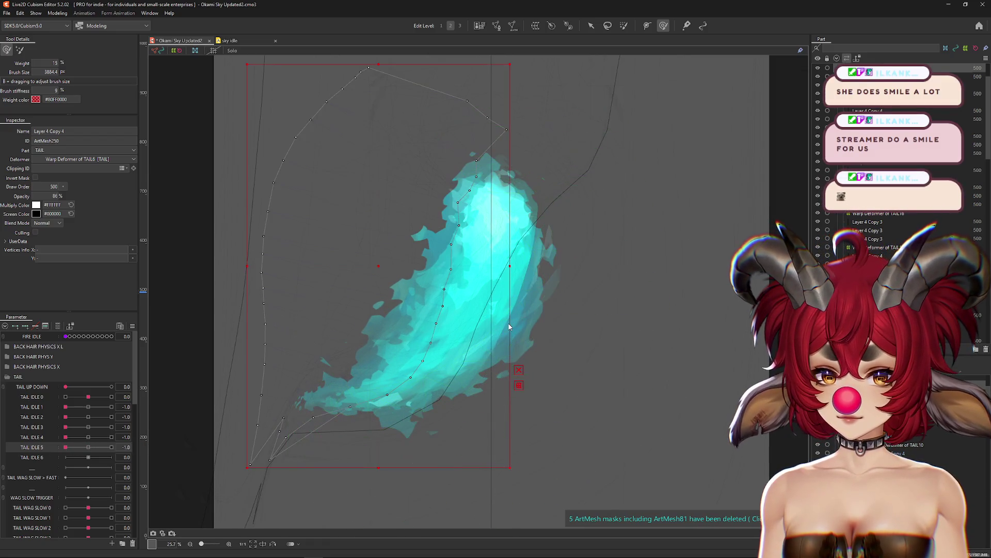
click(537, 310)
mouse_move(65, 447)
mouse_down()
mouse_move(90, 447)
mouse_move(66, 447)
mouse_up()
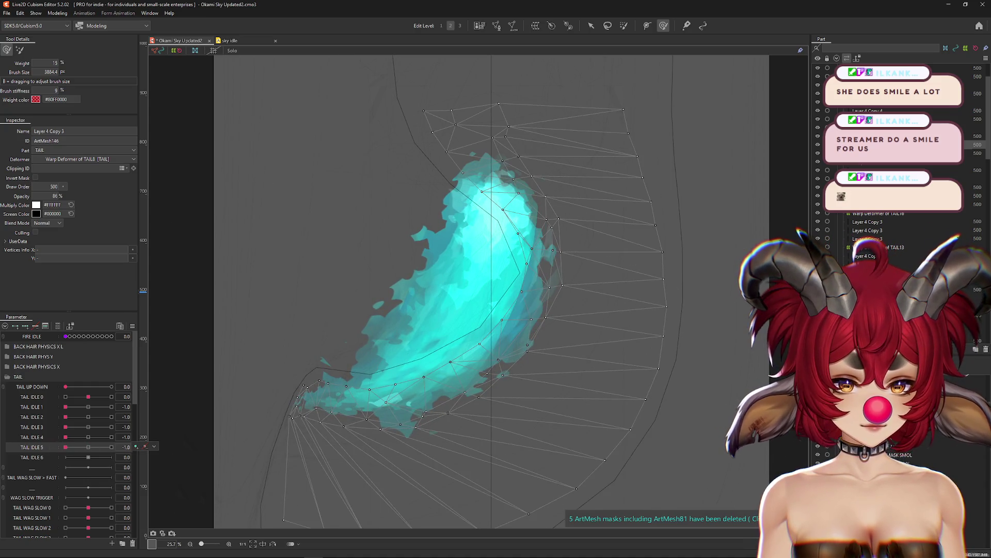
click(495, 259)
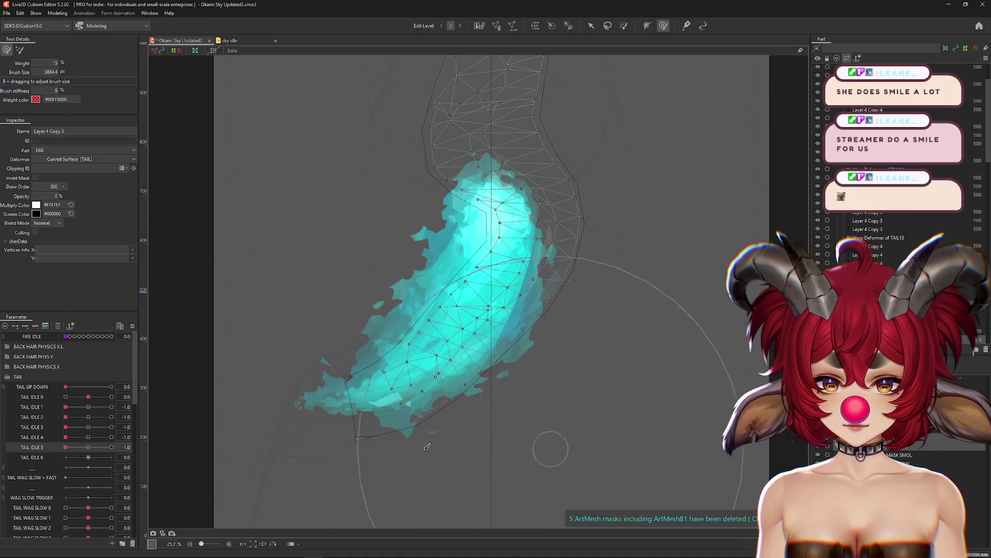
click(35, 450)
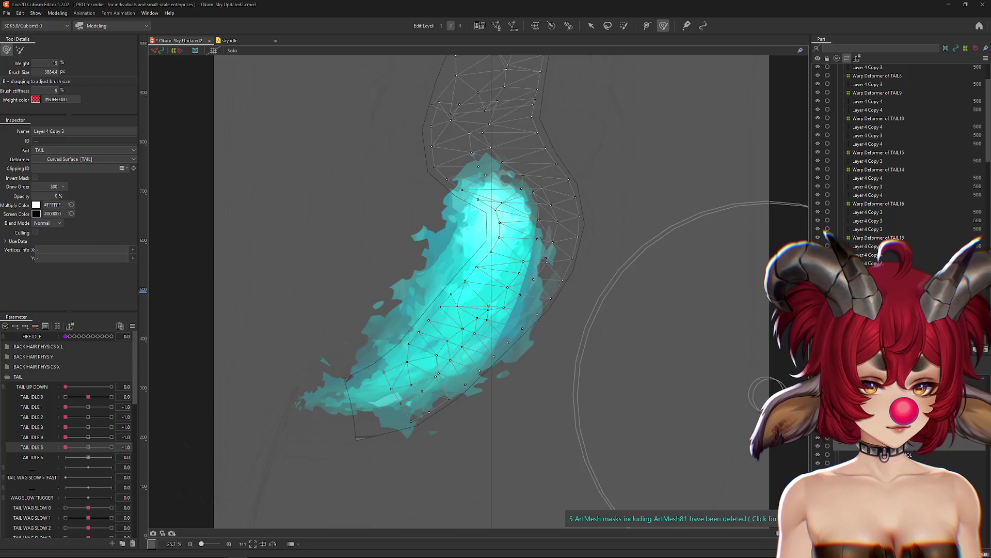
Reset the TAIL IDLE parameters to zero and hide the mesh wireframe.
click(878, 454)
click(89, 438)
click(88, 447)
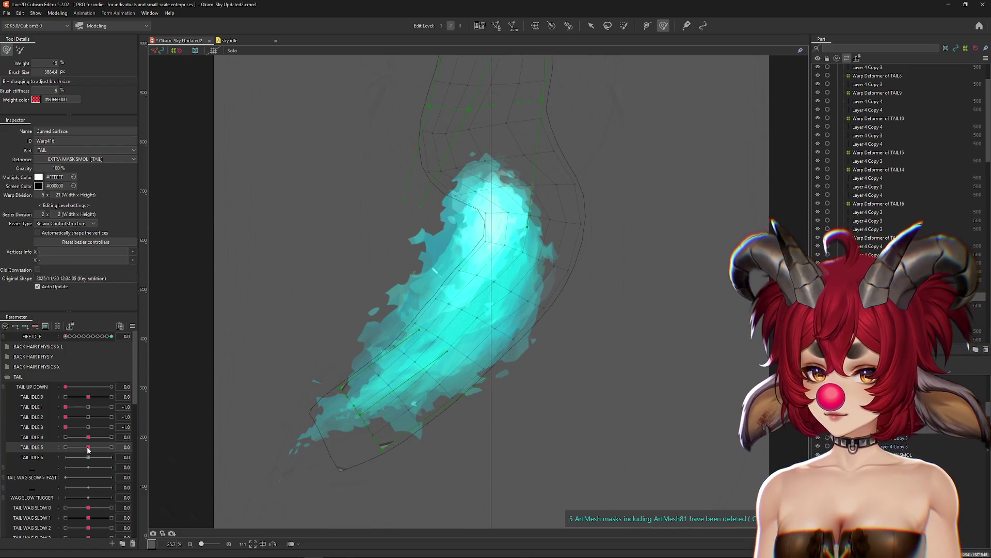
click(133, 326)
click(186, 341)
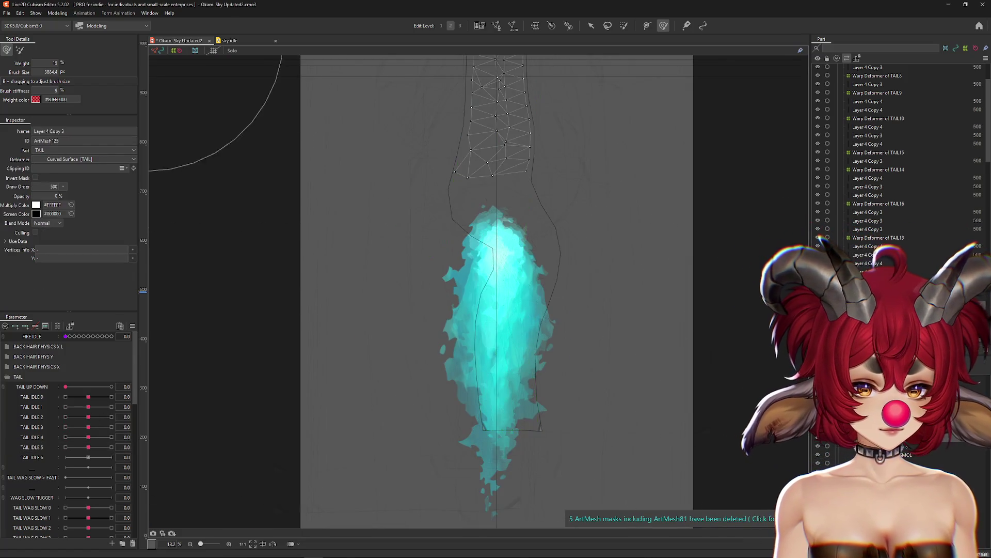
drag(703, 408, 698, 412)
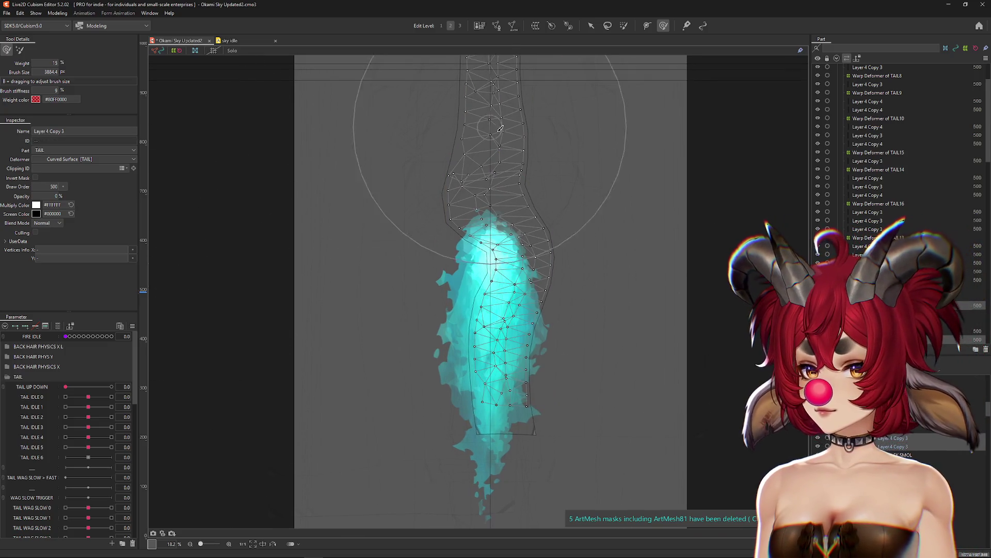
key(ctrl+h)
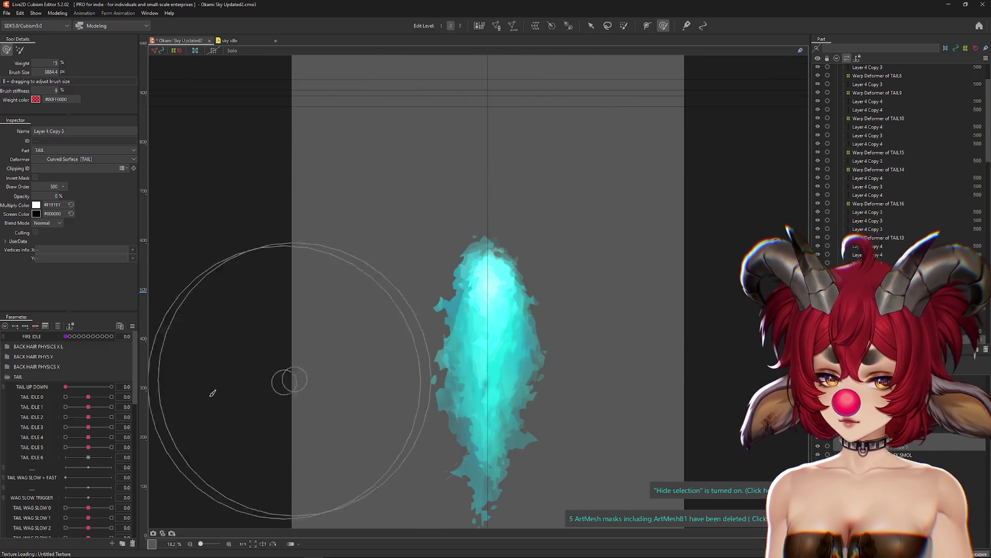
Tilt the flame with TAIL IDLE 0 at -1.0 and TAIL IDLE 3 at -0.9, then inspect the Layer 4 Copy 3/4 seams.
mouse_move(86, 396)
mouse_down()
mouse_move(46, 403)
mouse_move(52, 409)
mouse_move(33, 419)
mouse_up()
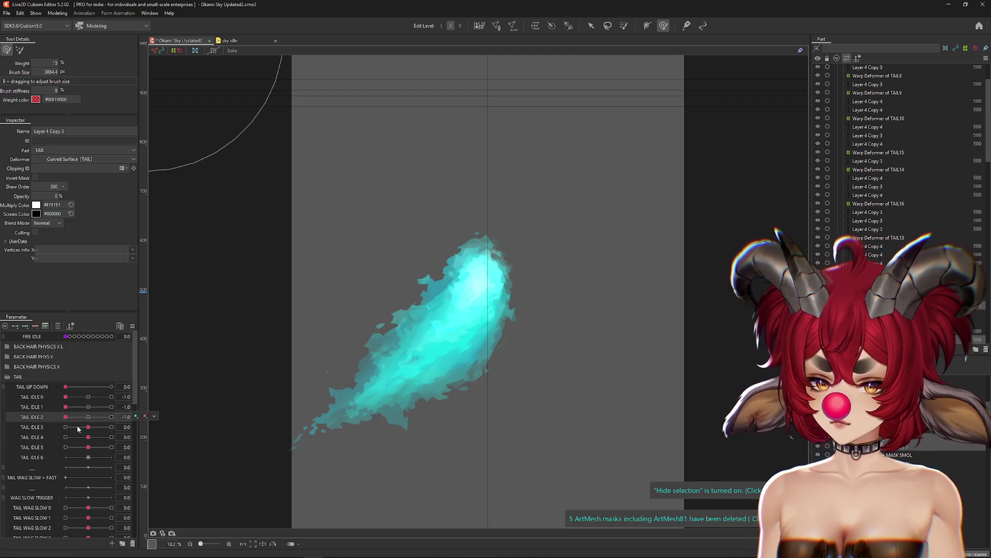
drag(93, 430, 67, 431)
scroll(484, 346, up, 3)
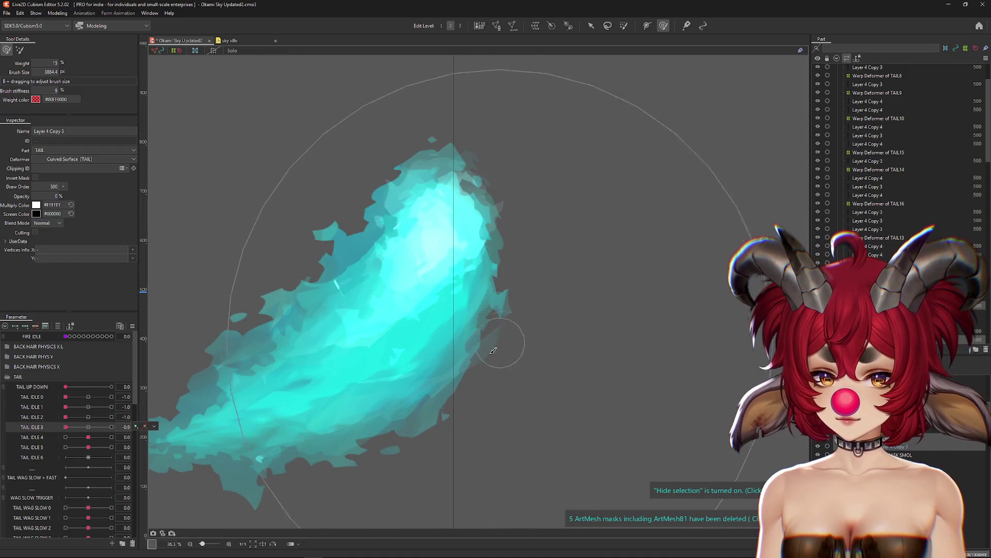
right_click(485, 350)
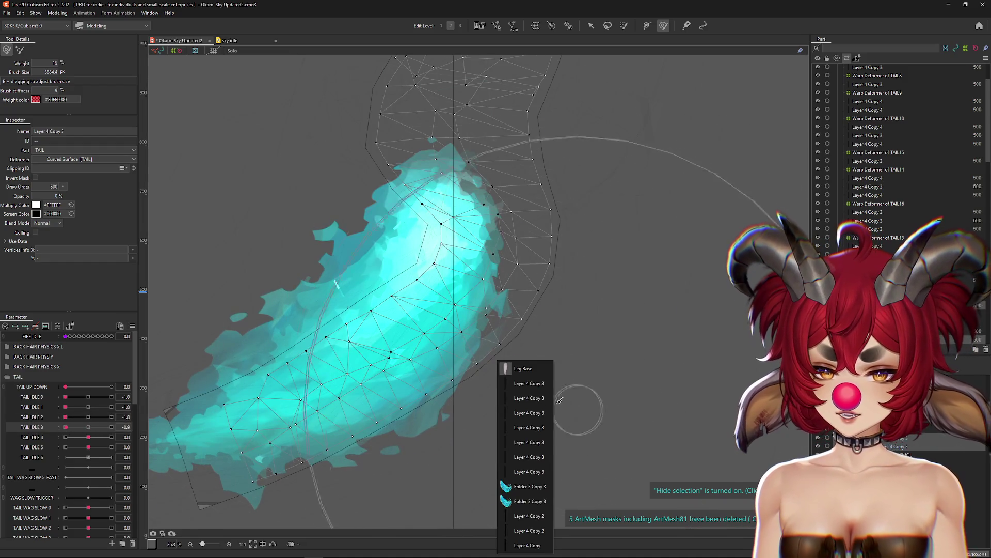
click(515, 383)
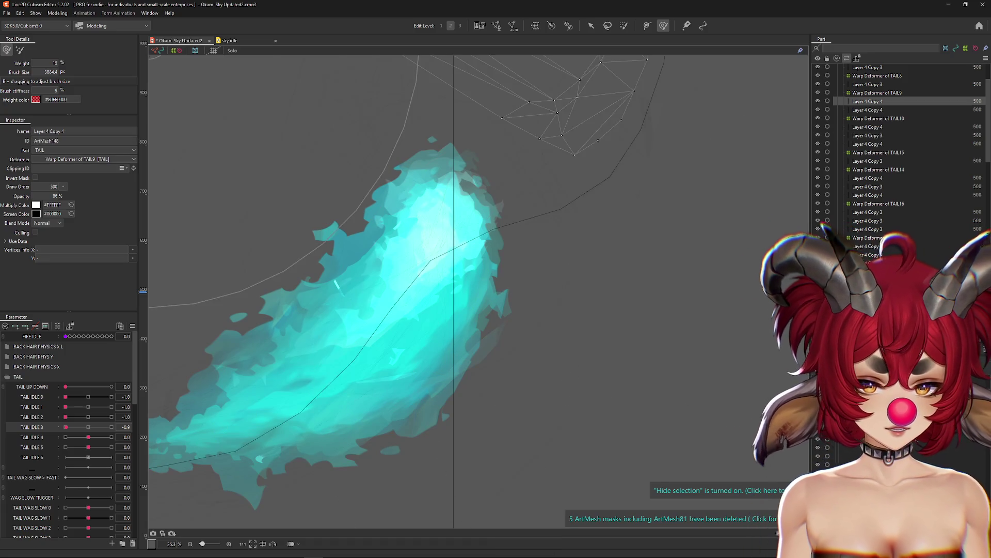
click(867, 135)
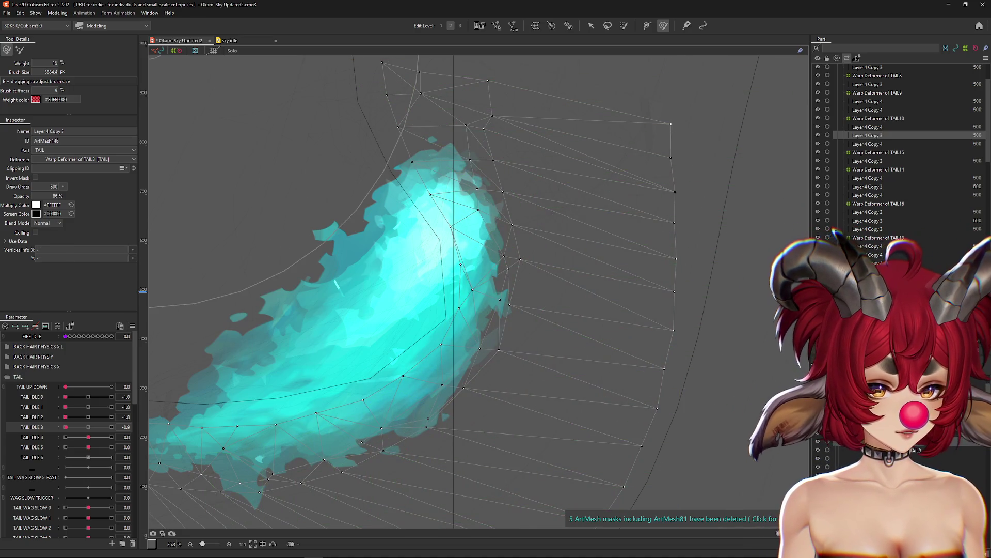
click(867, 77)
click(528, 91)
key(ctrl+h)
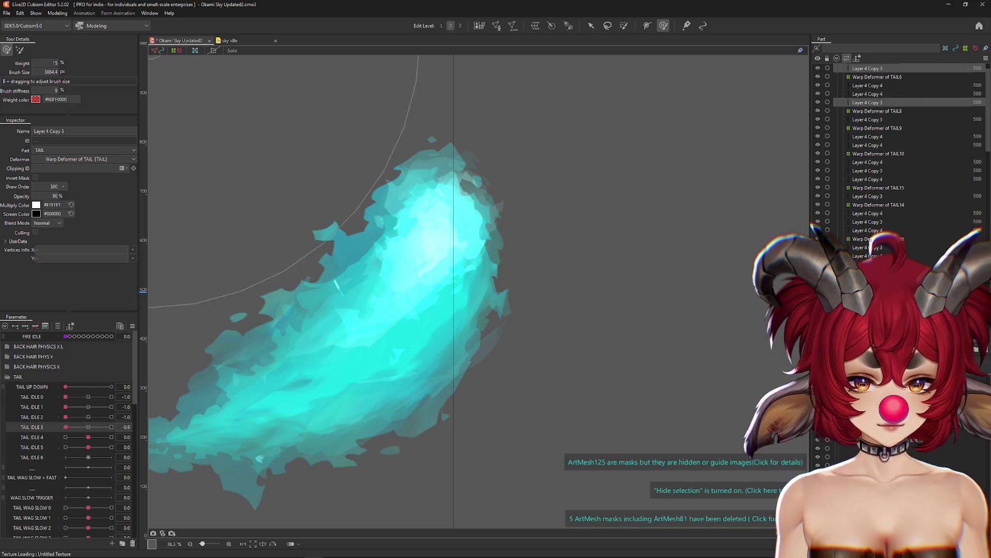
Reset all TAIL parameters, end weight painting and show the tail meshes in Solo display.
click(454, 202)
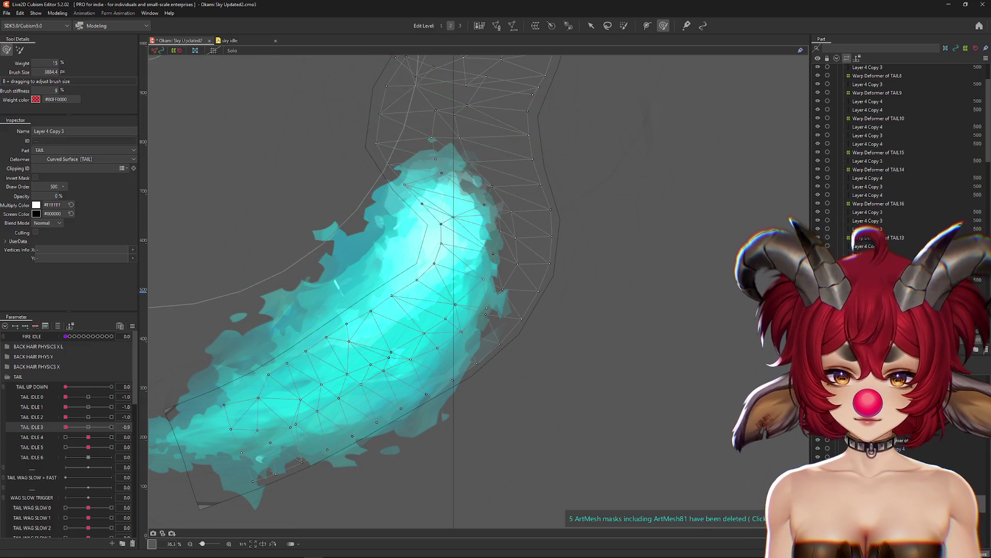
click(132, 326)
click(153, 327)
scroll(434, 289, down, 2)
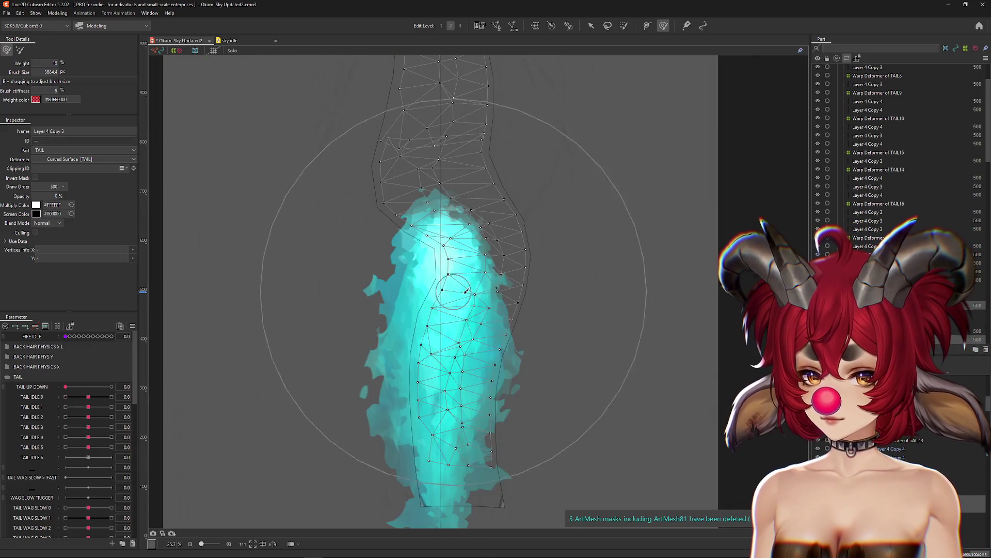
scroll(568, 206, down, 2)
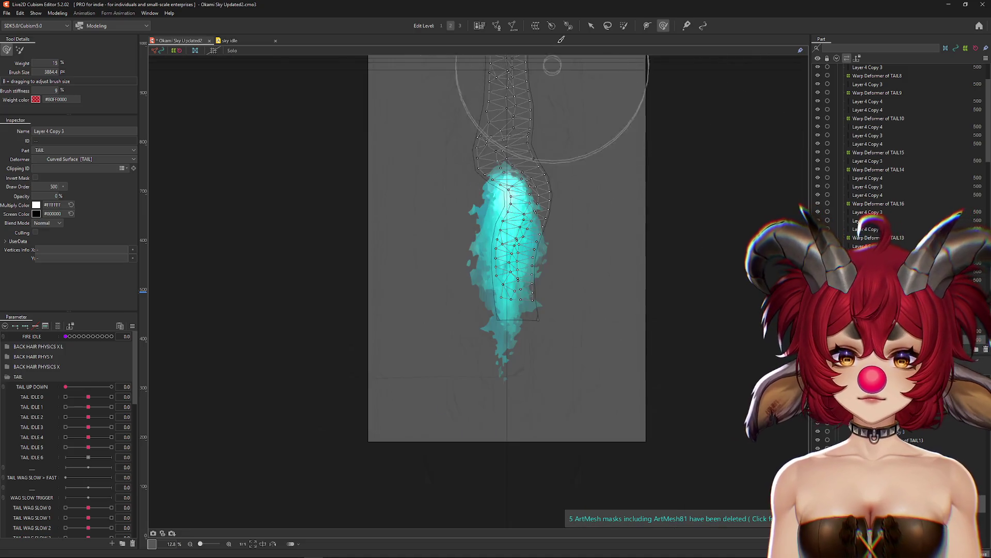
click(589, 26)
click(608, 25)
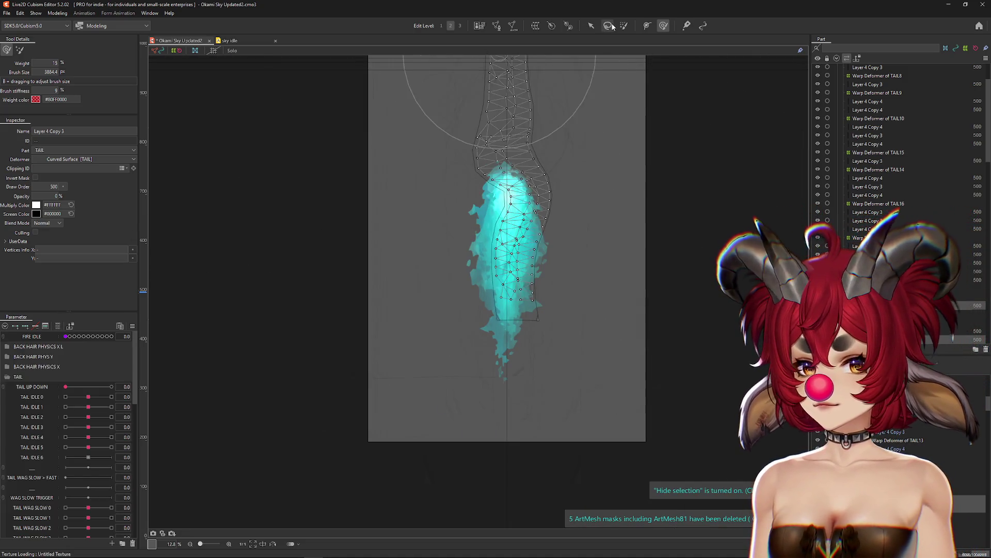
click(232, 50)
mouse_move(541, 365)
mouse_down()
mouse_move(528, 387)
mouse_move(505, 354)
mouse_up()
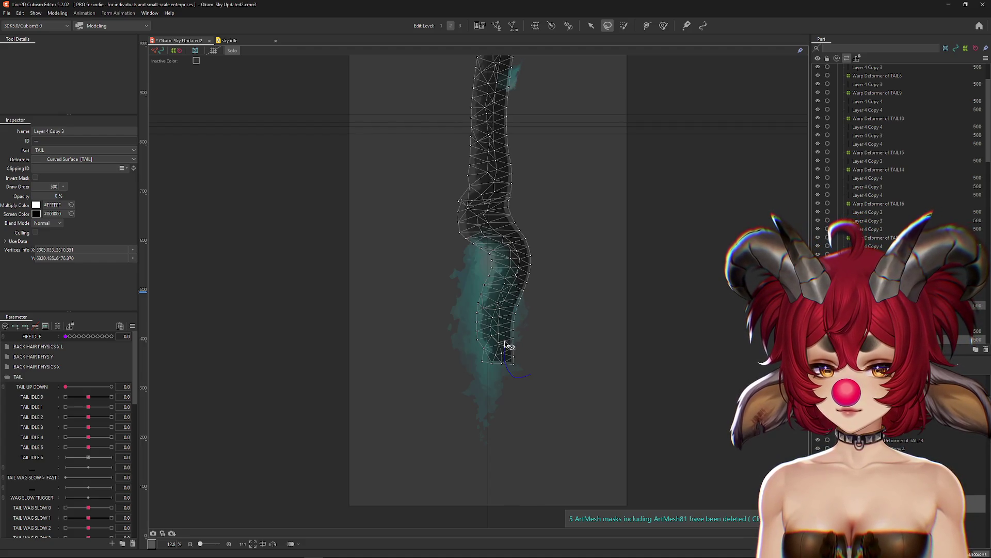
Lasso-select the tail vertices, add the lower fire mesh, and propose a 5 × 21 Warp Deformer of TAIL18.
drag(505, 177, 509, 67)
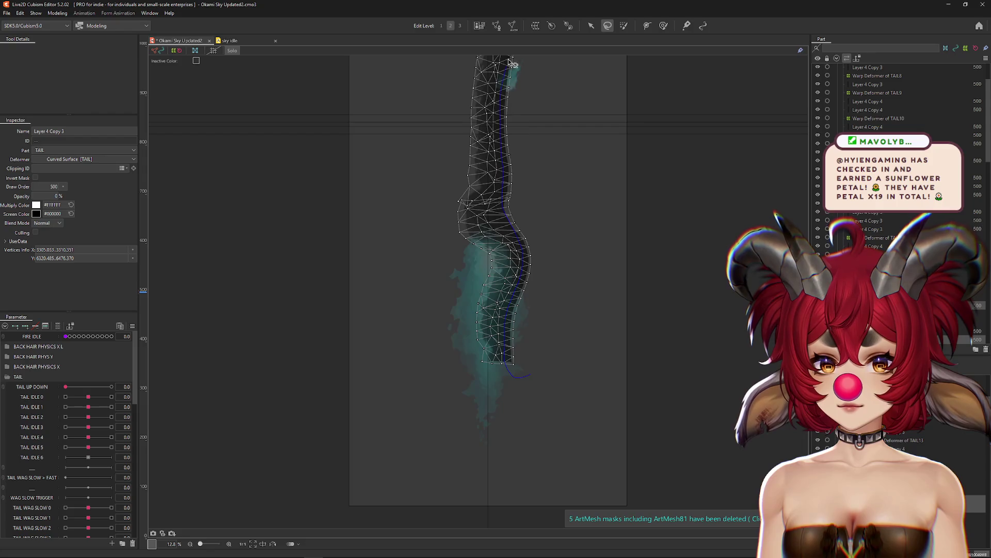
drag(509, 201, 556, 199)
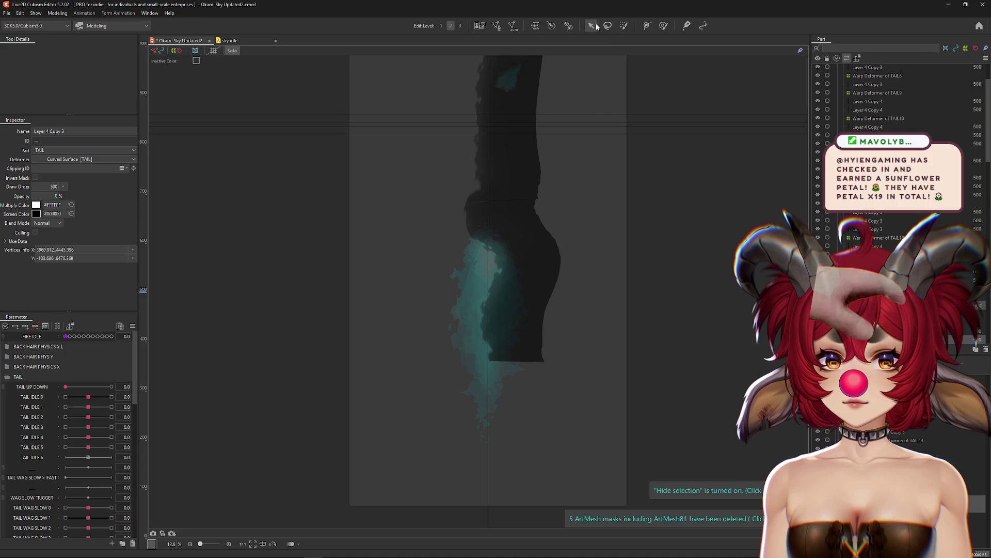
key(Return)
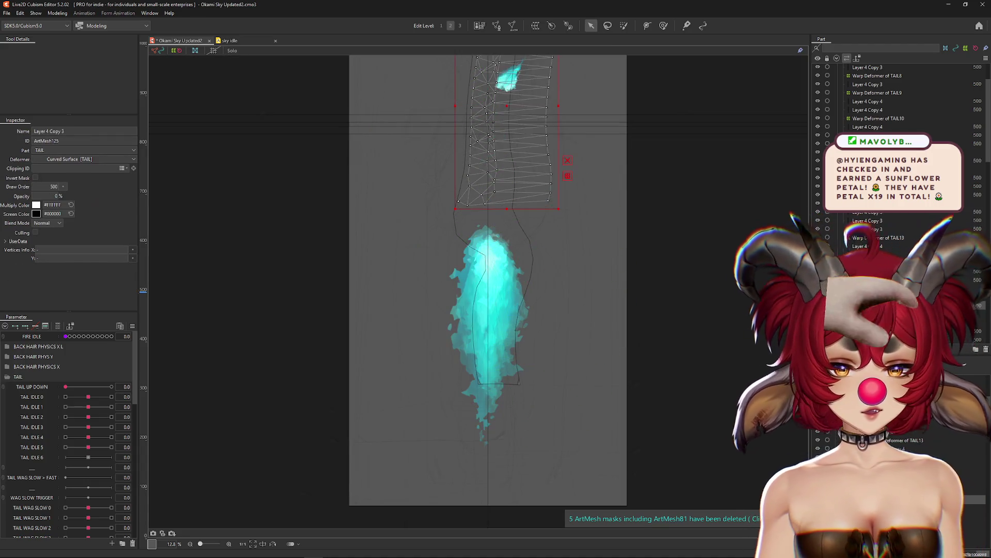
shift+click(490, 305)
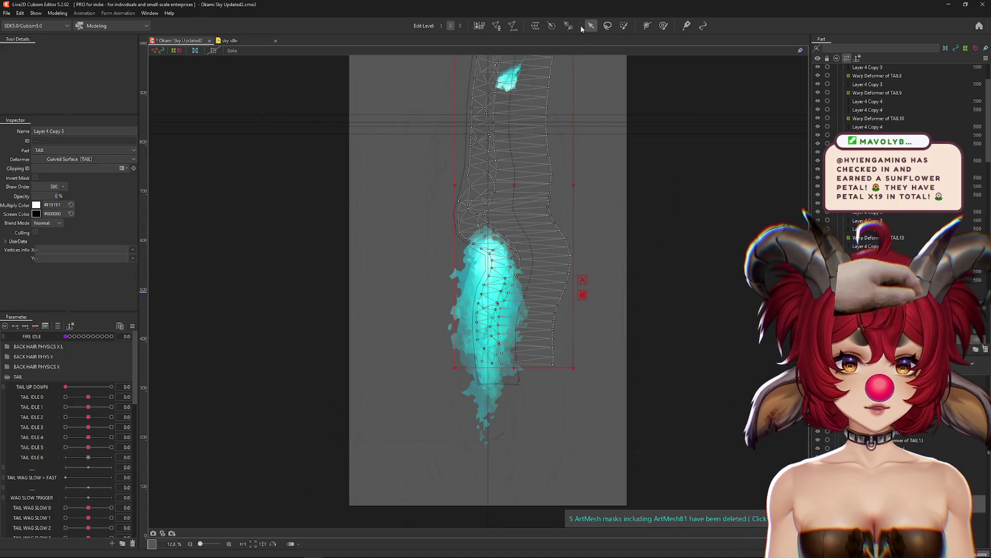
click(537, 27)
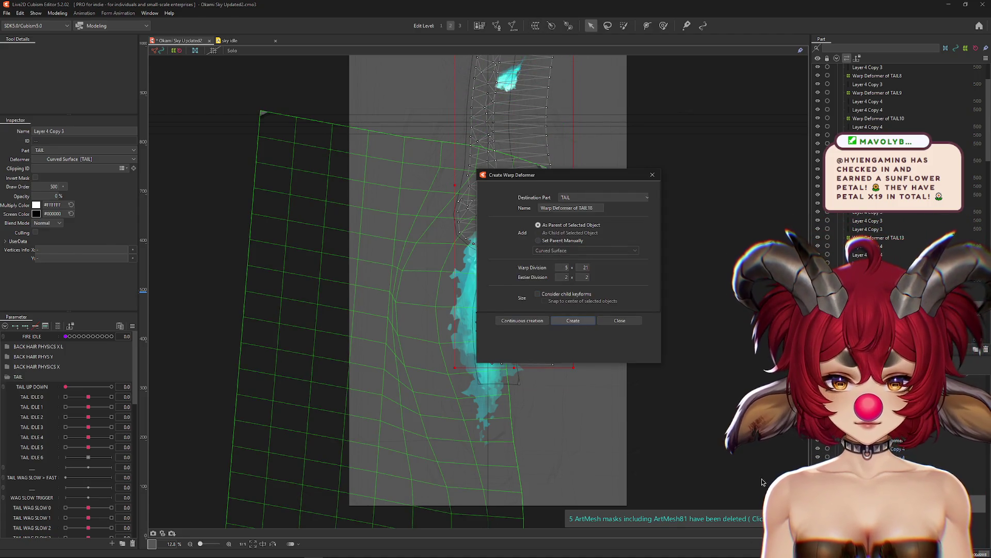
Create Warp Deformer of TAIL18, apply it to its child elements and validate the deformers.
key(Return)
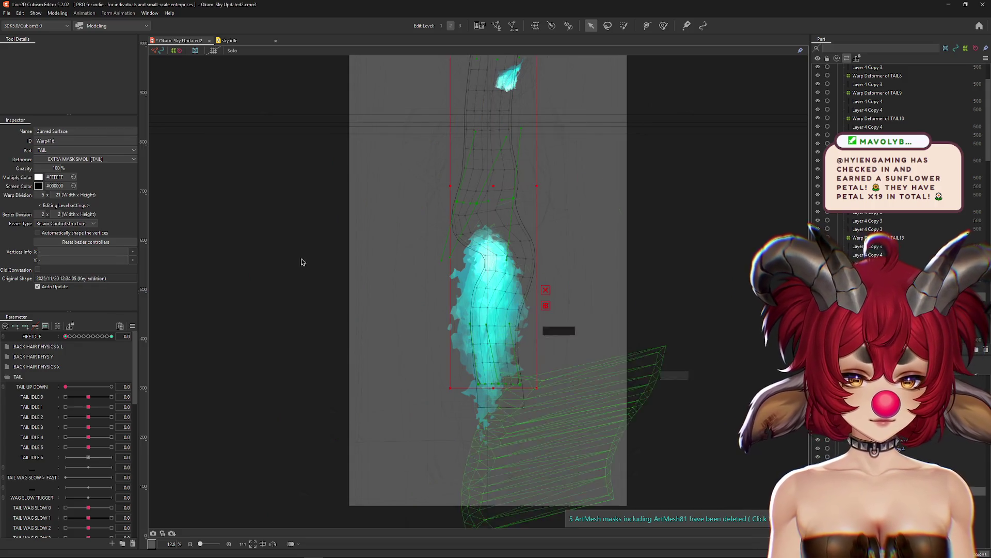
click(57, 13)
mouse_move(93, 24)
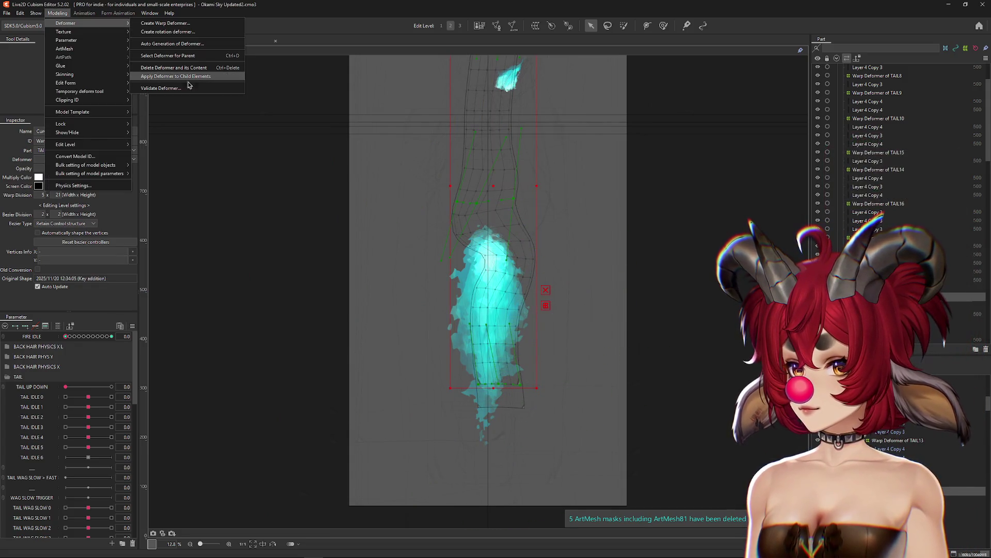
click(179, 77)
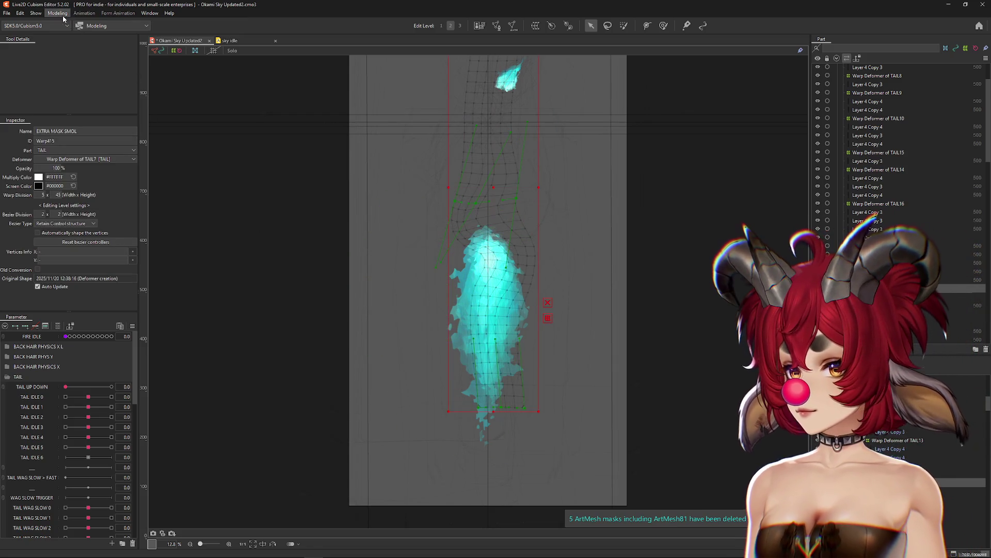
click(61, 14)
mouse_move(93, 24)
click(186, 88)
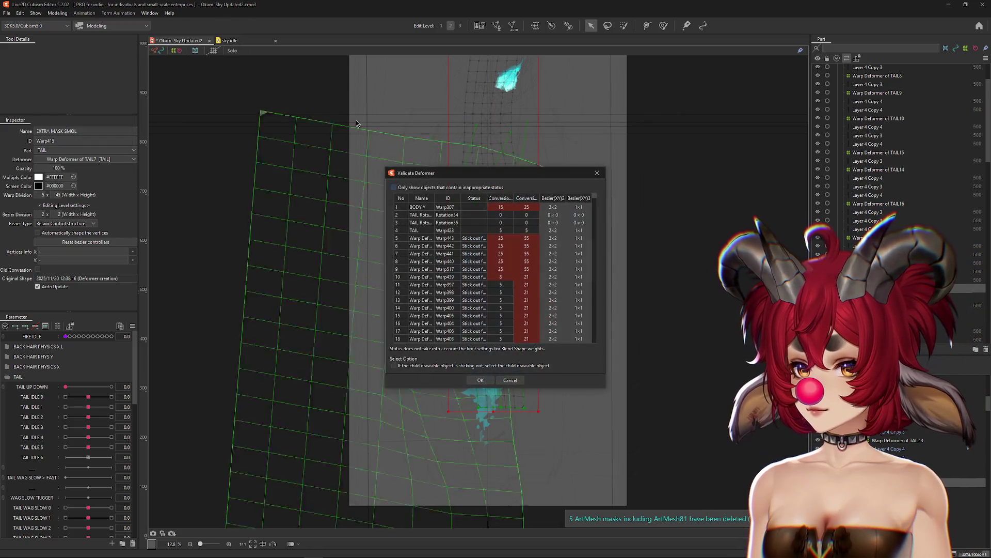
click(597, 174)
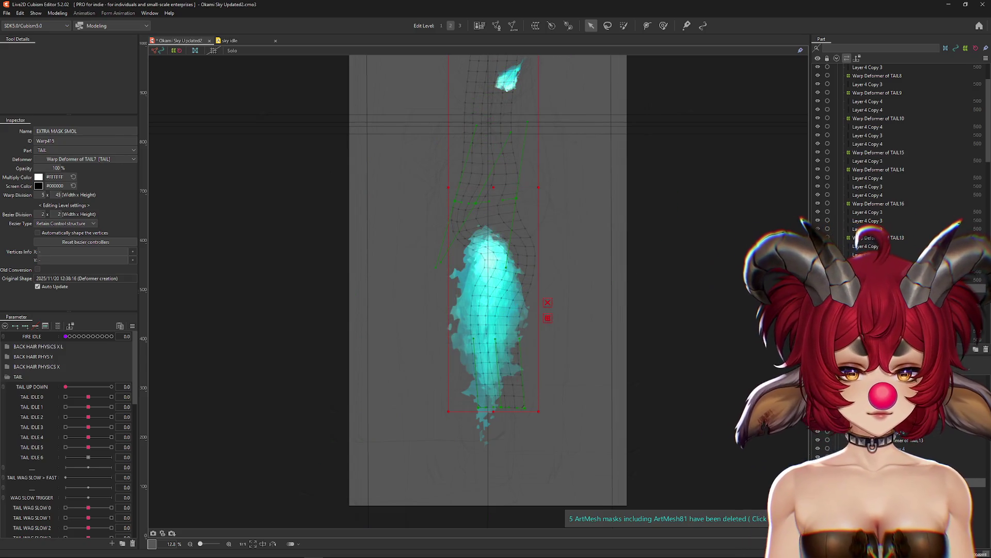
Delete the leftover deformer and its content, then check the Layer 4 Copy 3 and Copy 4 meshes.
click(55, 14)
mouse_move(93, 23)
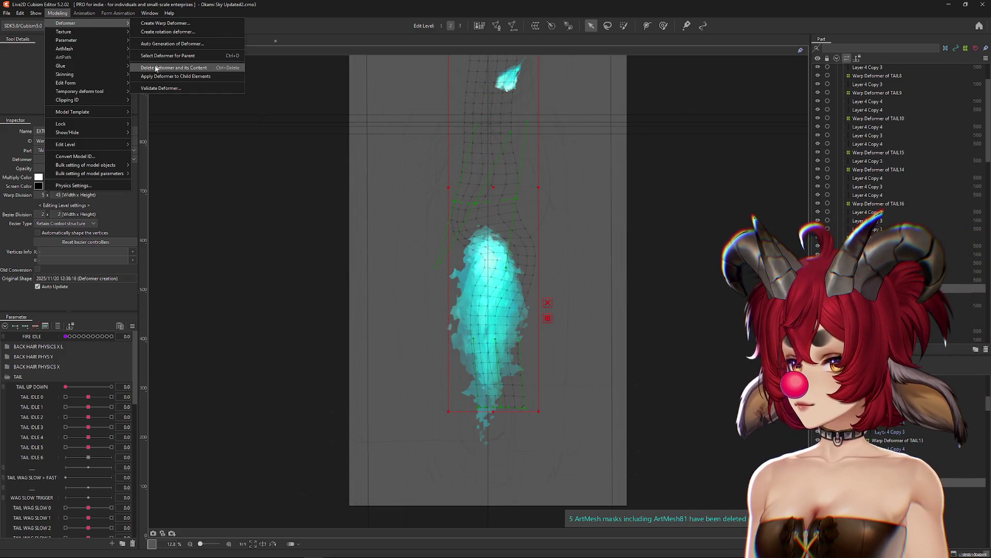
click(171, 75)
click(498, 303)
click(498, 303)
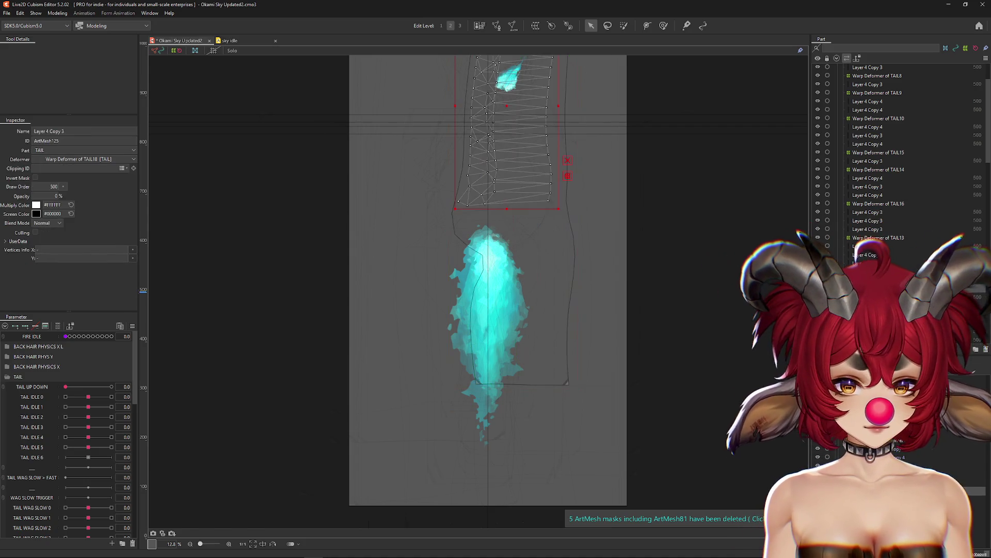
click(498, 303)
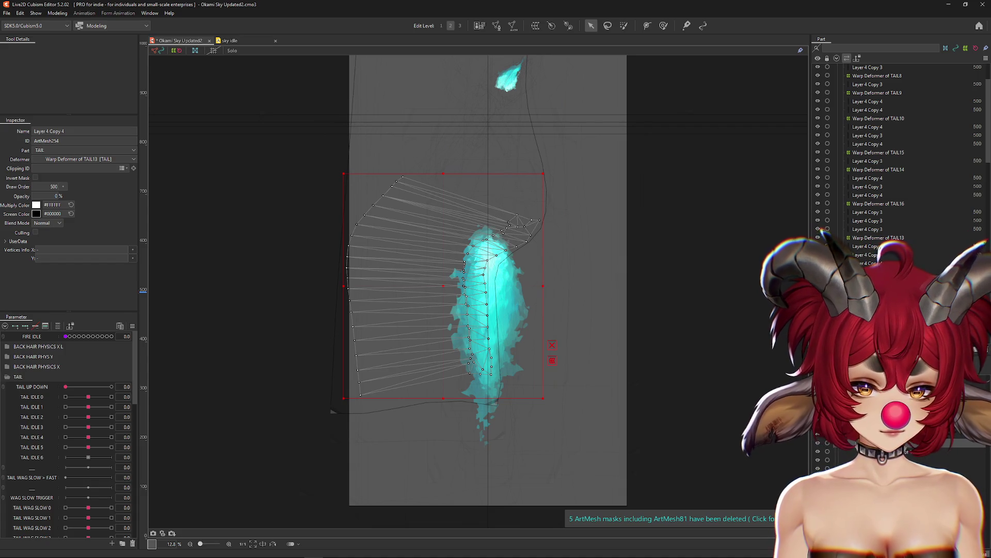
click(824, 230)
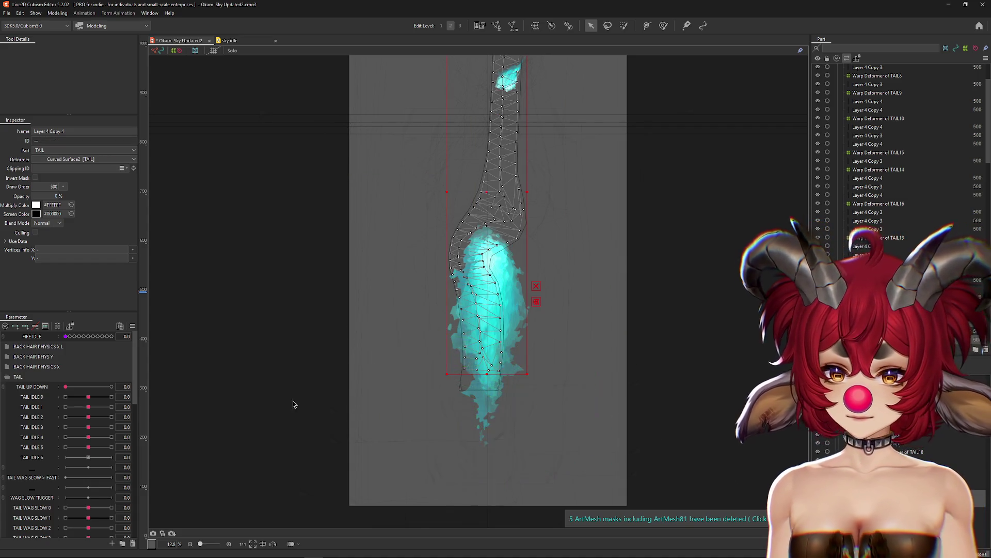
scroll(266, 413, up, 2)
key(ctrl+h)
Curl the tail with TAIL IDLE 0–5 at 1.0, then lower TAIL IDLE 5 to 0.7.
click(111, 397)
drag(88, 407, 113, 409)
click(112, 407)
click(111, 416)
click(112, 427)
click(111, 437)
click(111, 447)
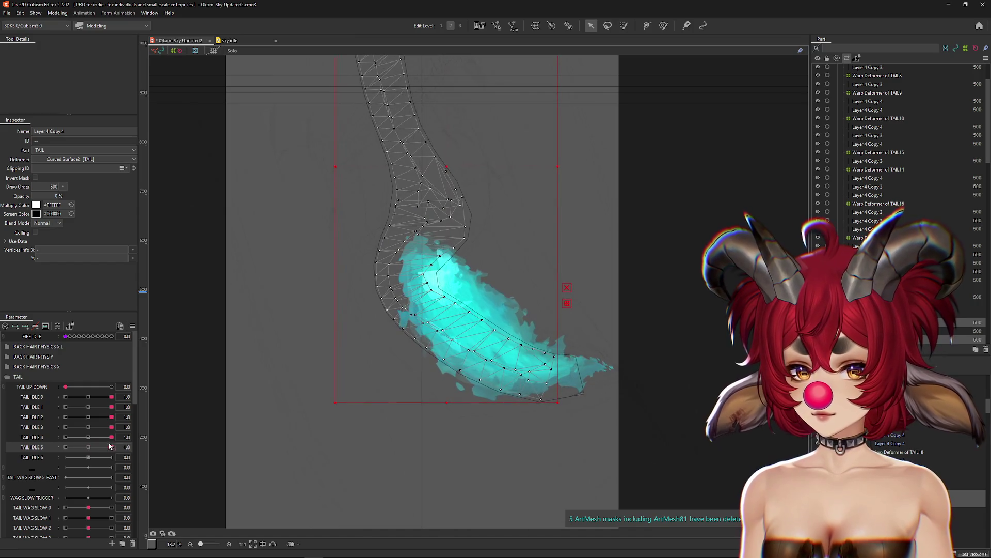
drag(109, 446, 88, 442)
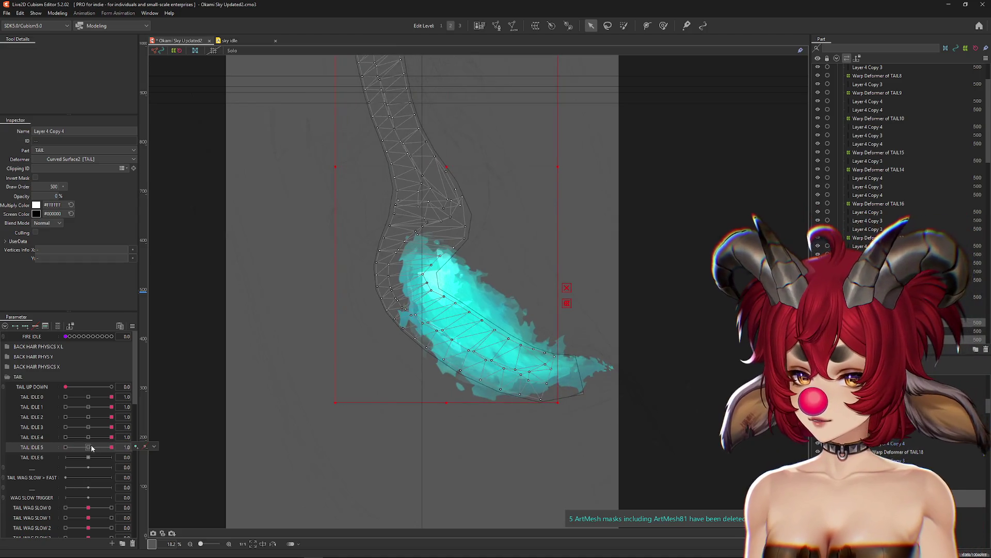
key(ctrl+h)
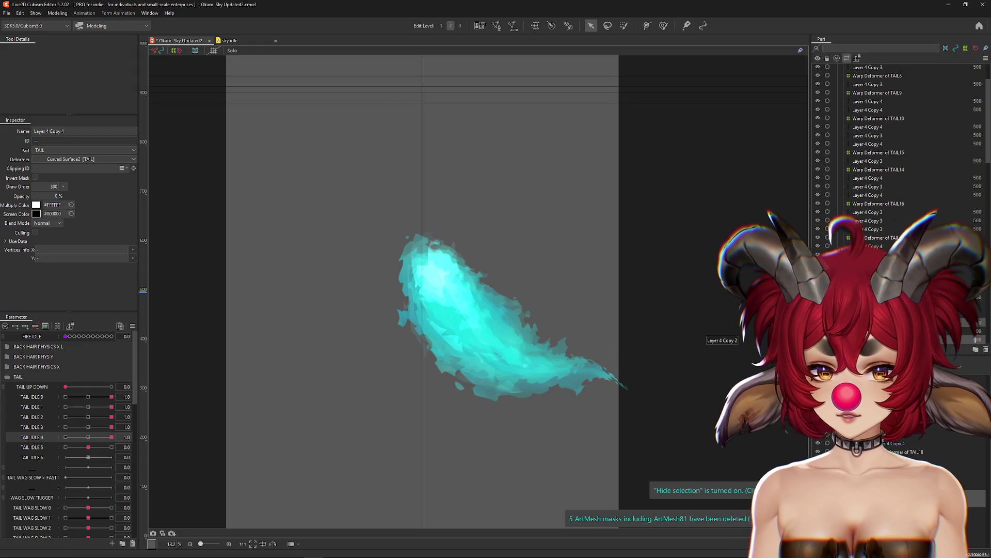
key(ctrl+h)
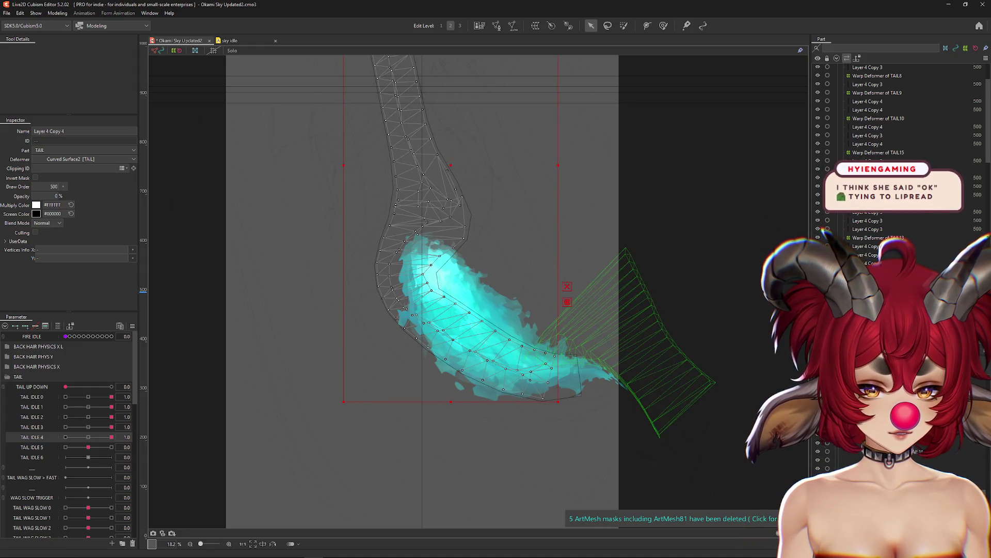
Inspect the deformers over the tail and select Layer 4 Copy 2 and other flame meshes.
click(641, 320)
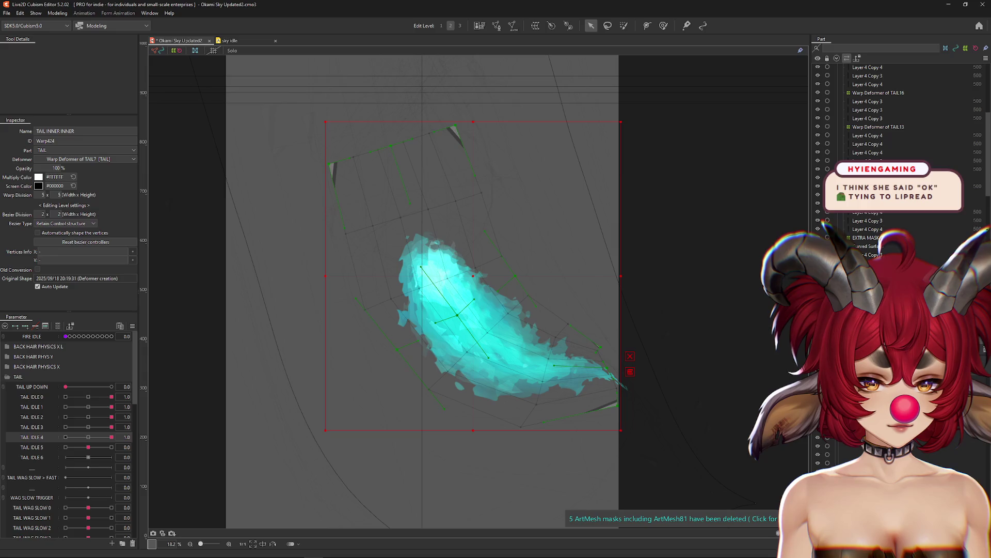
click(490, 361)
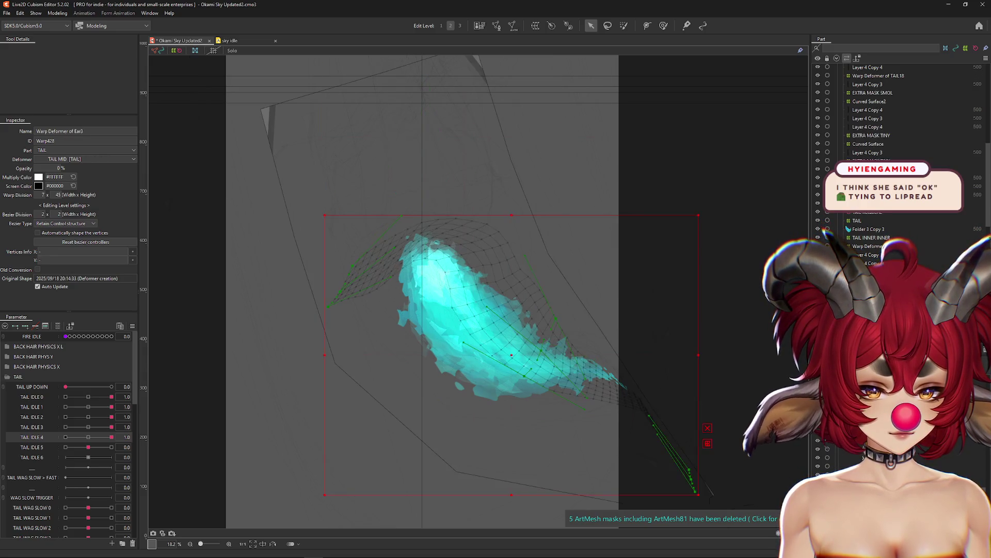
click(594, 361)
click(232, 171)
click(517, 341)
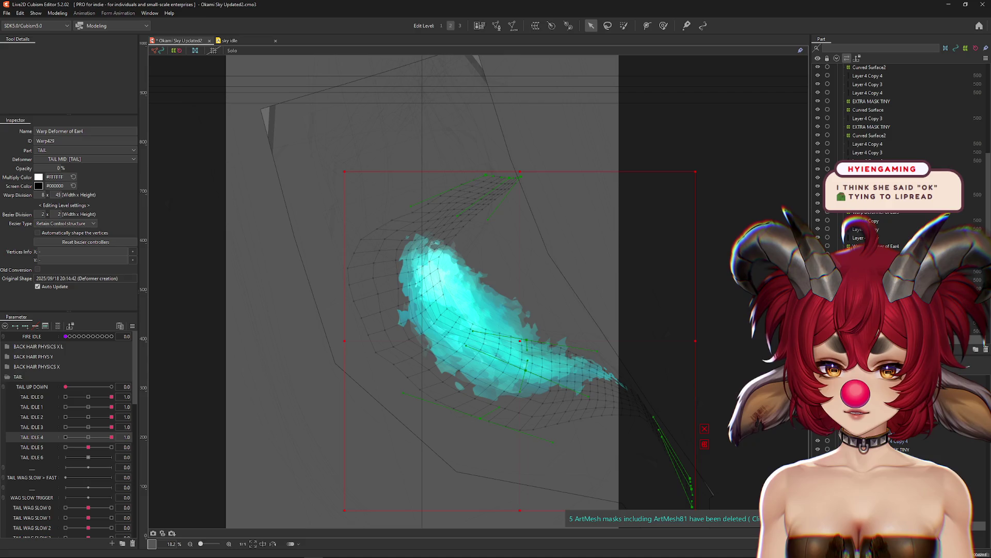
click(444, 124)
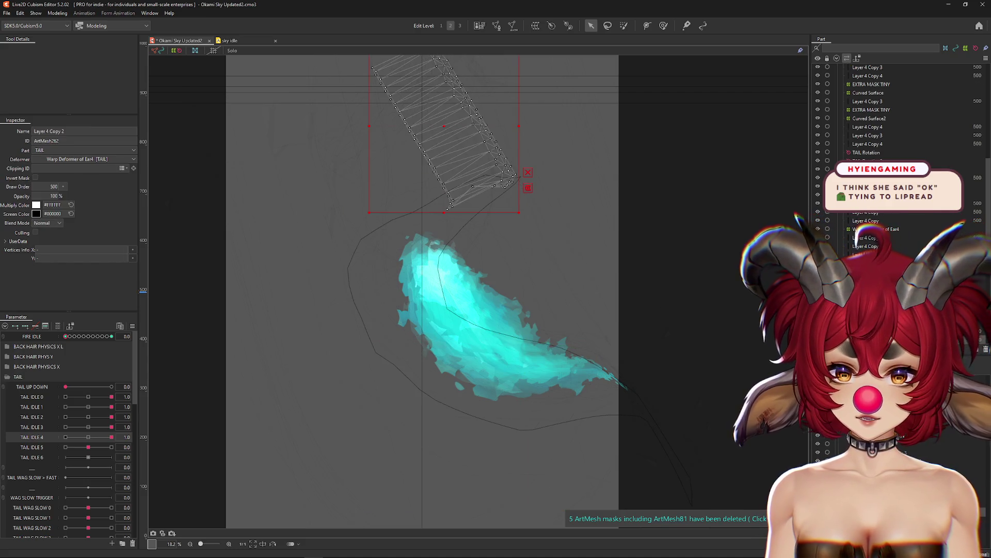
shift+click(506, 311)
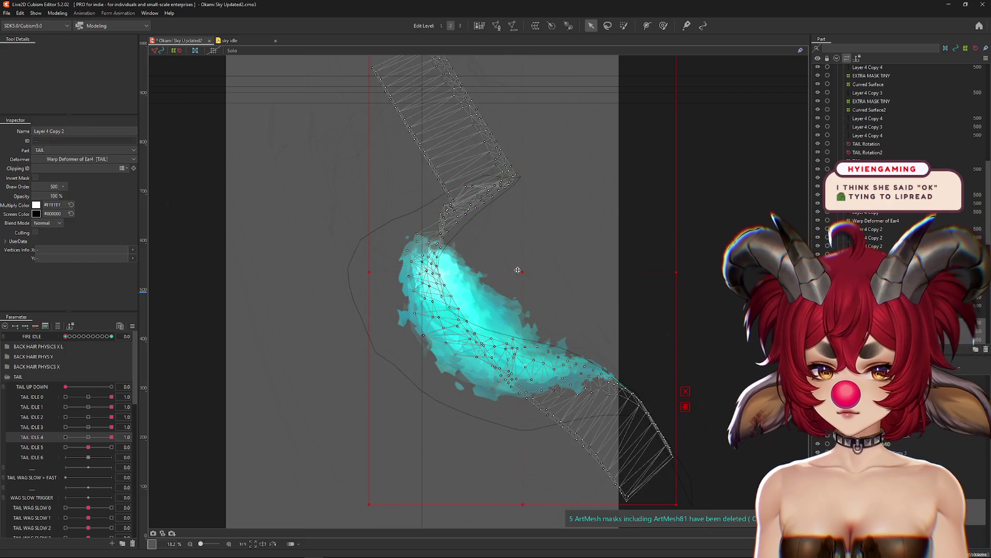
key(ctrl+h)
Try TAIL IDLE 4 at -0.5, then reset all parameters to defaults and select all tail meshes.
click(78, 437)
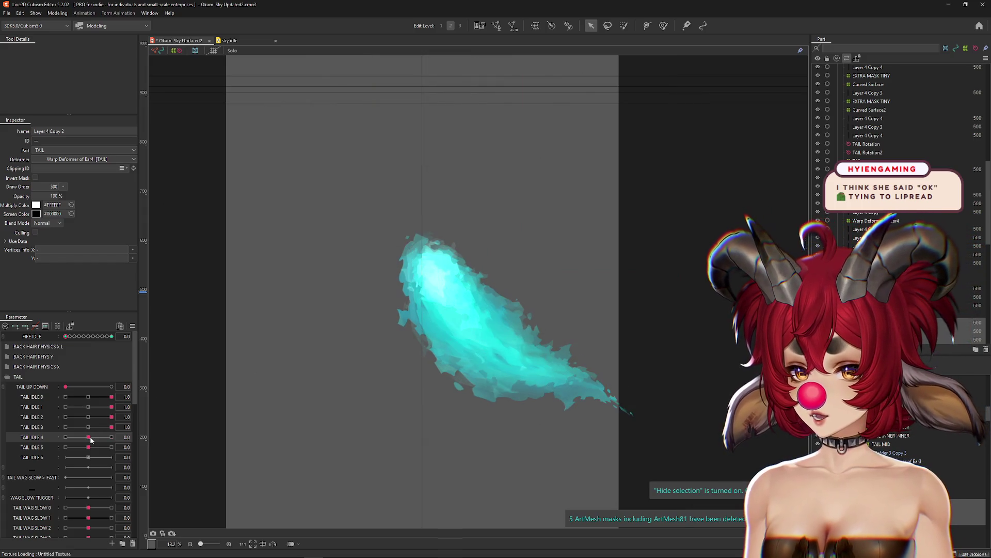
click(133, 326)
scroll(352, 311, down, 3)
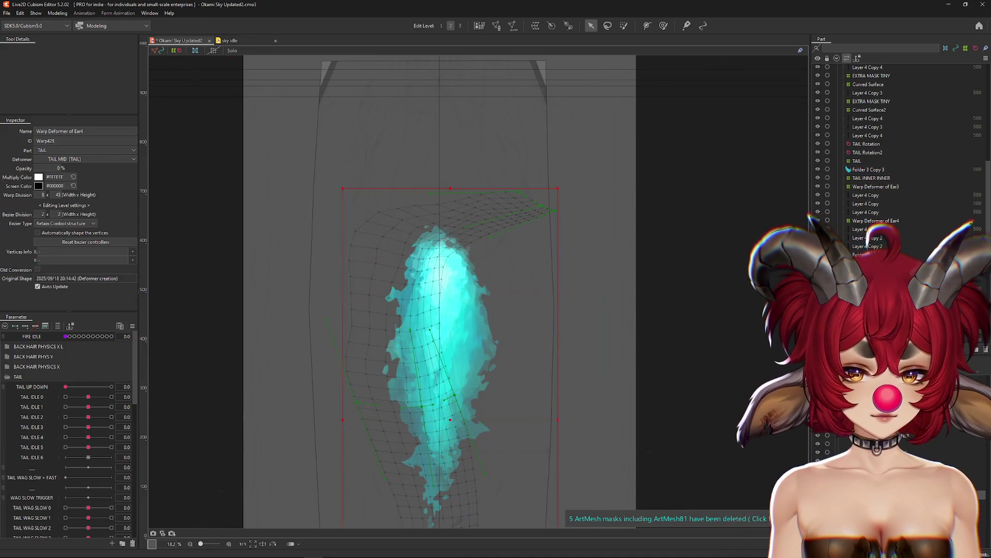
key(ctrl+a)
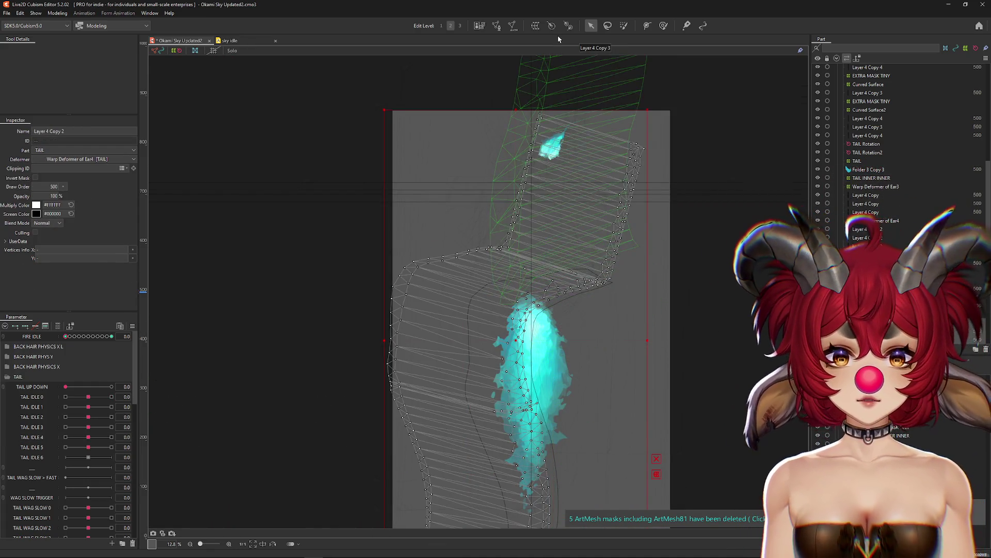
Create a new warp deformer for the tail meshes and fit it around its contents.
click(535, 27)
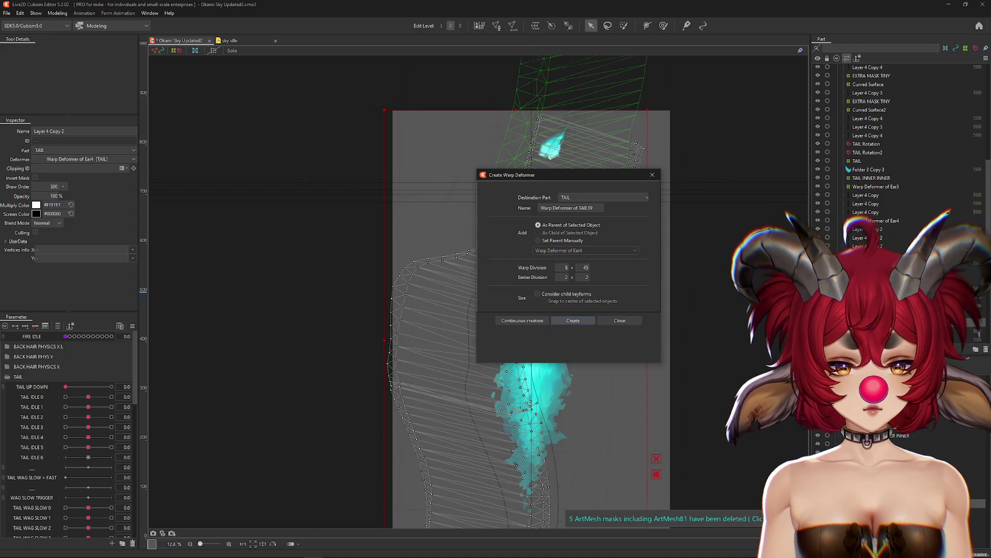
click(573, 320)
click(58, 13)
mouse_move(73, 23)
click(175, 73)
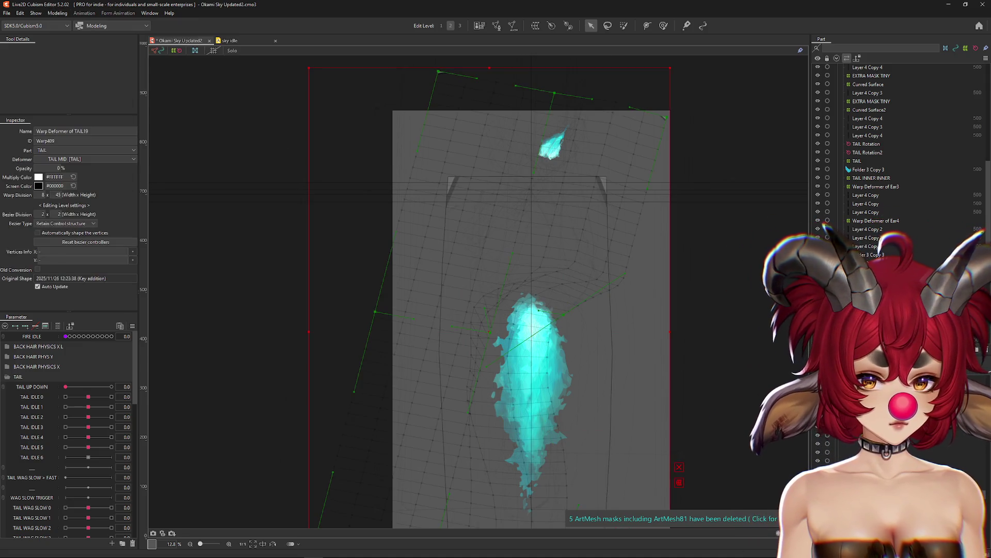
Create Warp Deformer of TAIL20 for the Layer 4 Copy meshes.
click(519, 361)
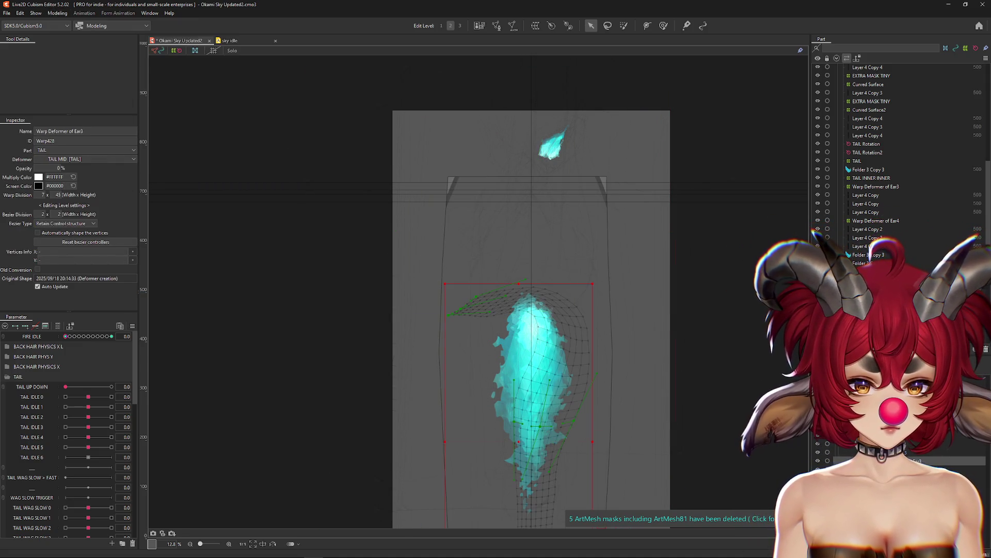
click(439, 233)
click(551, 26)
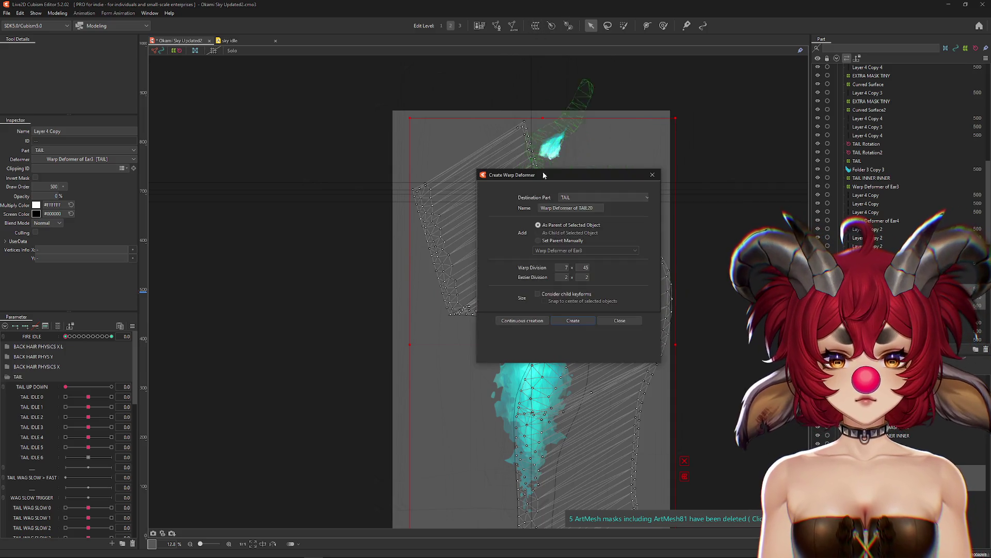
click(573, 320)
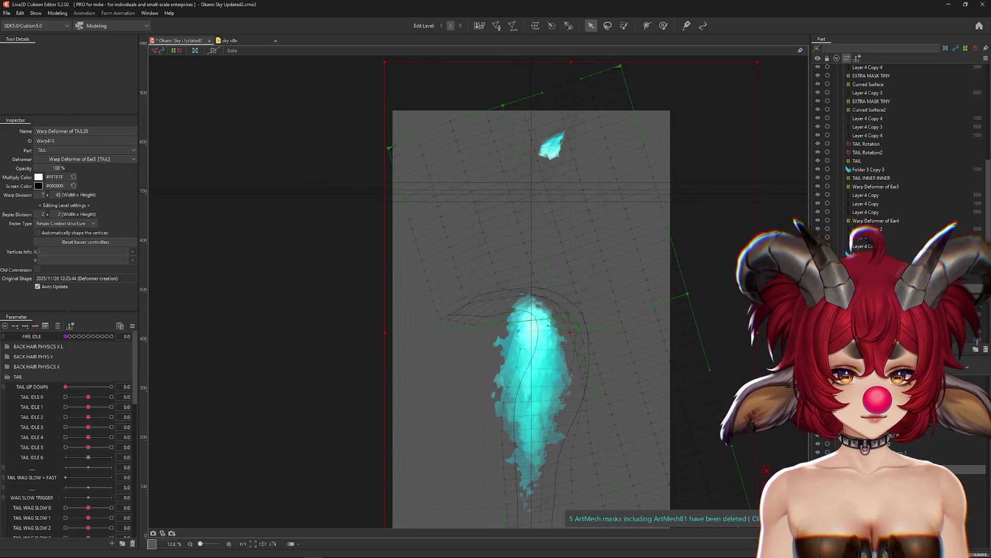
Apply the older lower-tail warp deformer to its child elements and clear the selection.
click(573, 325)
click(57, 13)
mouse_move(77, 22)
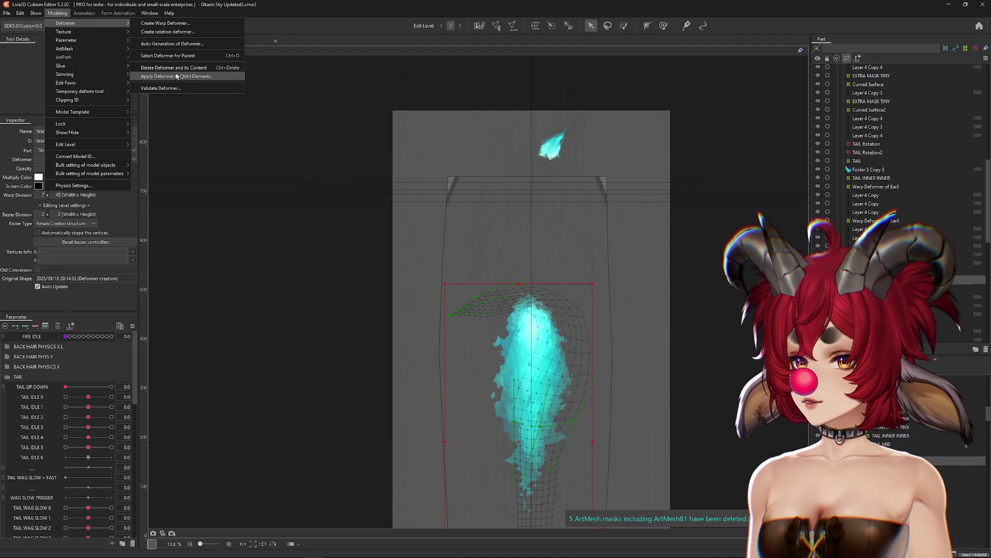
click(176, 77)
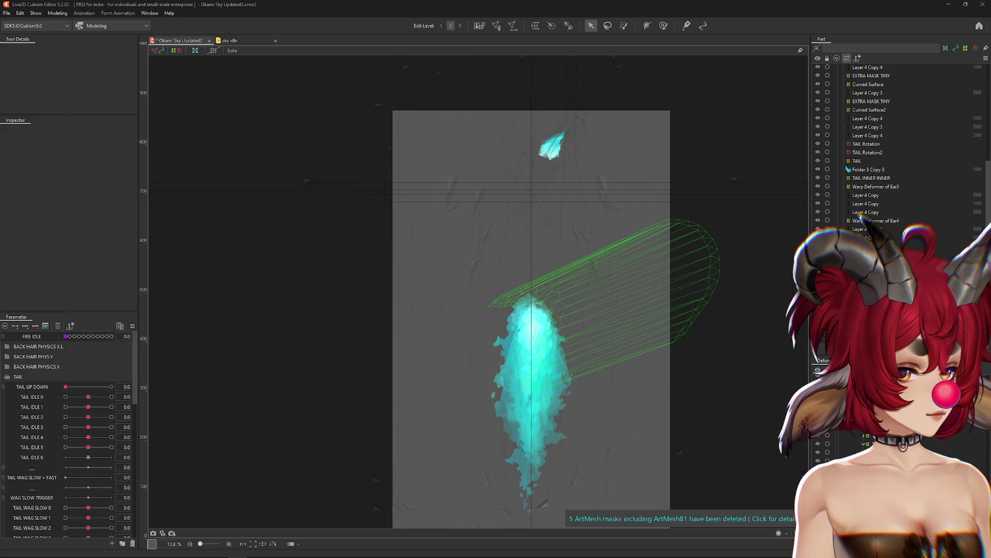
scroll(754, 347, down, 2)
click(695, 358)
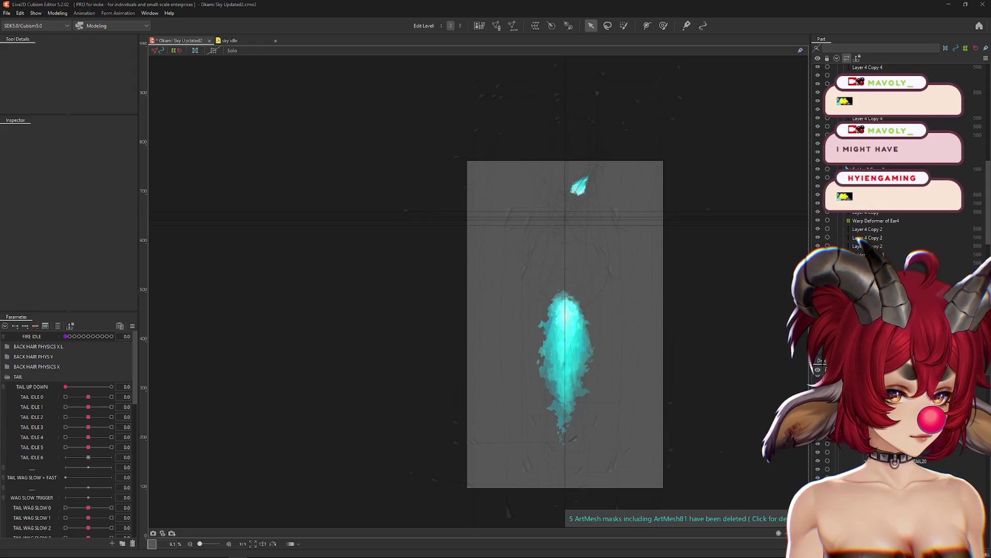
click(631, 413)
scroll(597, 360, down, 1)
scroll(597, 360, up, 4)
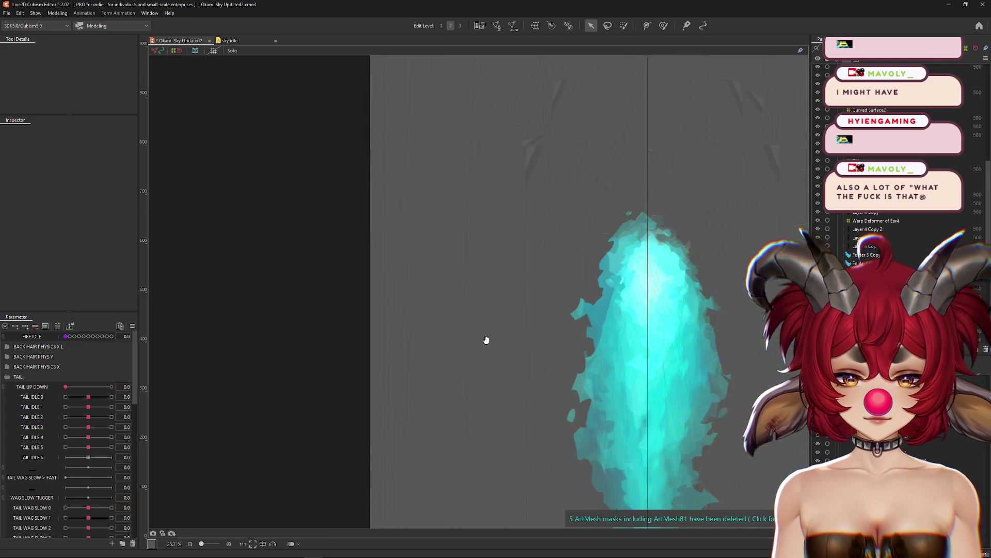
drag(521, 339, 326, 298)
click(96, 437)
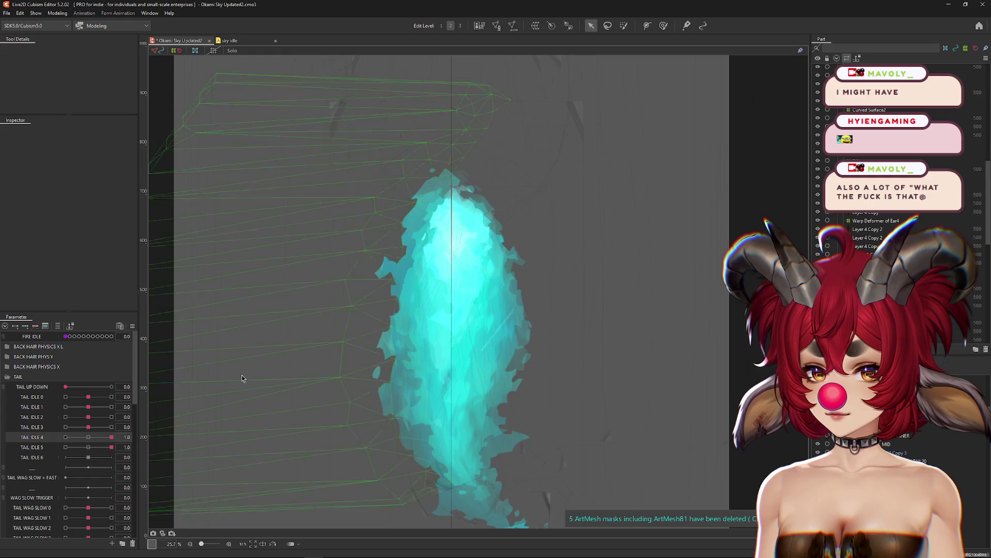
key(ctrl+h)
scroll(455, 207, up, 3)
mouse_move(111, 436)
mouse_down()
mouse_move(98, 440)
mouse_move(111, 437)
mouse_up()
right_click(538, 219)
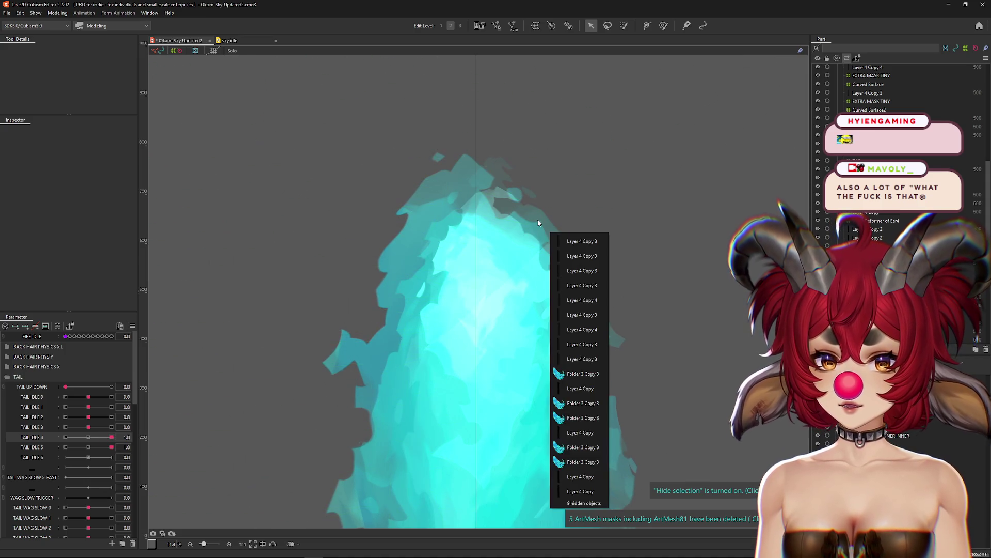
click(567, 256)
scroll(568, 247, down, 2)
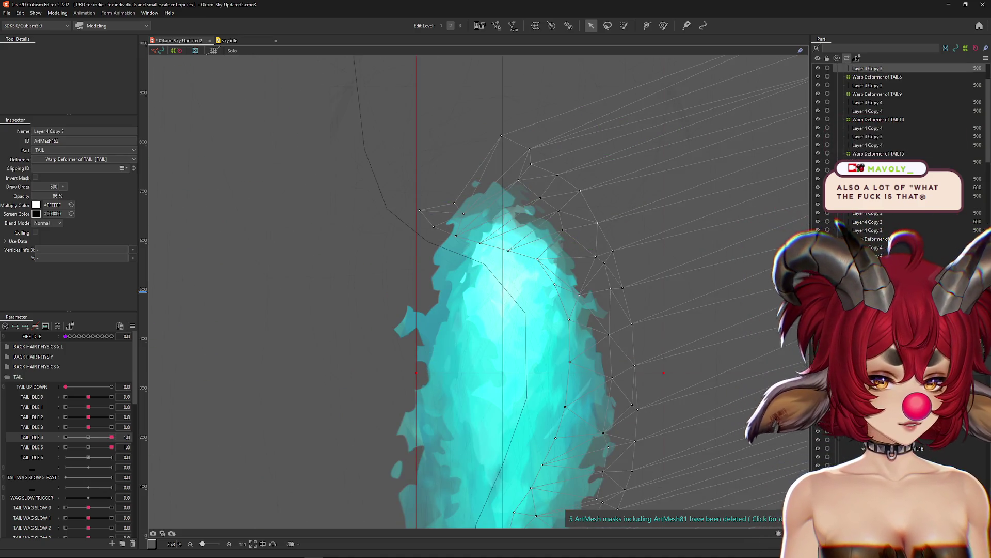
click(462, 277)
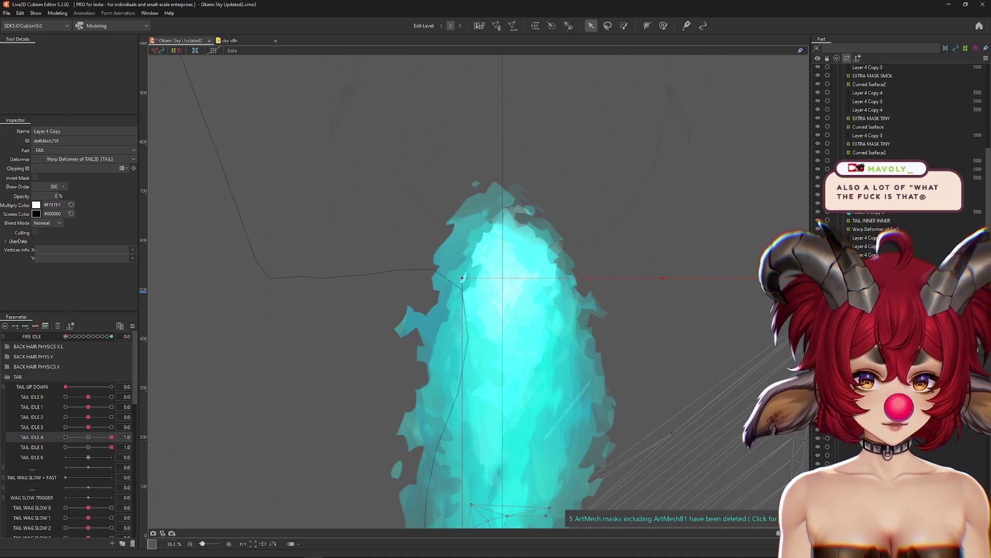
scroll(495, 289, down, 3)
drag(427, 372, 324, 371)
click(94, 447)
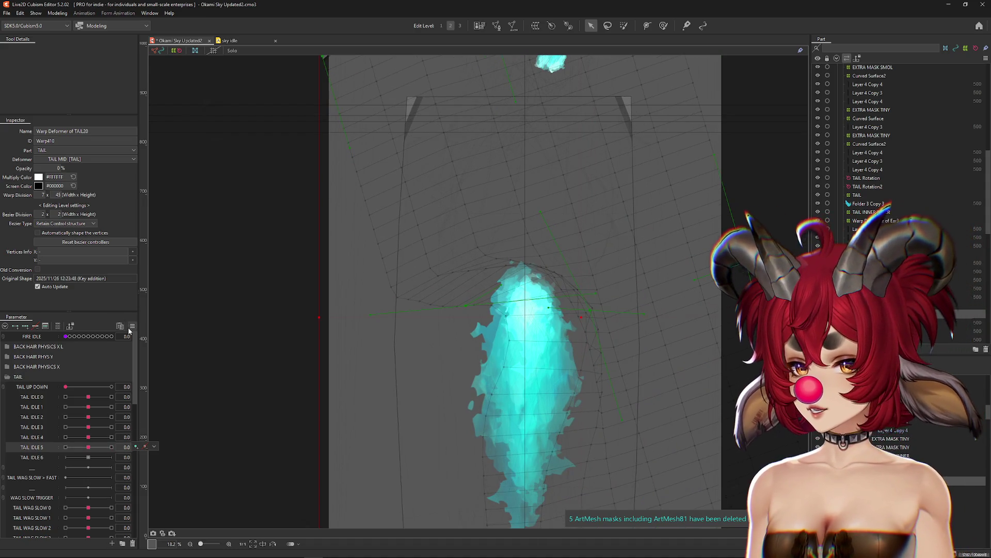
click(682, 216)
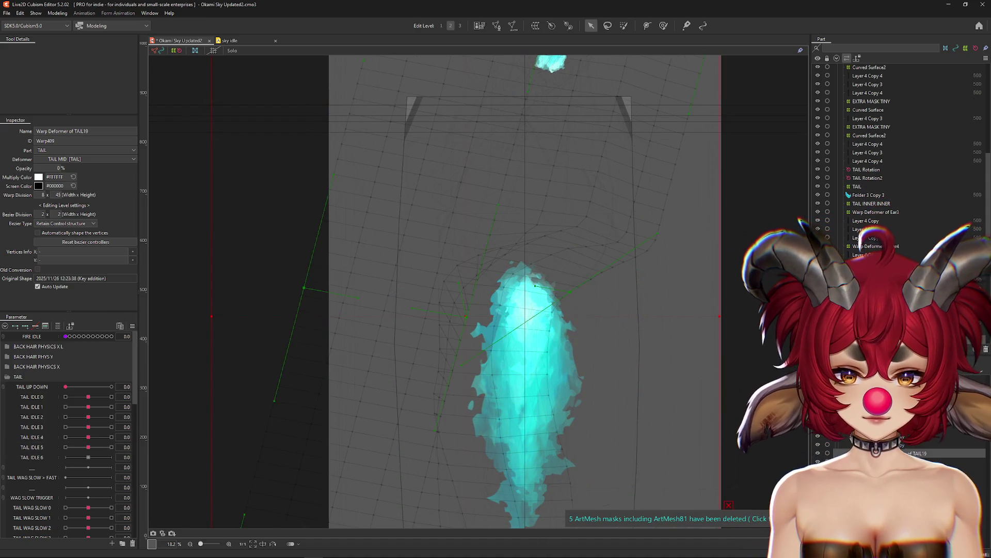
click(875, 211)
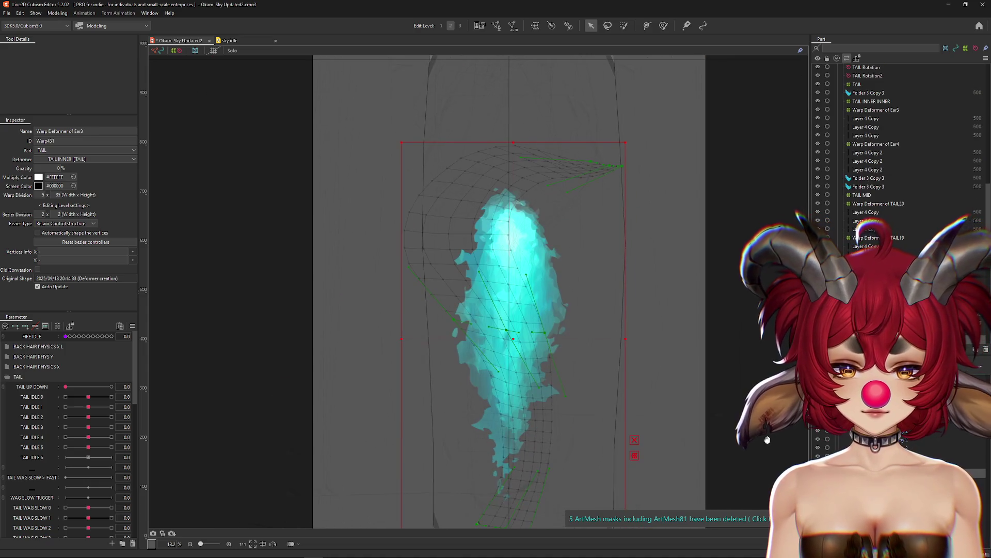
click(866, 118)
scroll(692, 388, down, 2)
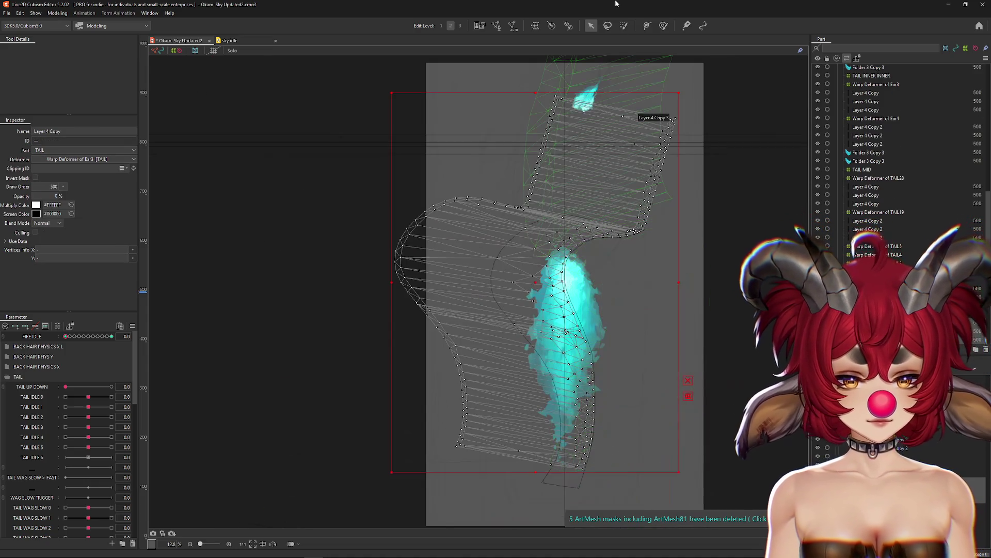
Create a warp deformer for the selected tail mesh and apply it to its child elements.
click(536, 26)
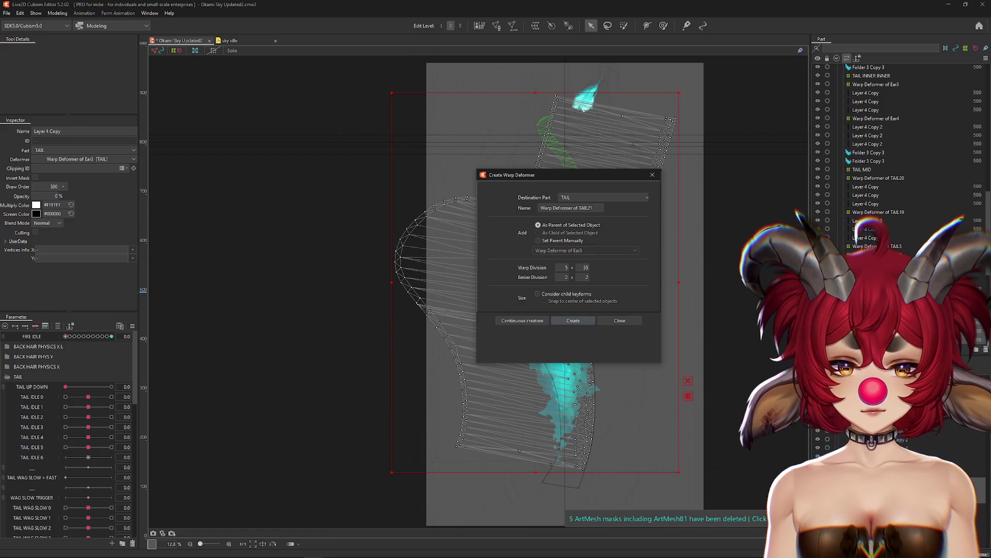
key(Return)
click(57, 13)
mouse_move(65, 22)
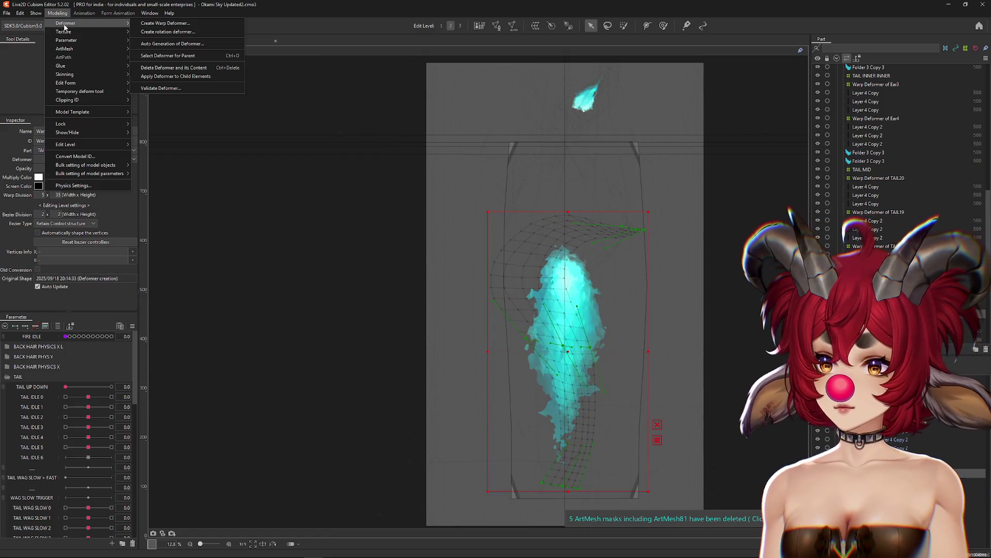
key(Return)
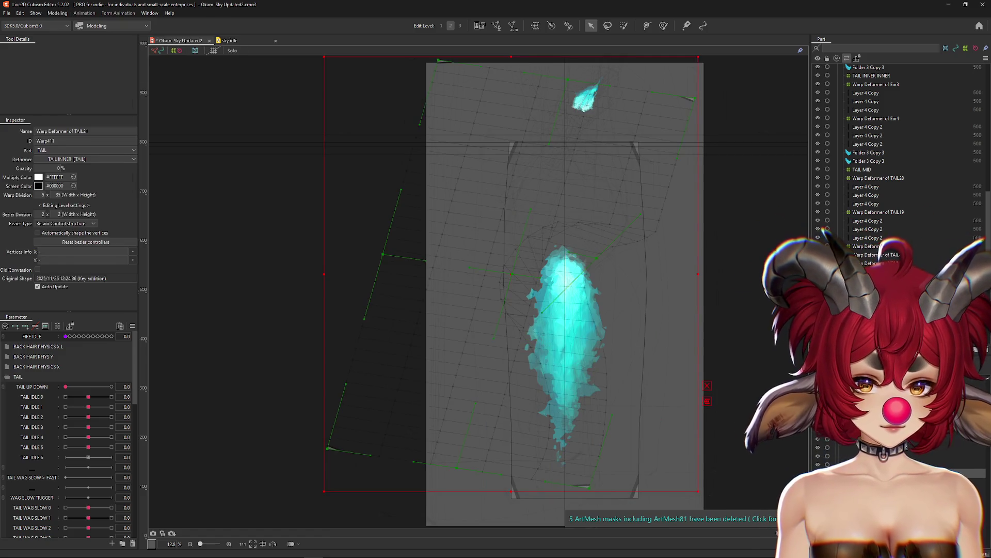
Create two more warp deformers for Layer 4 Copy 2, applying each to its child elements.
click(820, 236)
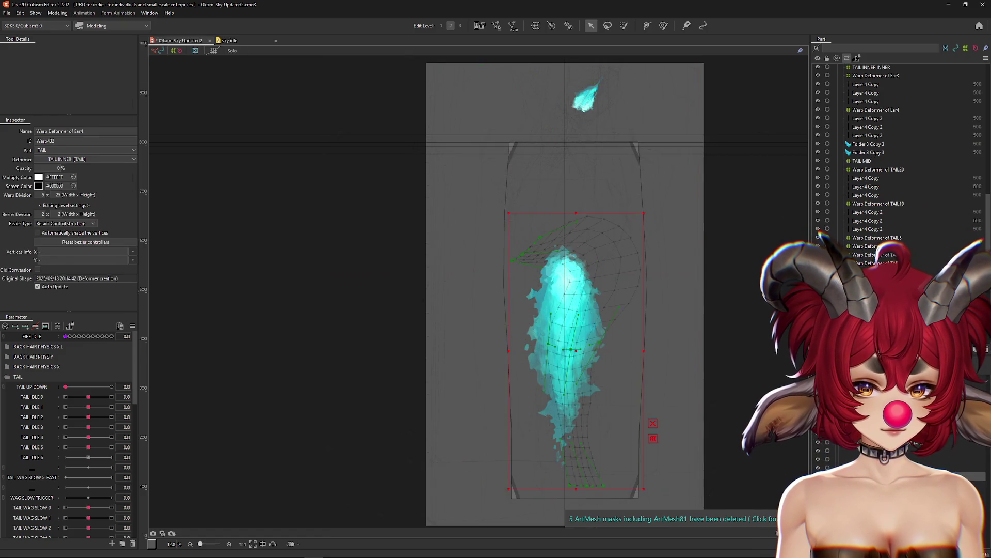
click(868, 127)
click(535, 26)
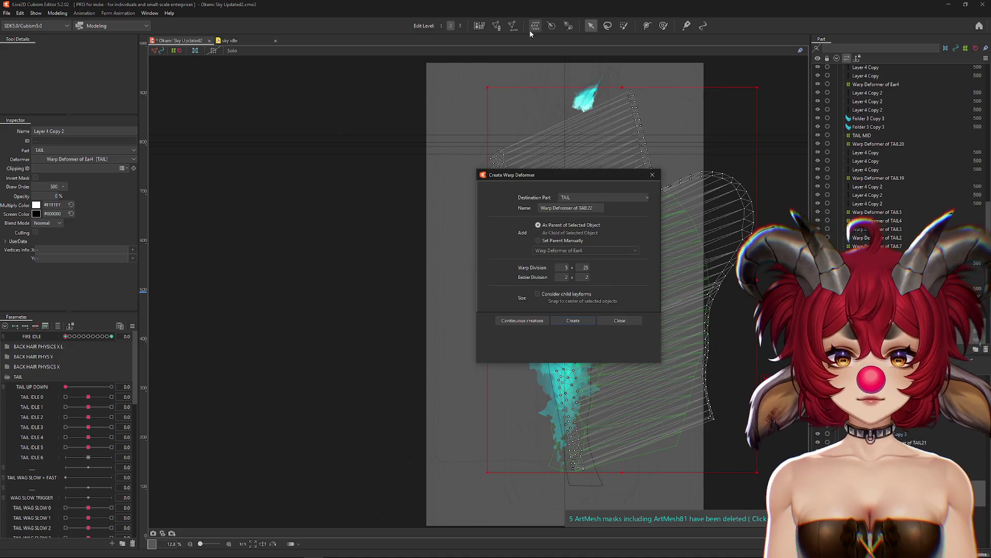
click(573, 320)
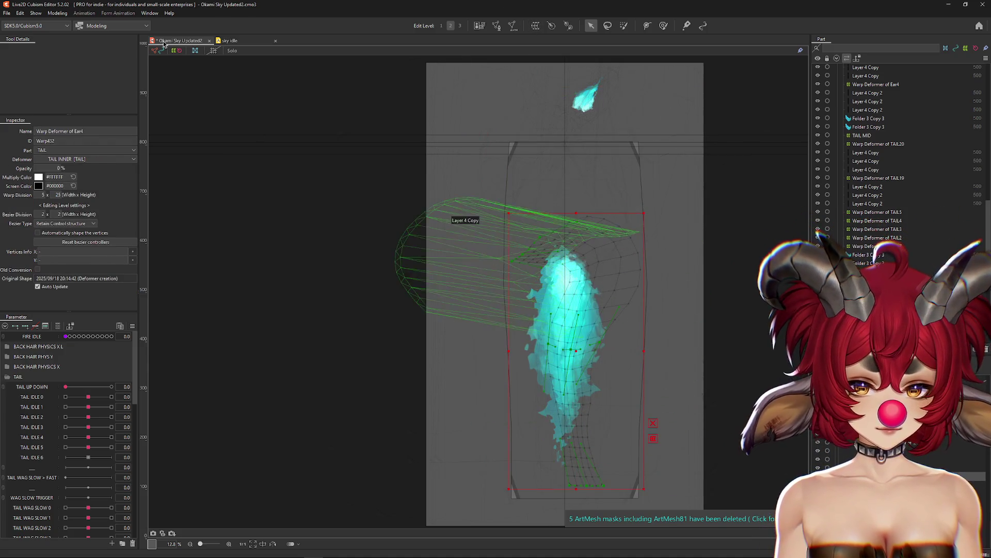
click(57, 12)
mouse_move(66, 22)
click(160, 76)
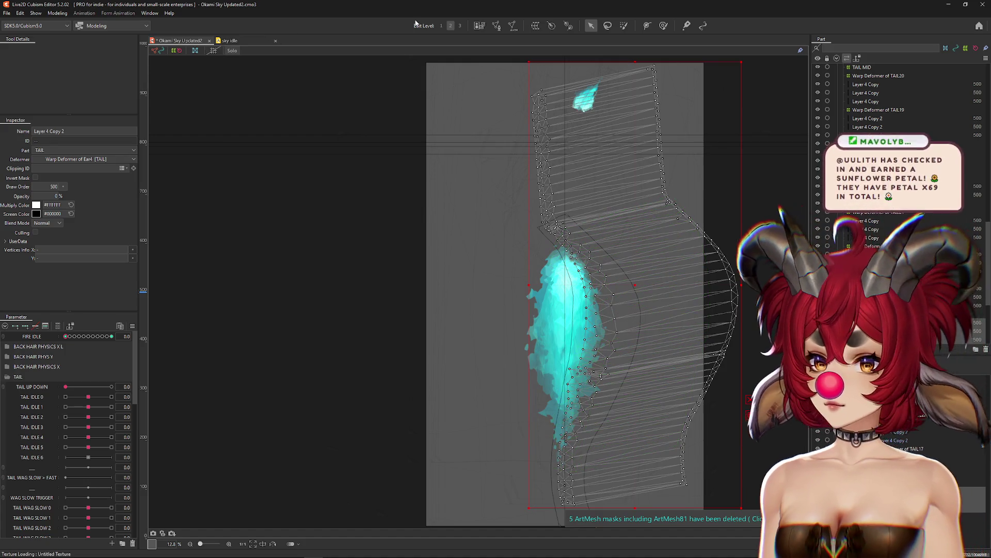
click(535, 26)
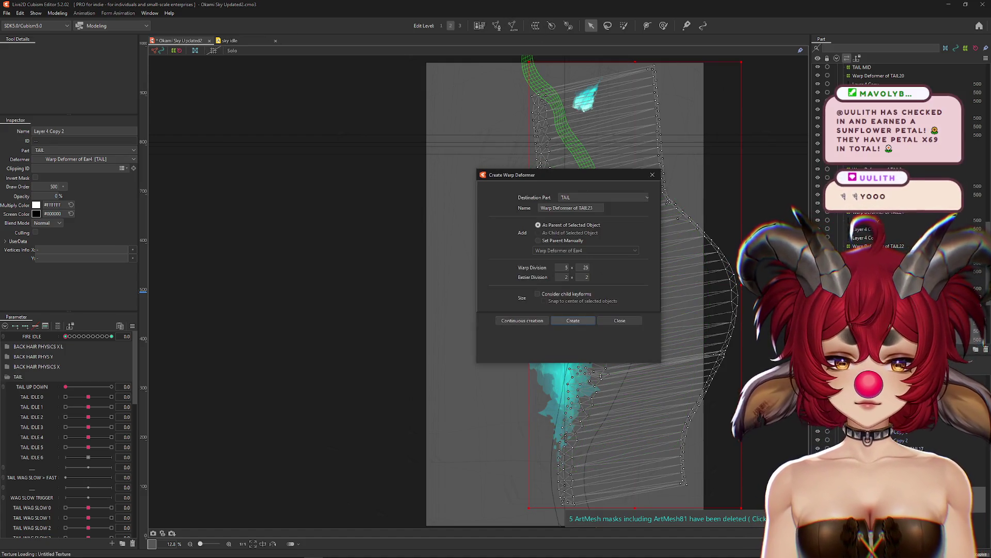
click(581, 322)
click(57, 13)
mouse_move(88, 64)
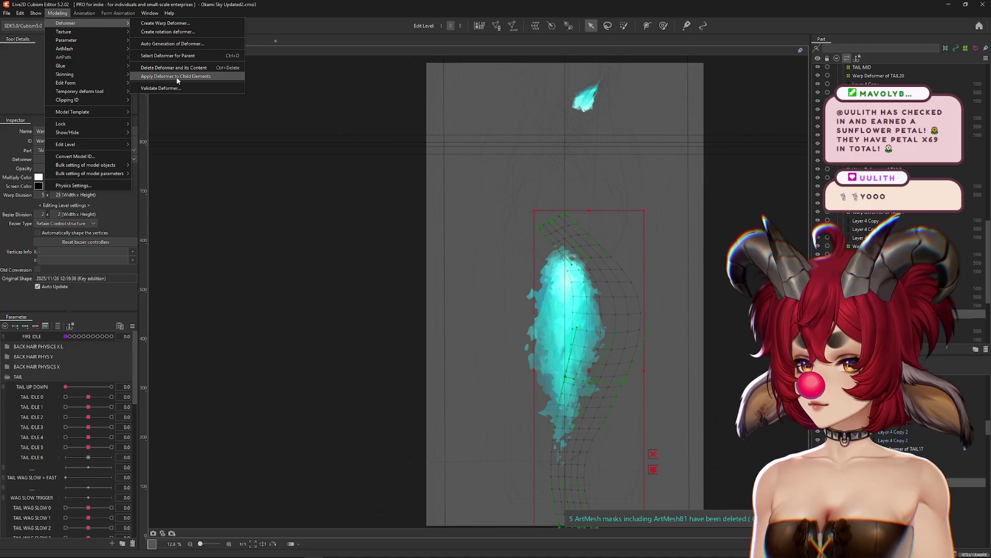
click(171, 69)
Apply the TAIL INNER and TAIL MID deformers to their child elements, removing both.
click(819, 234)
click(57, 13)
mouse_move(88, 22)
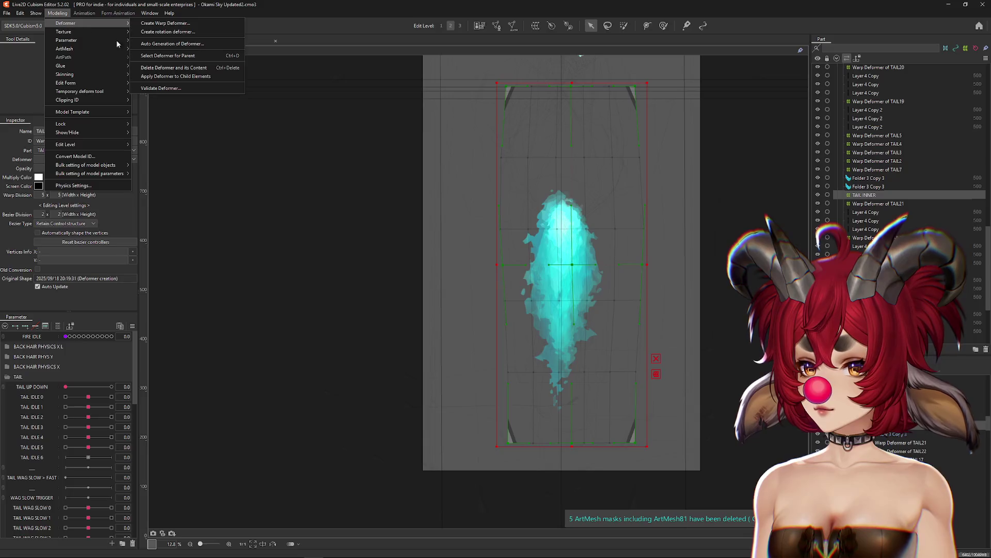
key(Return)
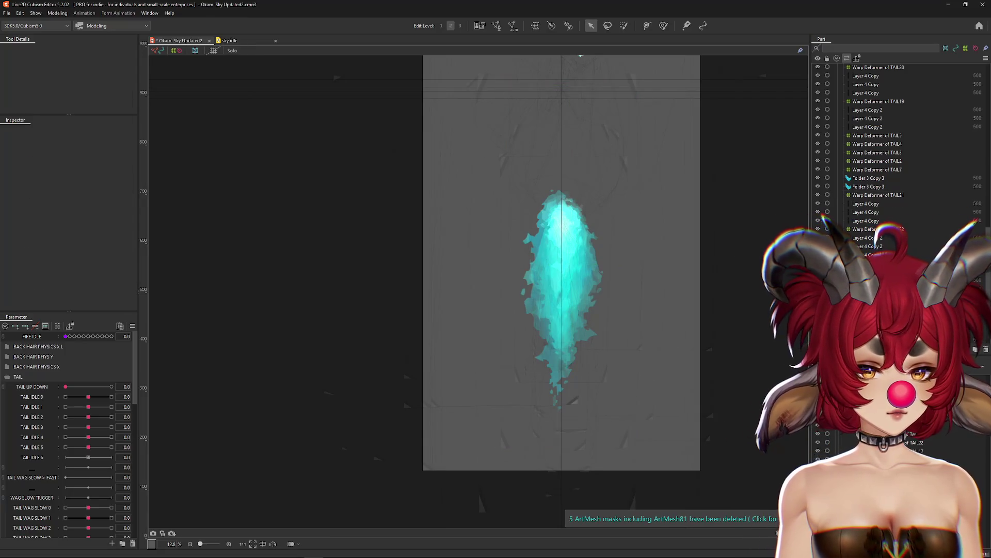
click(580, 55)
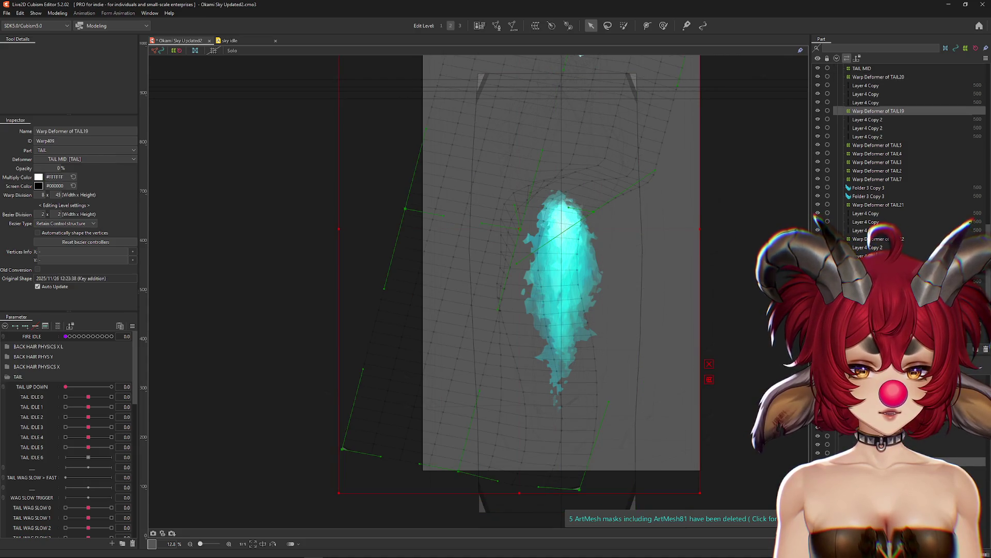
click(552, 310)
click(541, 356)
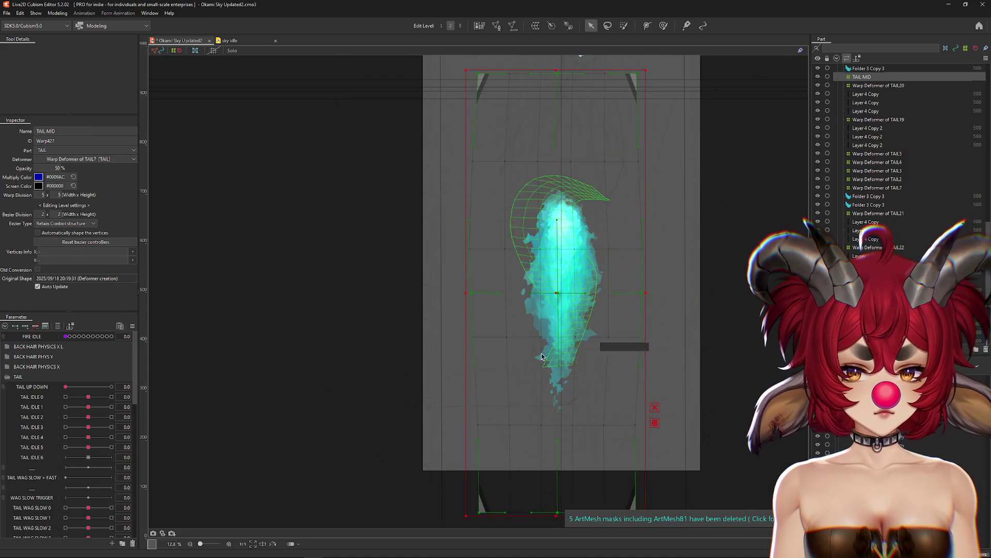
click(57, 13)
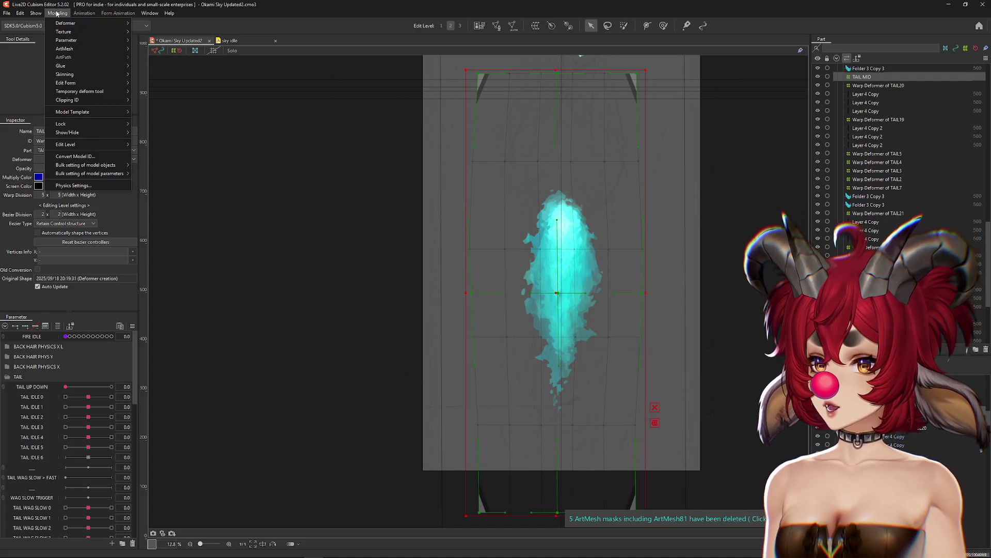
mouse_move(66, 23)
click(175, 75)
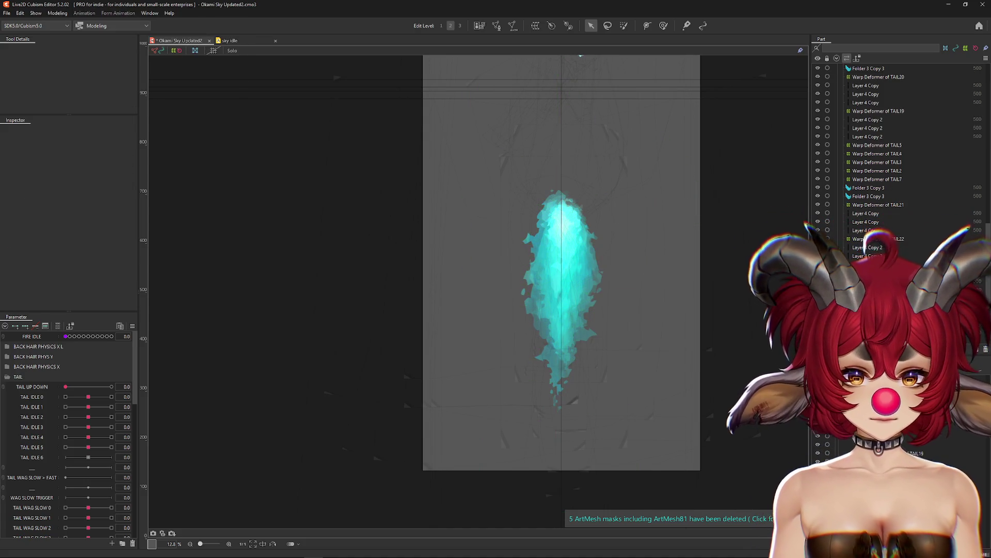
Create warp deformer TAIL24 around the Layer 4 Copy 2 meshes.
click(878, 77)
click(561, 253)
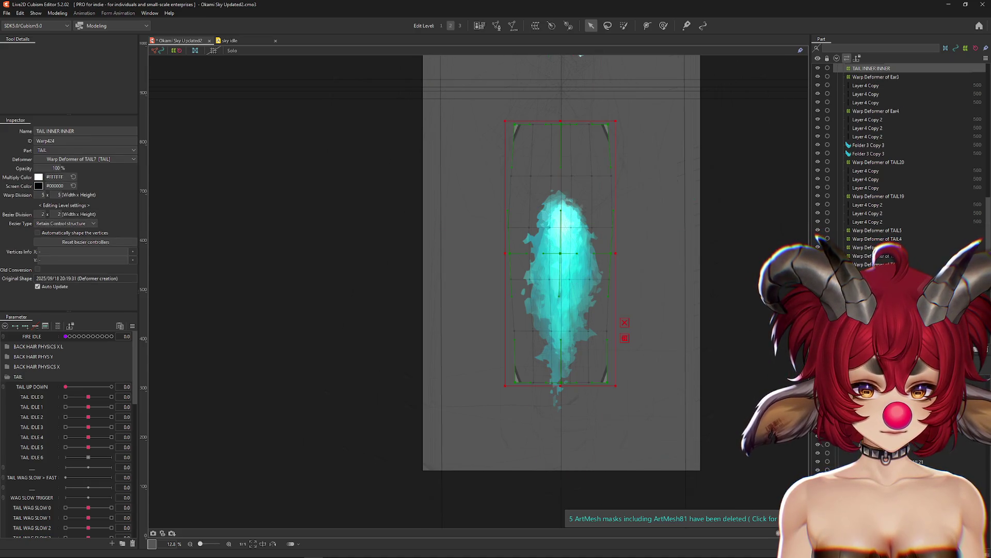
click(560, 269)
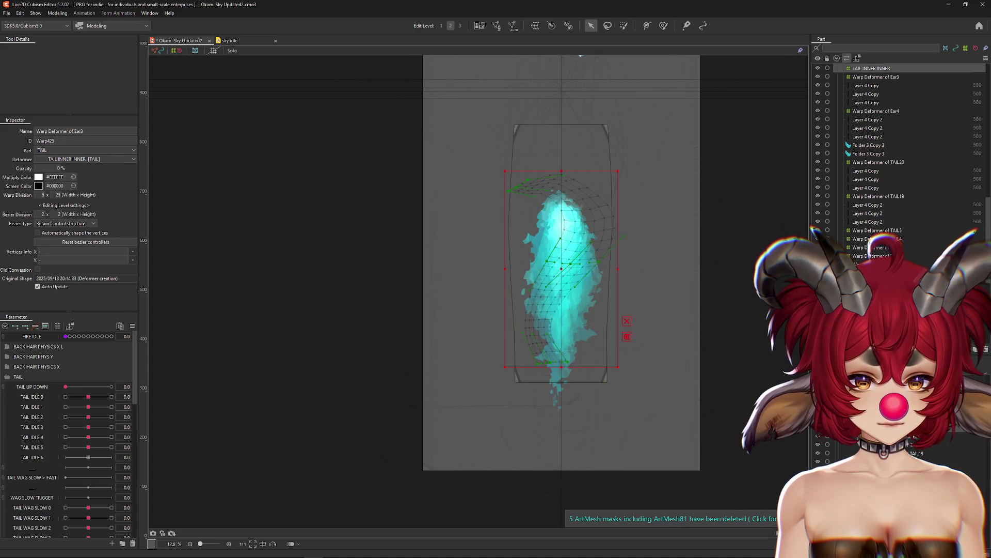
click(873, 119)
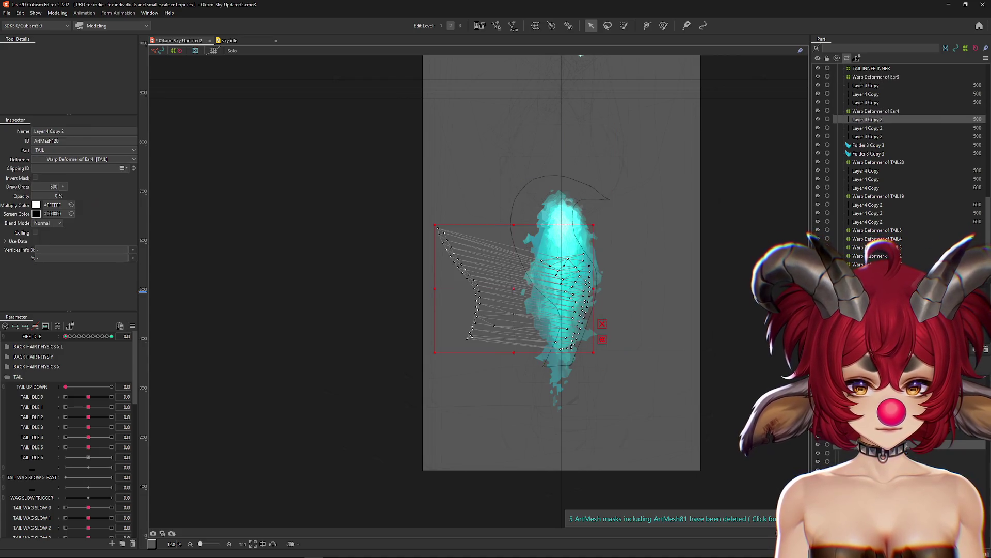
shift+click(867, 136)
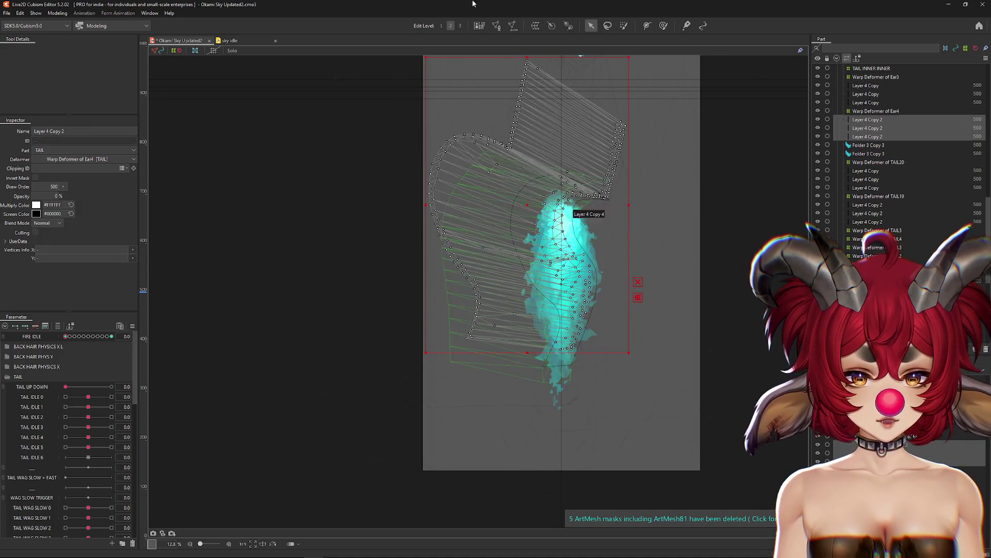
click(533, 27)
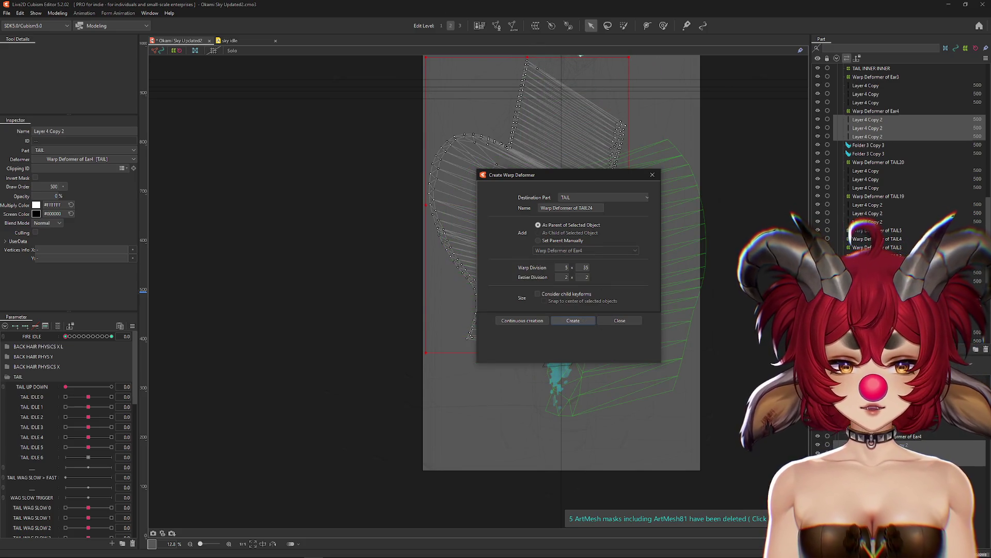
click(573, 320)
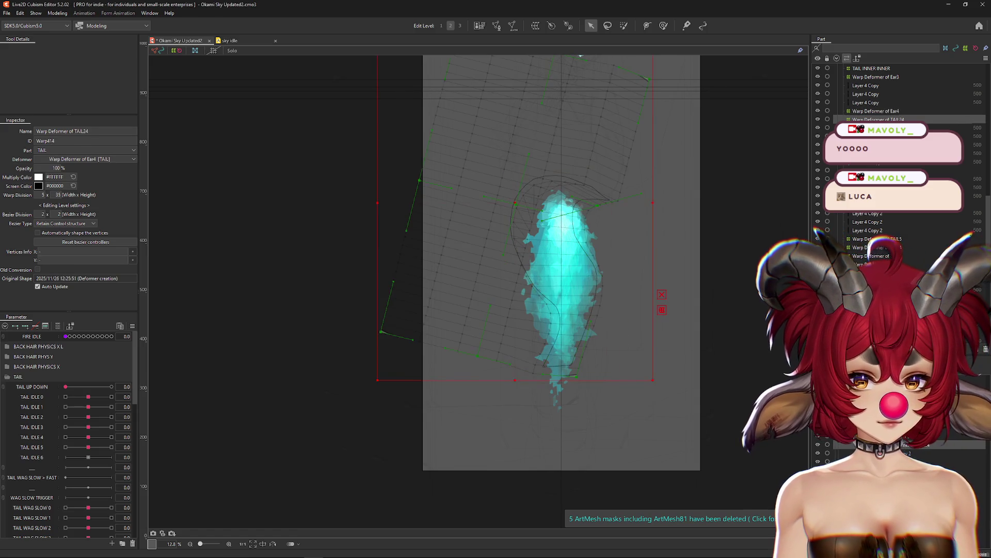
Merge the Ear4 deformer into its child elements.
click(408, 212)
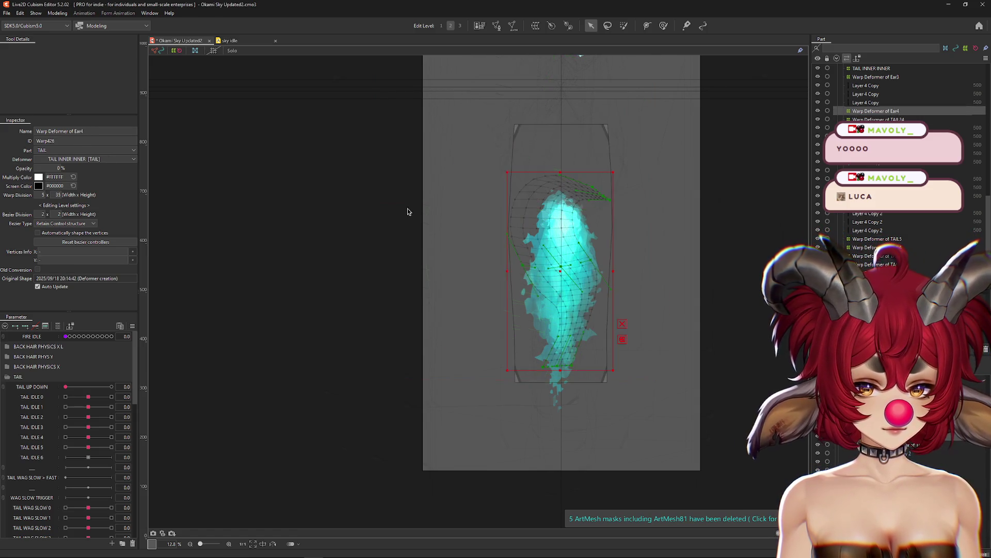
click(57, 13)
mouse_move(88, 23)
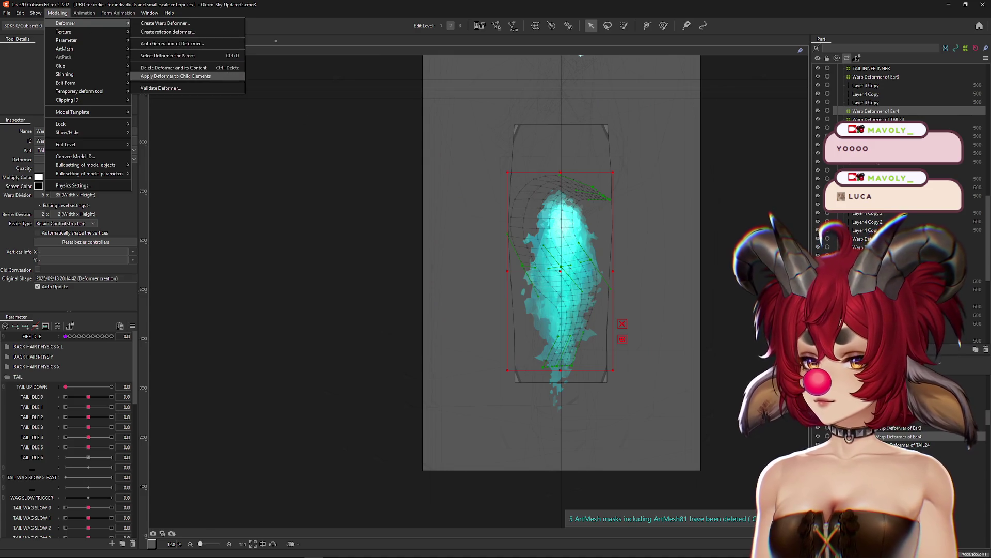
click(176, 76)
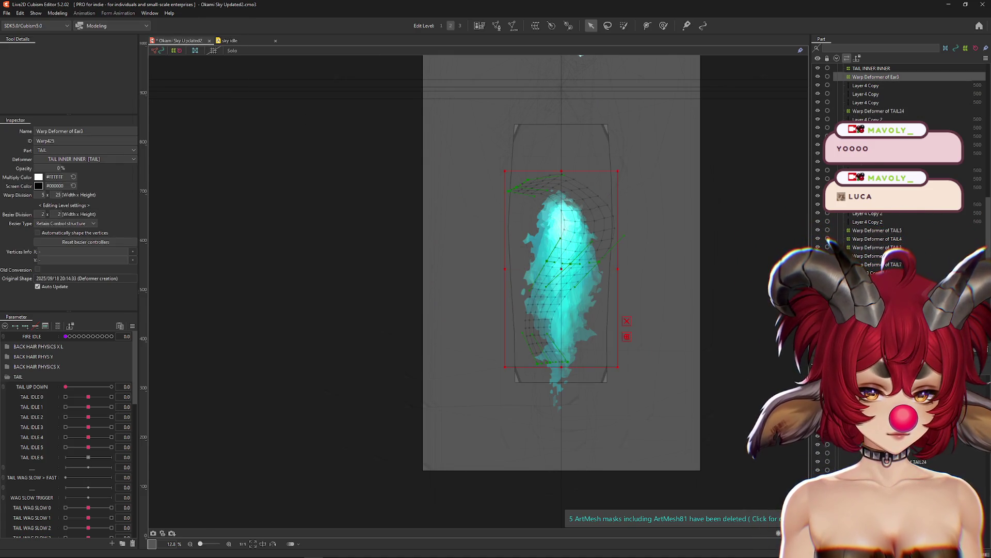
Wrap the three Layer 4 Copy meshes in new warp deformer TAIL25.
click(645, 191)
click(536, 26)
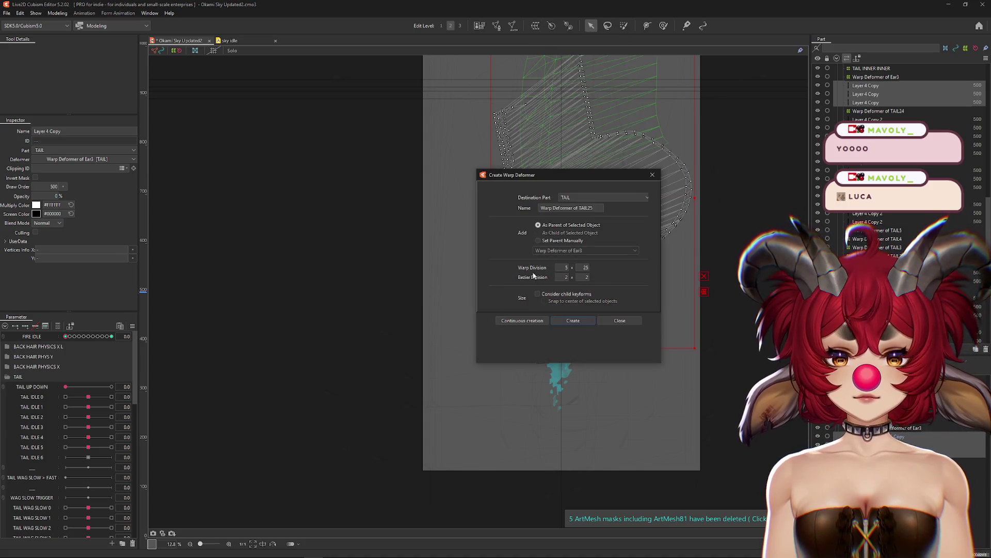
click(573, 320)
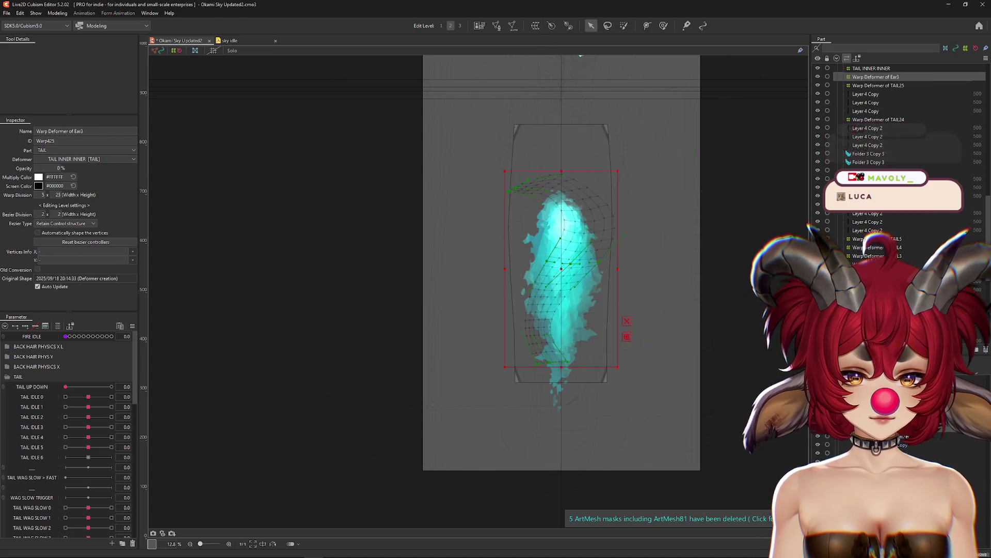
Apply the Ear3 and TAIL INNER INNER deformers to their child elements.
click(57, 13)
mouse_move(66, 23)
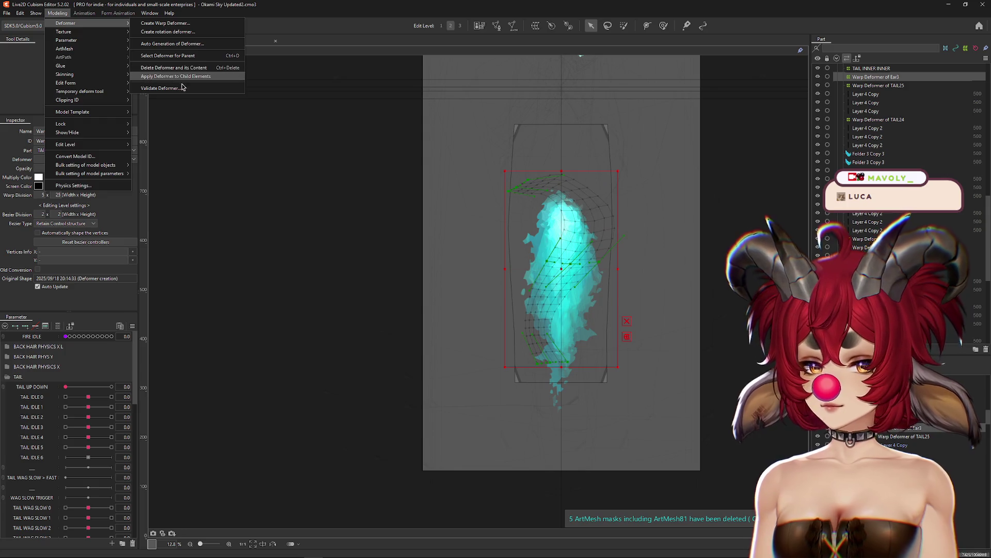
click(182, 87)
click(871, 76)
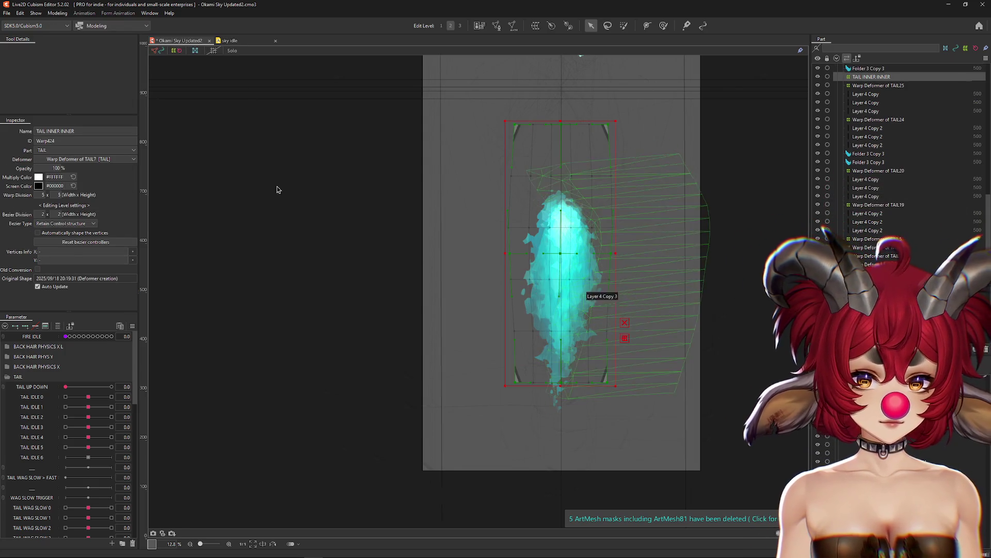
click(57, 13)
mouse_move(69, 23)
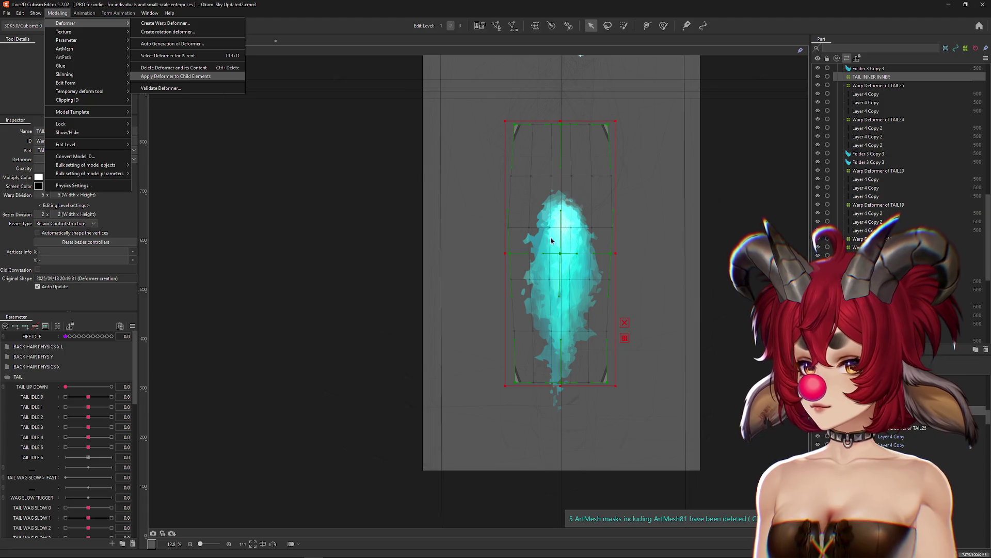
click(186, 79)
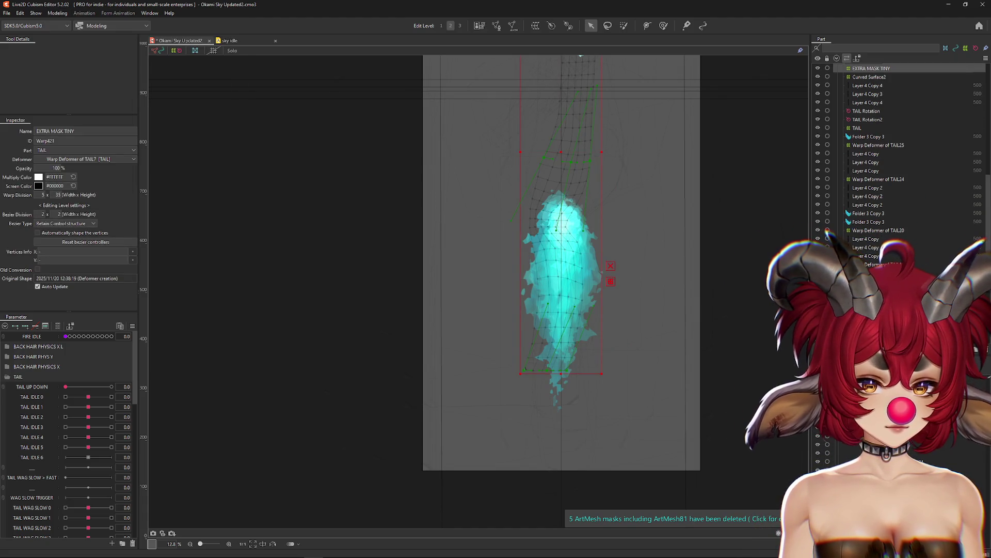
Step through the tail deformer list, from Layer 4 Copy 4 up to Warp Deformer of TAIL7.
key(Down)
key(Down)
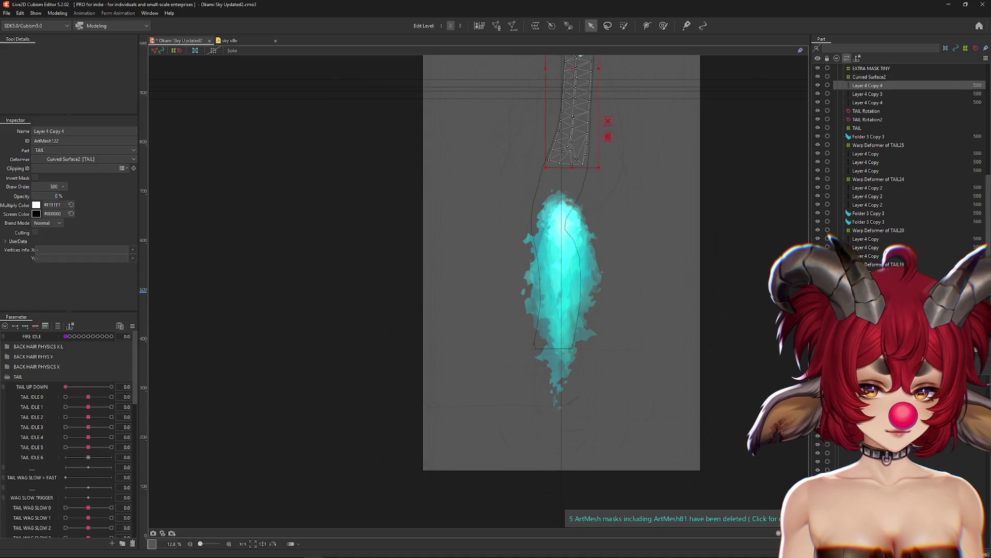
key(Down)
key(Up)
click(871, 68)
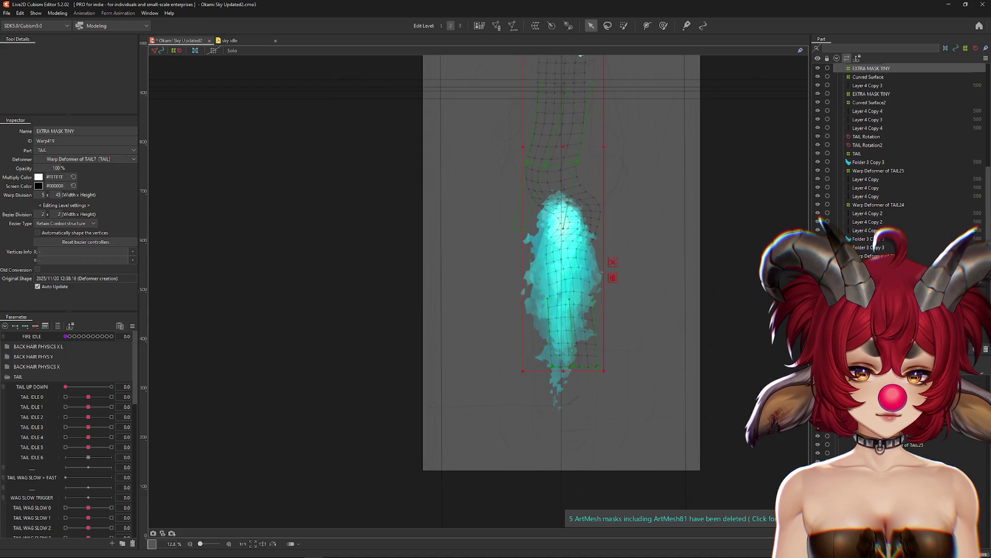
click(868, 76)
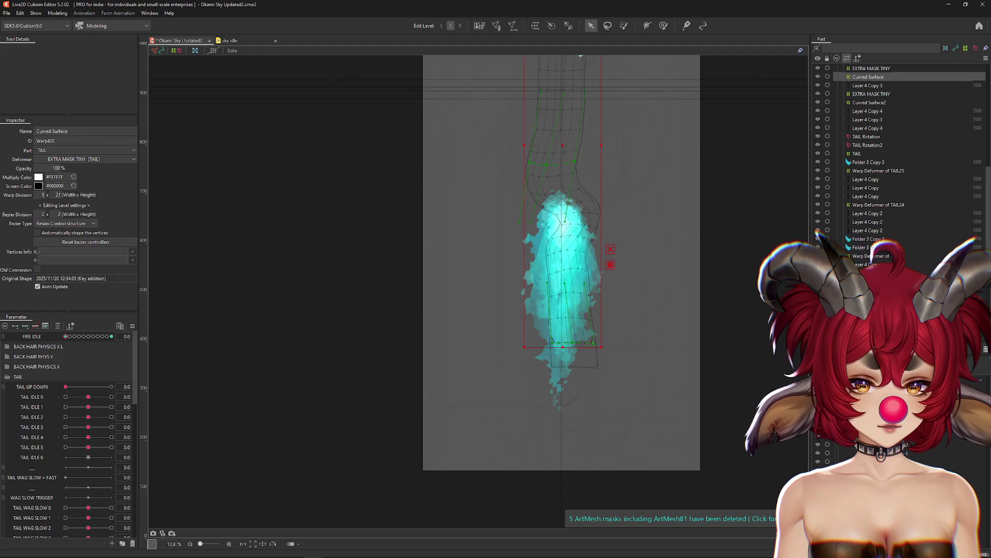
key(Up)
key(Up)
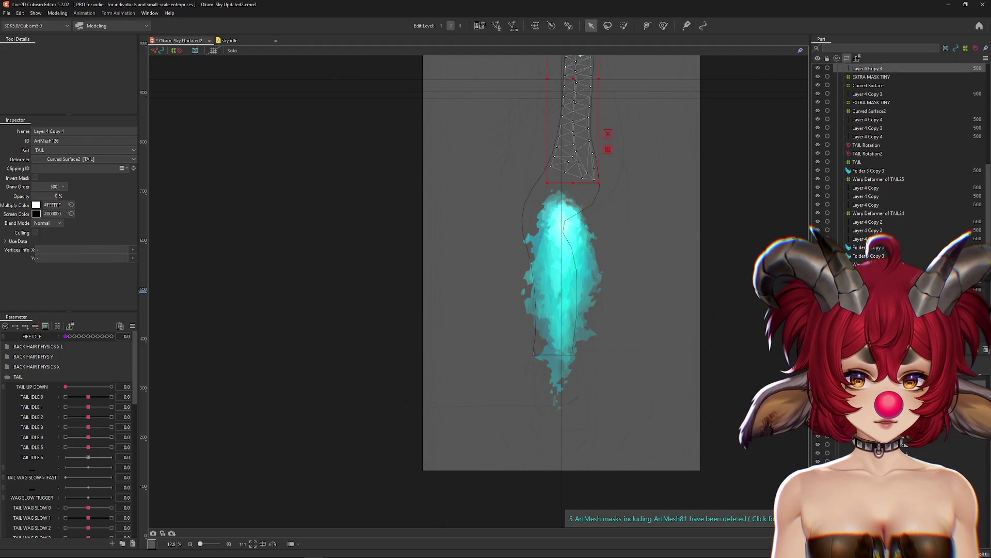
key(Up)
key(Up)
key(Up)
key(Up)
key(Up)
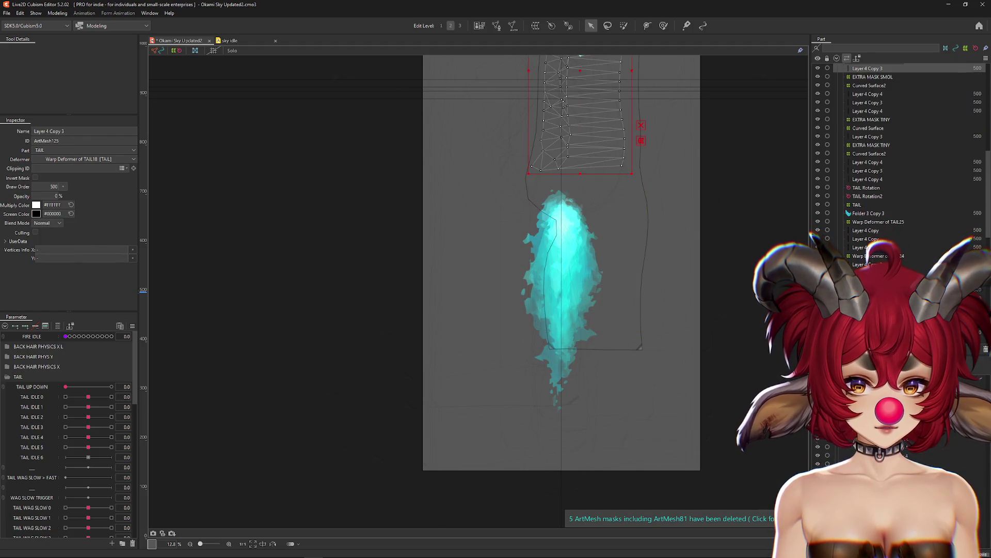
key(Up)
key(Up)
key(Up)
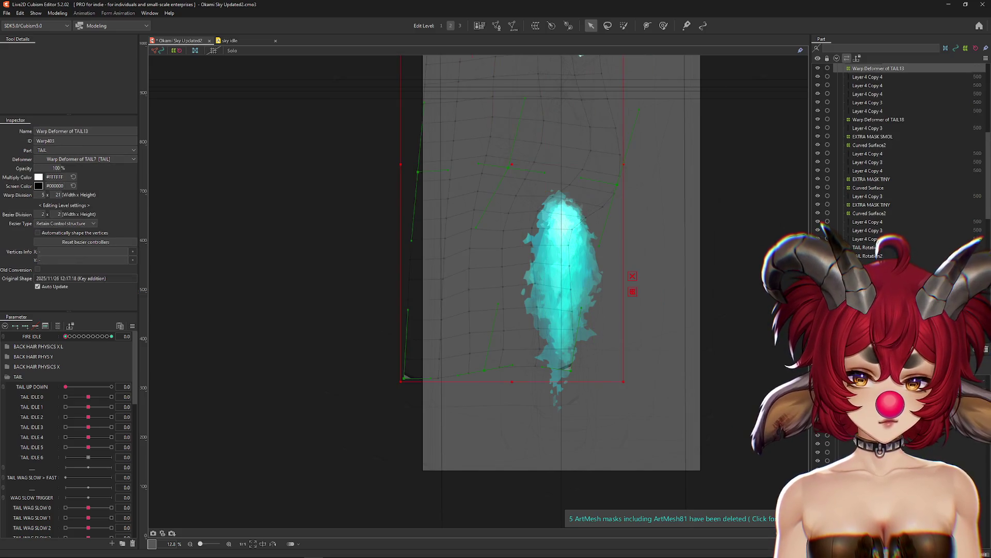
key(Up)
key(Up)
key(Up)
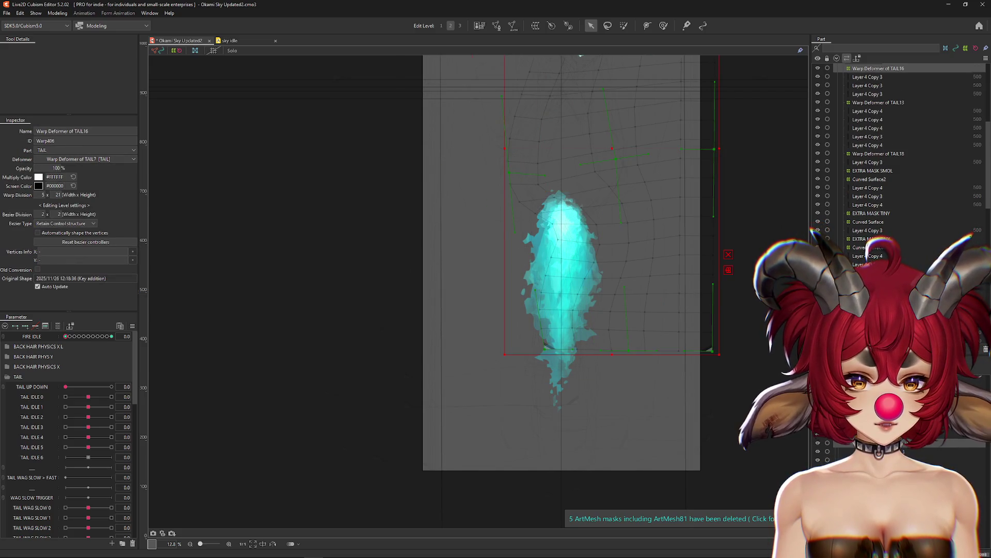
key(Up)
key(Up)
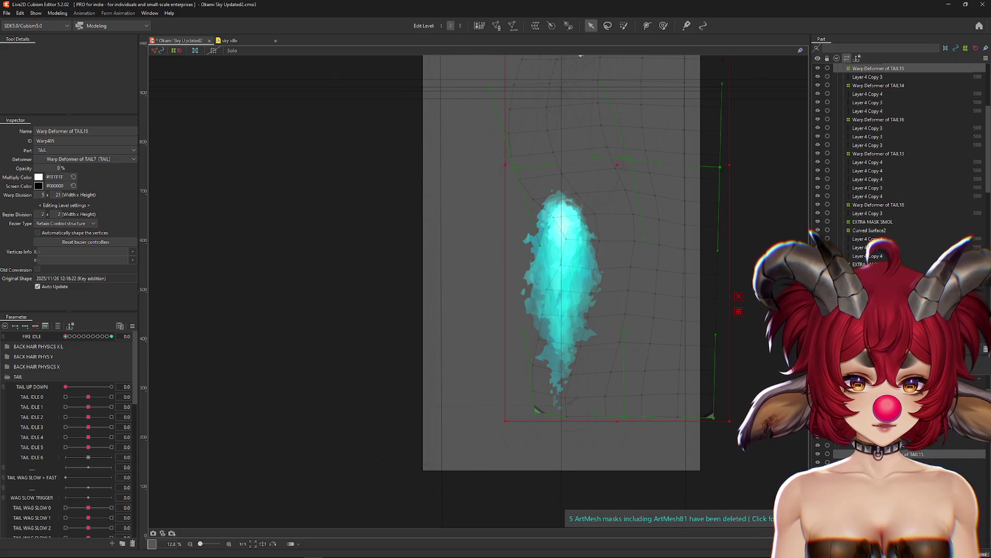
key(Up)
key(Up)
key(Up)
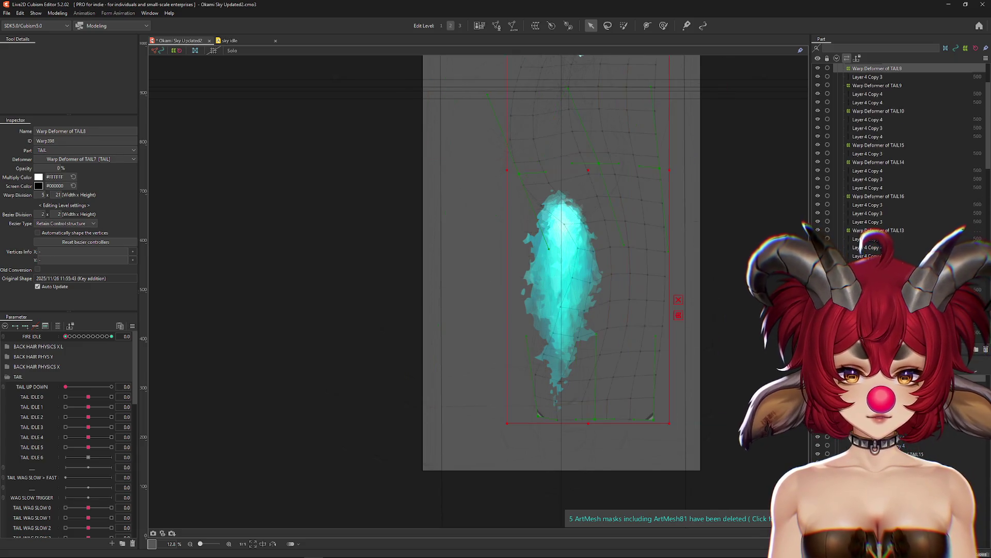
key(Up)
key(Up)
key(Up)
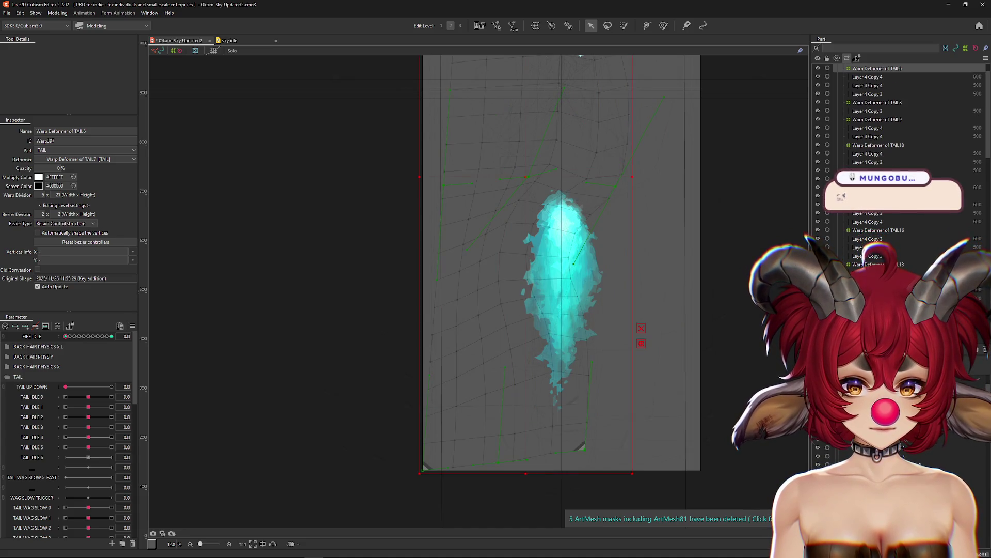
key(Up)
key(Up)
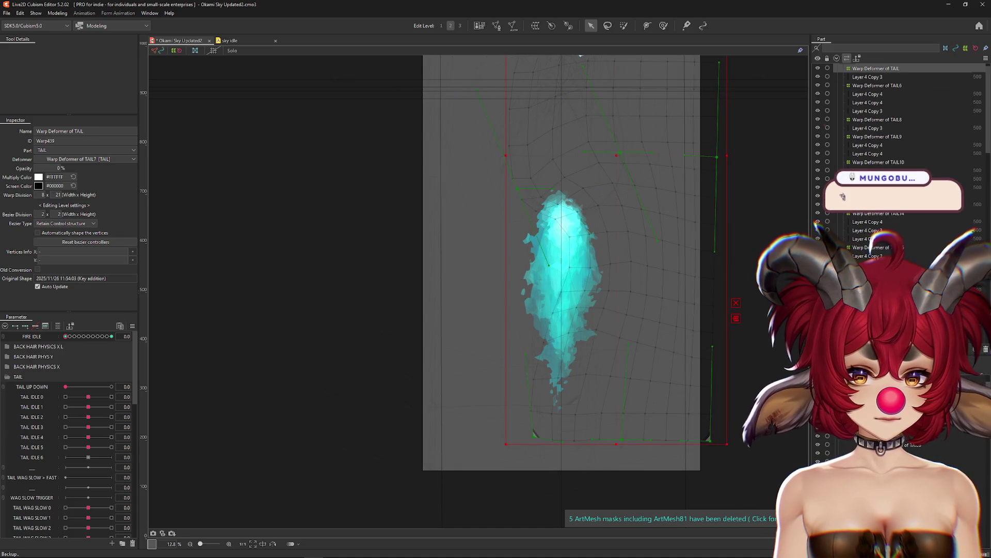
key(Up)
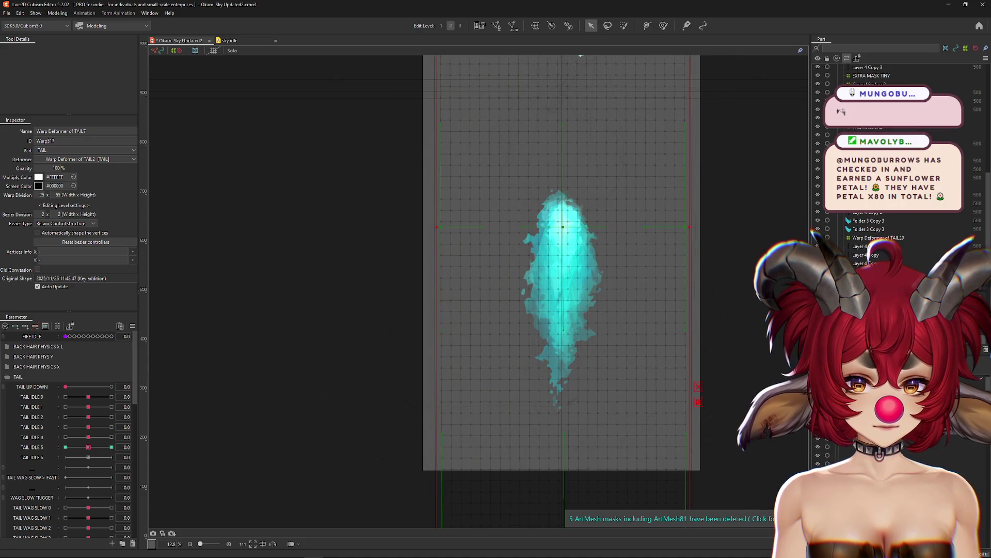
Open Physics Settings and start the tail physics preview.
click(58, 13)
click(78, 177)
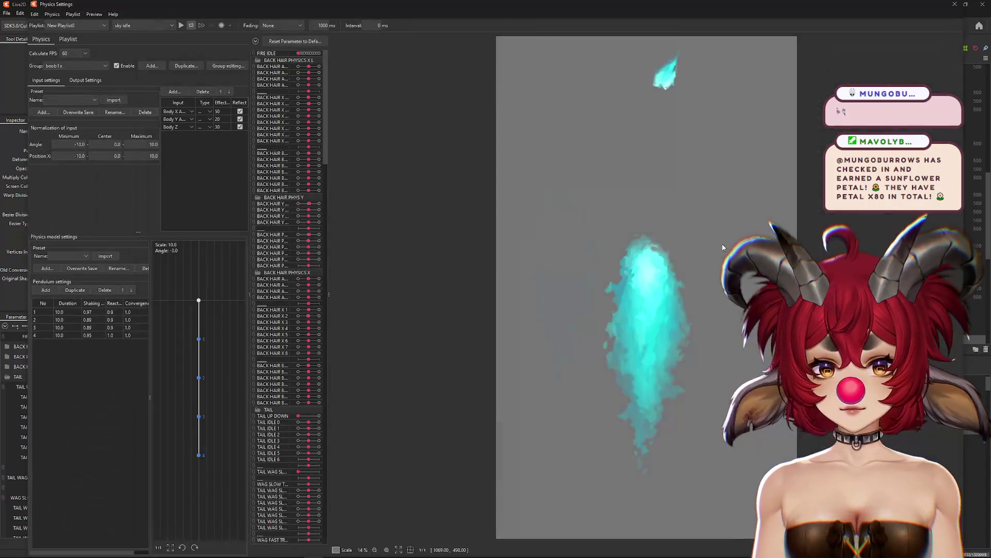
click(181, 25)
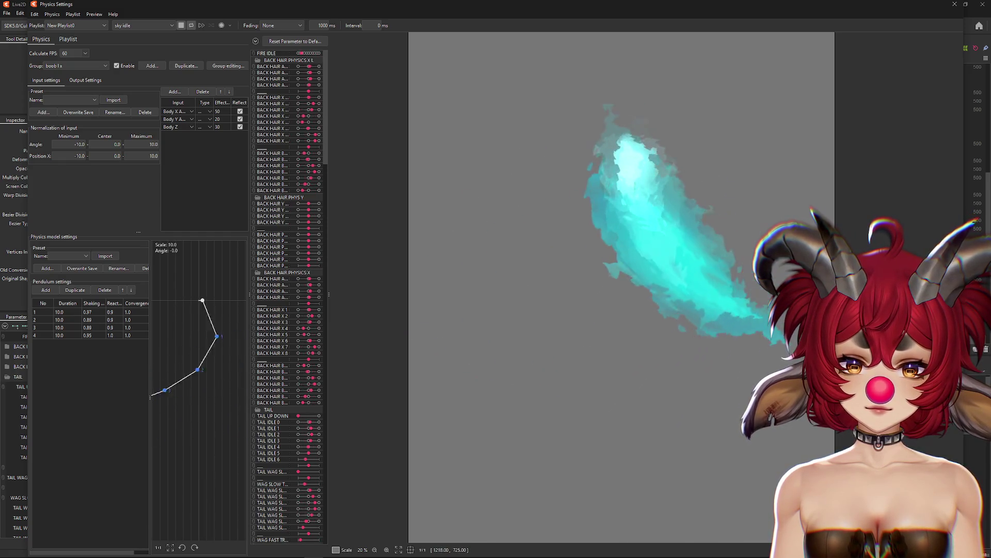
Collapse BACK HAIR PHYSICS X L and other non-tail parameter groups, then stop playback.
scroll(625, 284, down, 2)
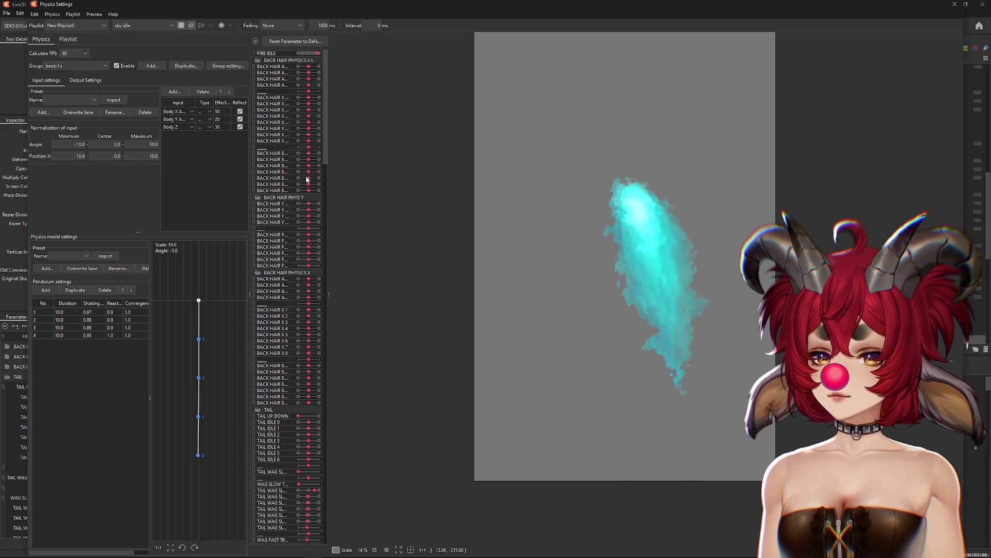
click(258, 61)
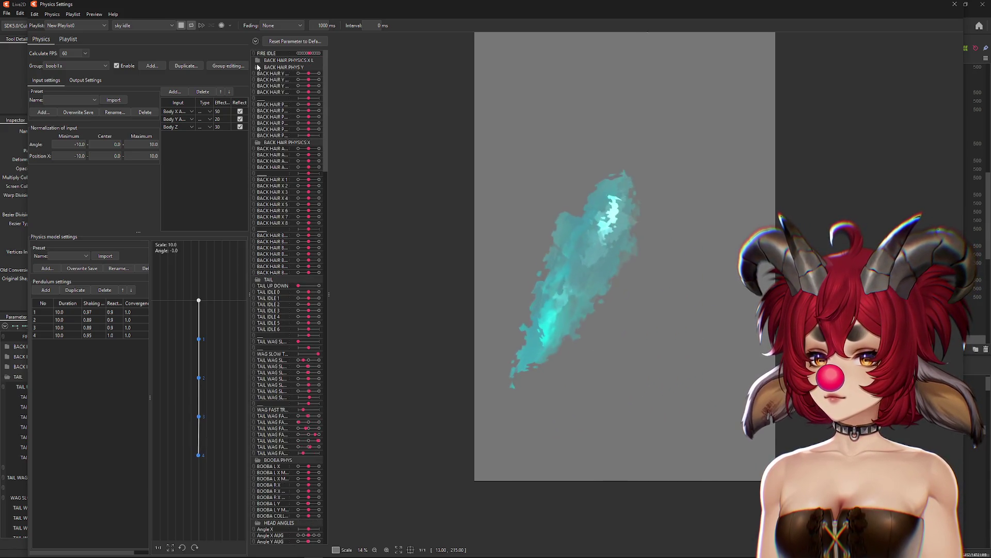
click(258, 67)
click(257, 81)
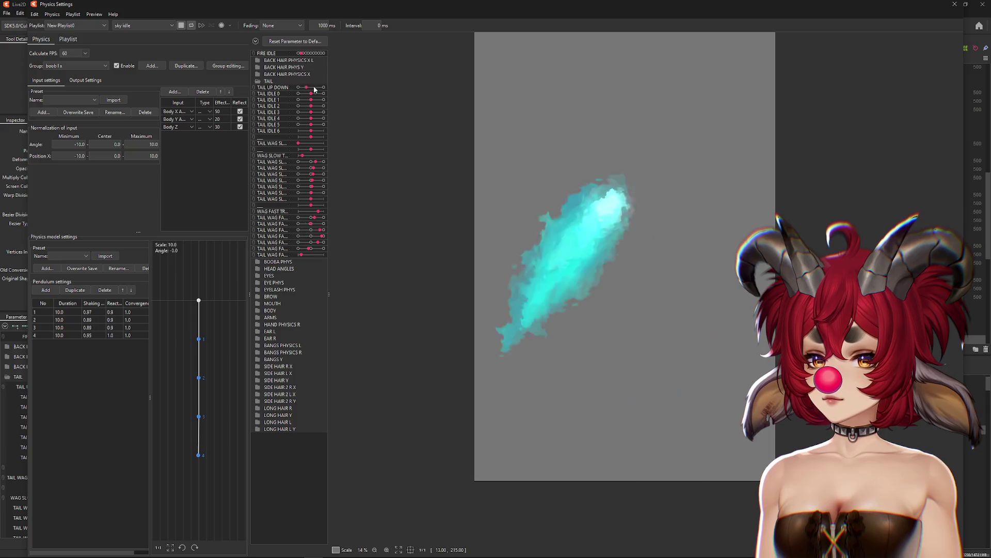
scroll(642, 270, down, 1)
scroll(730, 288, up, 3)
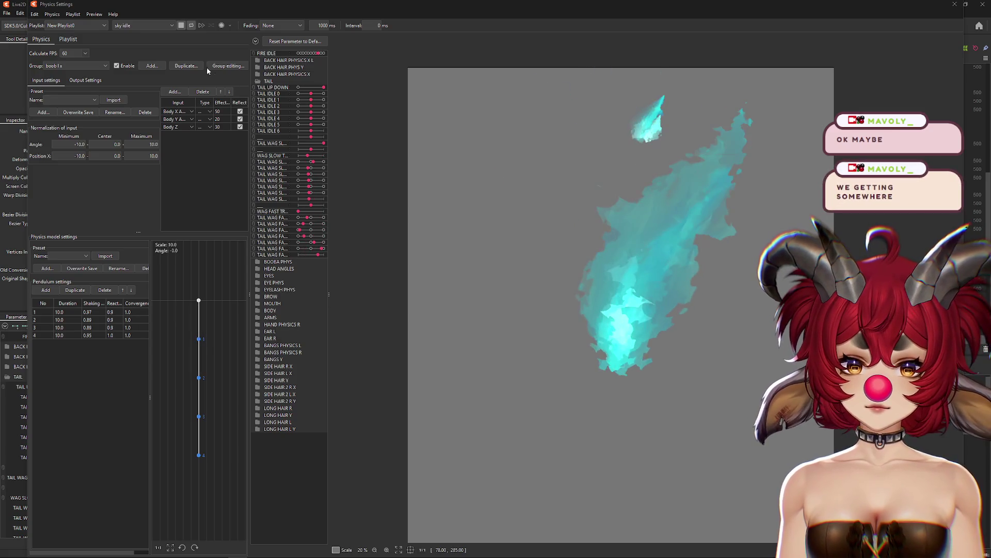
click(181, 26)
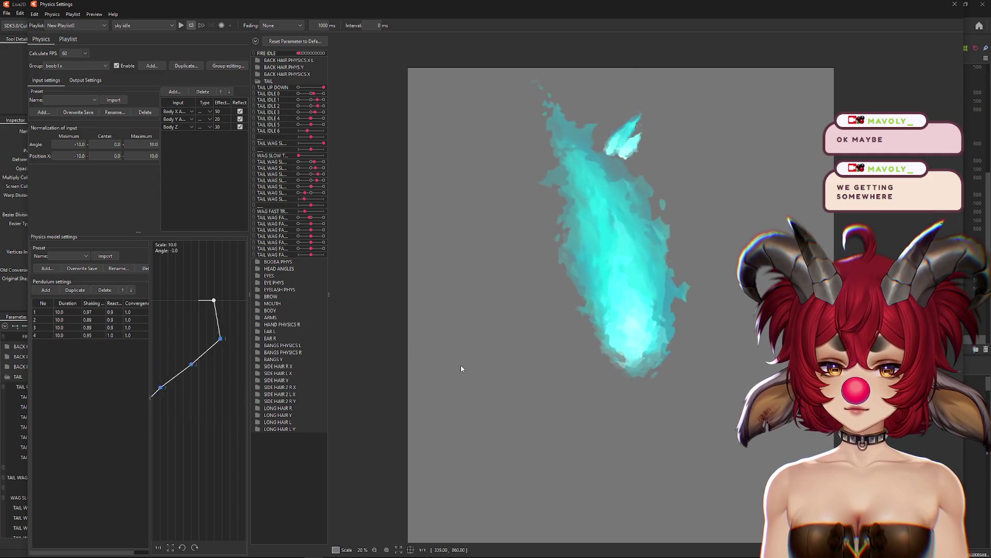
Close Physics Settings, select the Layer 4 Copy 3 fire mesh and hide its selection outline.
click(953, 6)
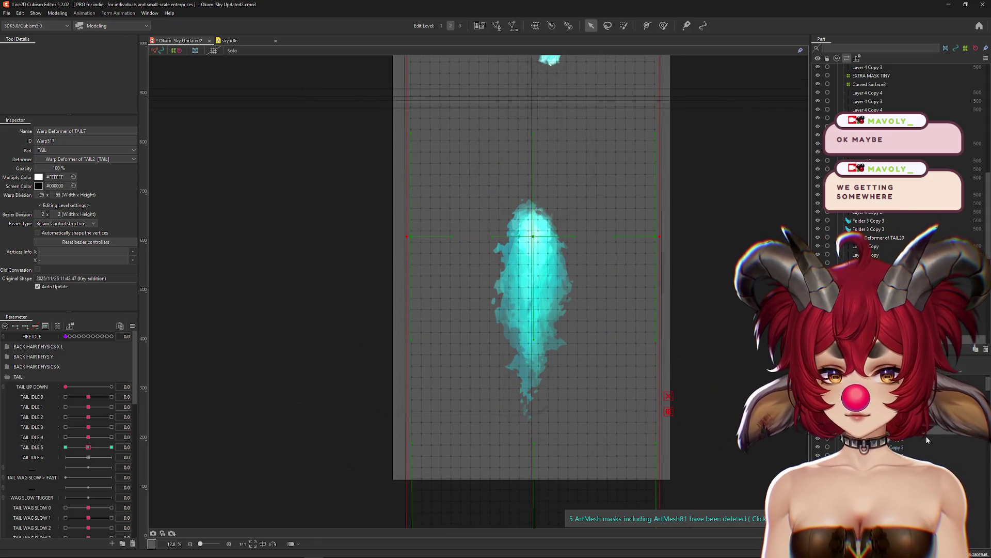
key(ctrl+h)
click(534, 310)
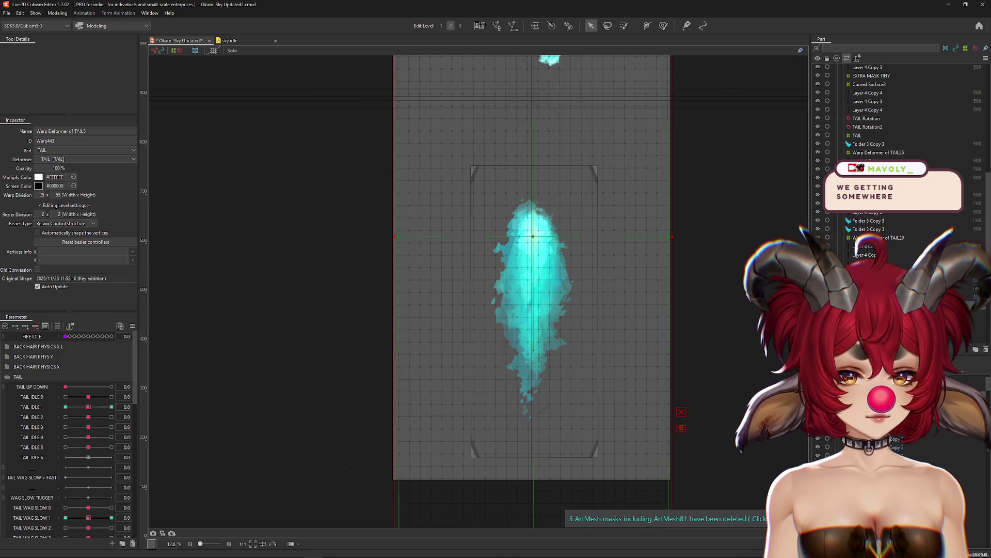
click(535, 232)
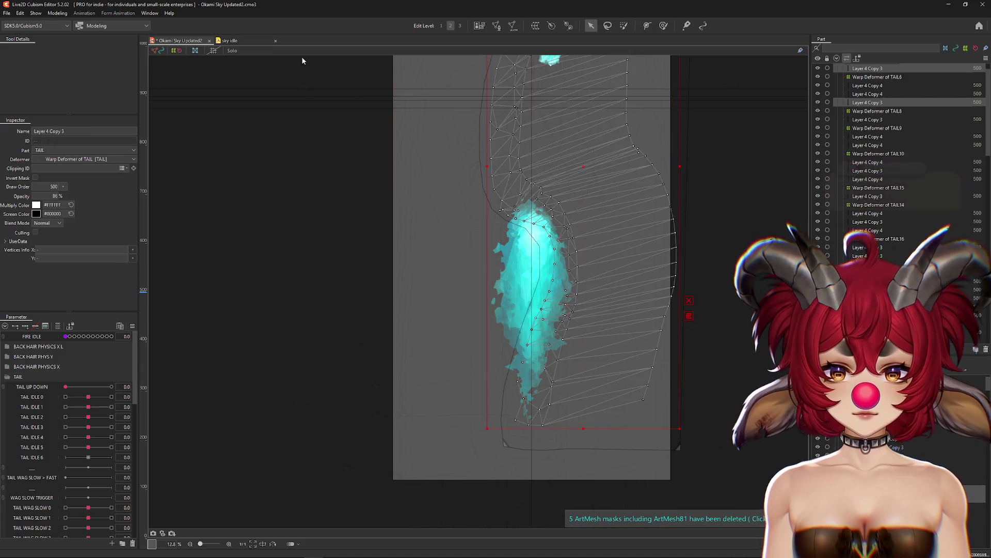
key(ctrl+h)
Turn Solo on, preview FIRE IDLE, and inspect seam vertices on one fire mesh.
click(230, 54)
scroll(543, 139, up, 3)
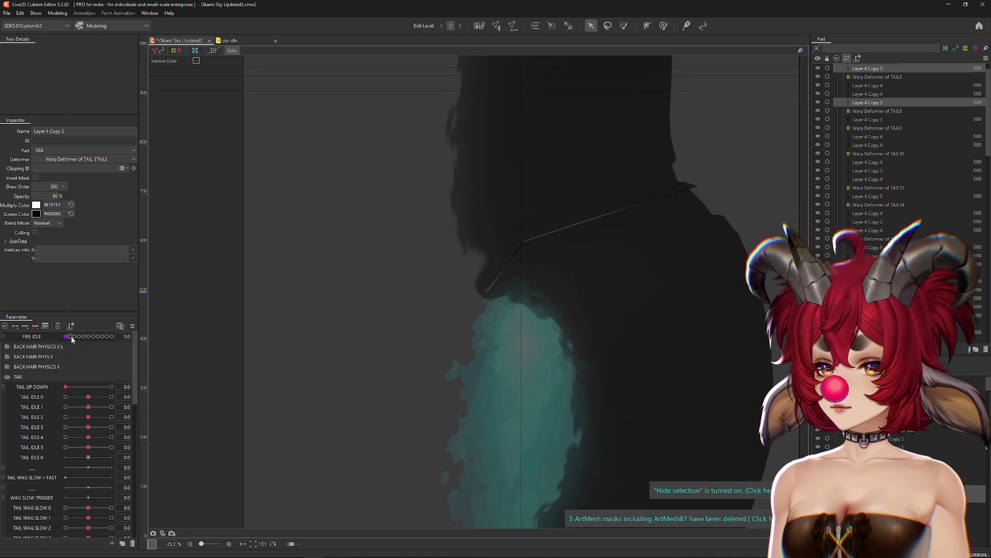
drag(72, 338, 65, 337)
click(635, 370)
scroll(498, 290, up, 3)
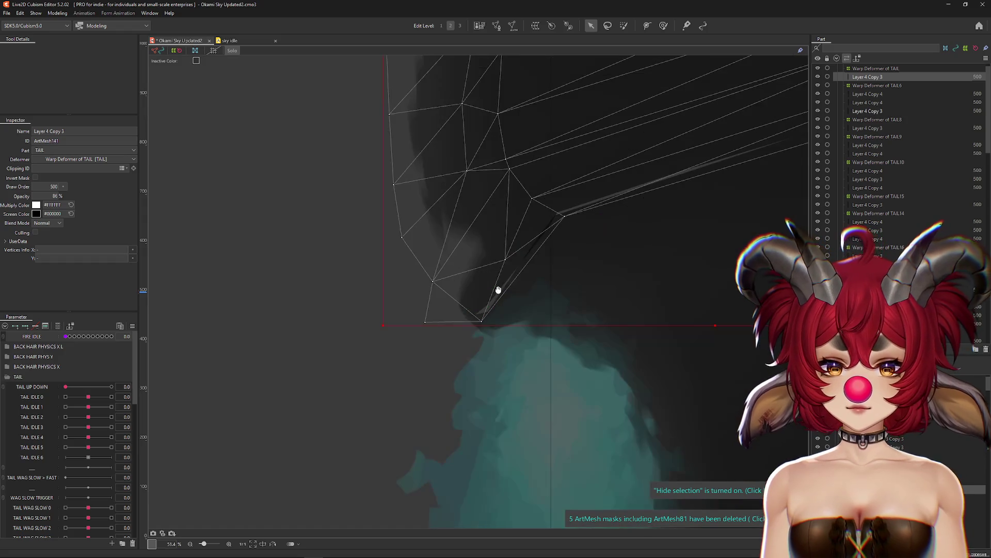
drag(498, 290, 488, 300)
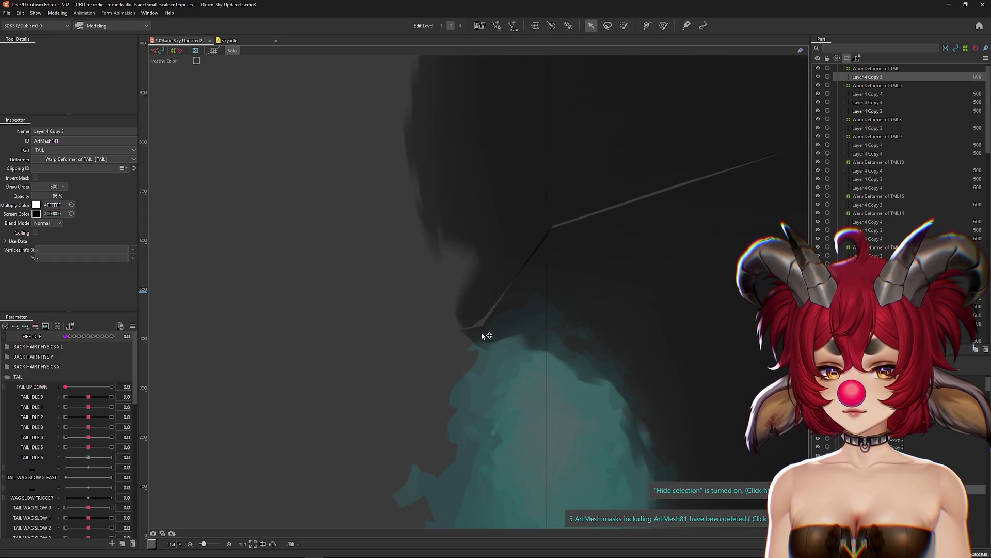
click(553, 228)
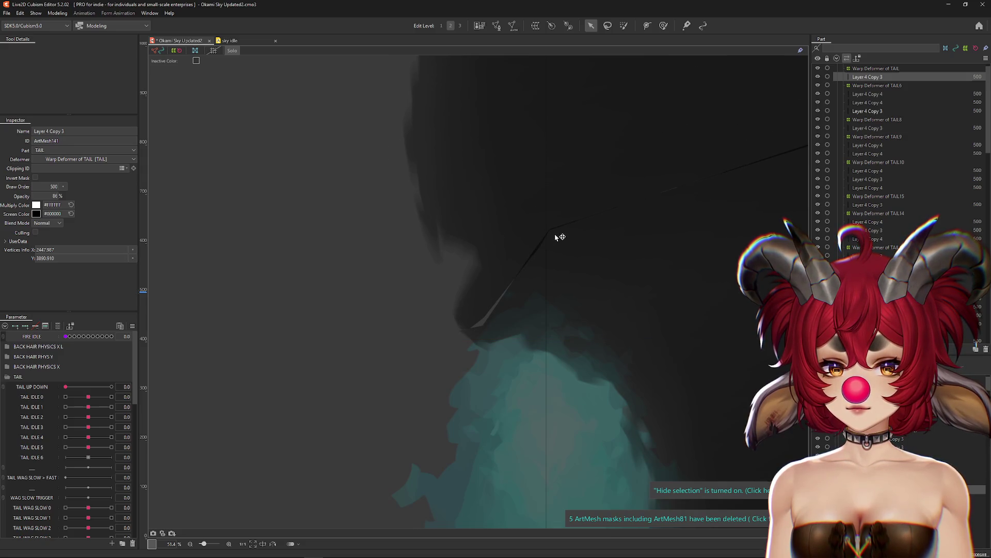
drag(579, 232, 490, 283)
scroll(489, 284, down, 2)
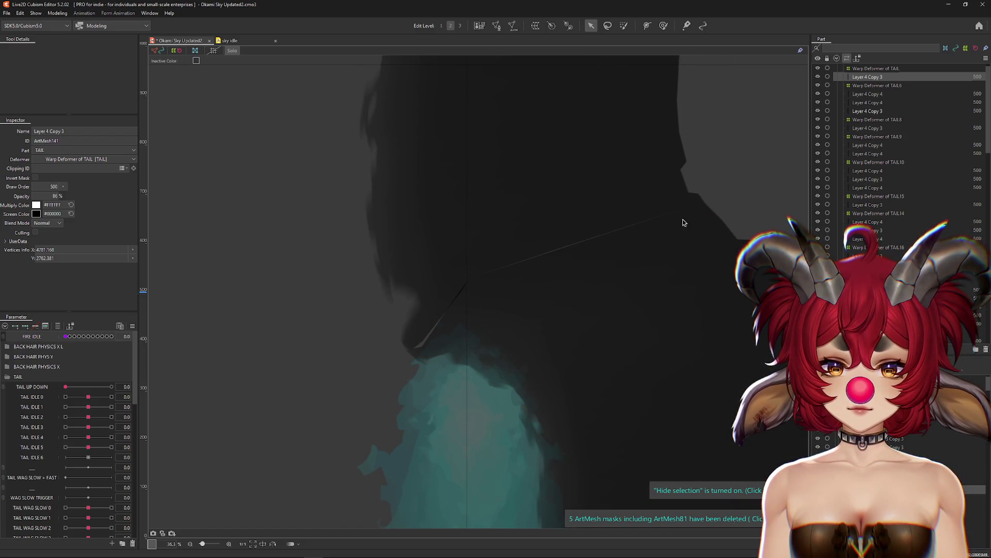
Check the neighbouring Layer 4 Copy 3 mesh's seam corner with FIRE IDLE at 0.4.
click(542, 361)
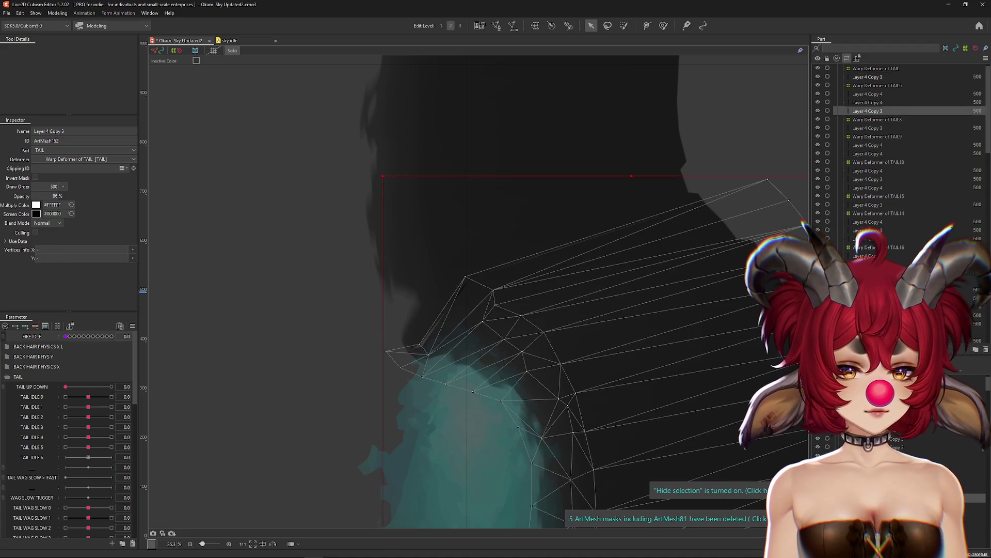
scroll(457, 276, up, 2)
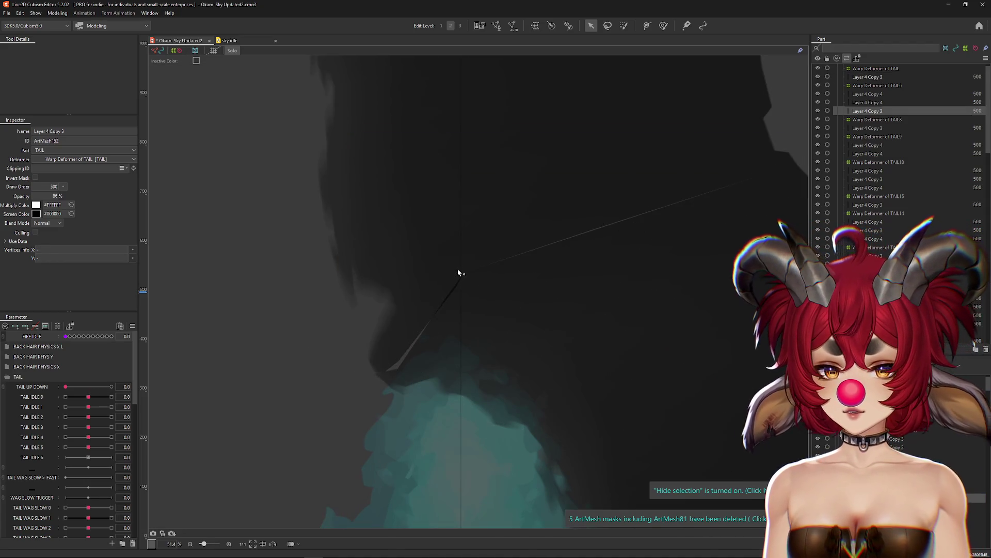
click(465, 272)
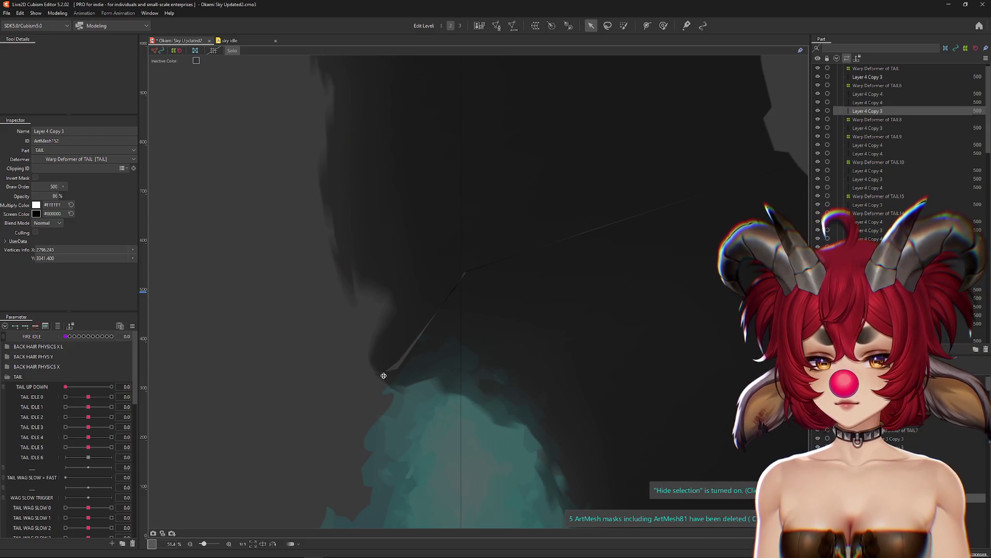
drag(66, 337, 85, 339)
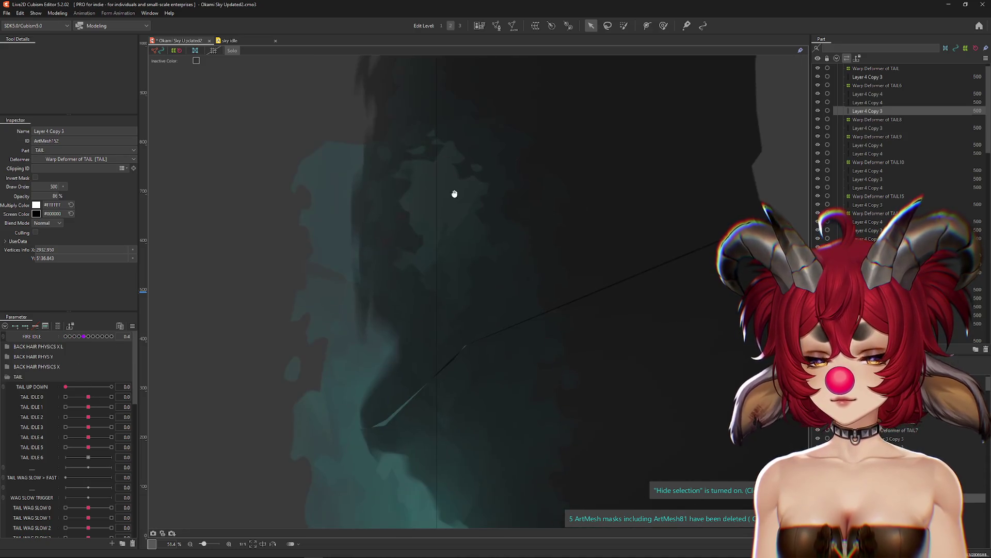
scroll(364, 379, up, 3)
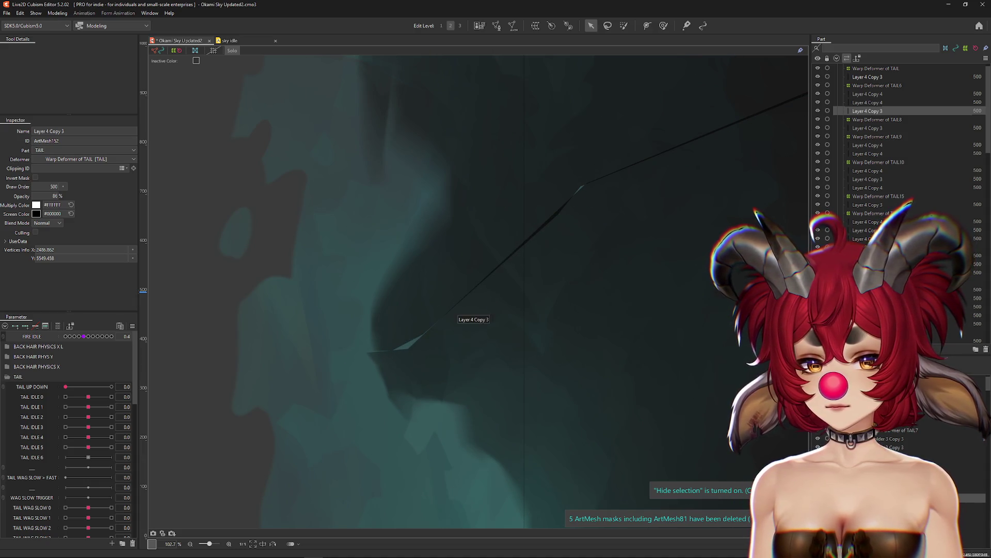
Inspect the seam edge on ArtMesh141, then reset FIRE IDLE to 0.
click(405, 336)
click(405, 337)
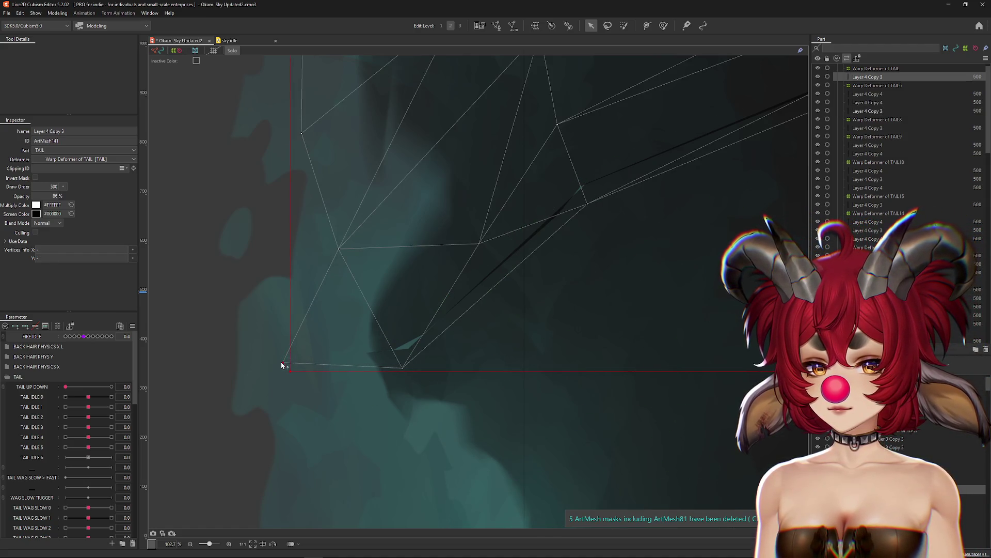
click(284, 364)
scroll(314, 378, down, 2)
click(72, 386)
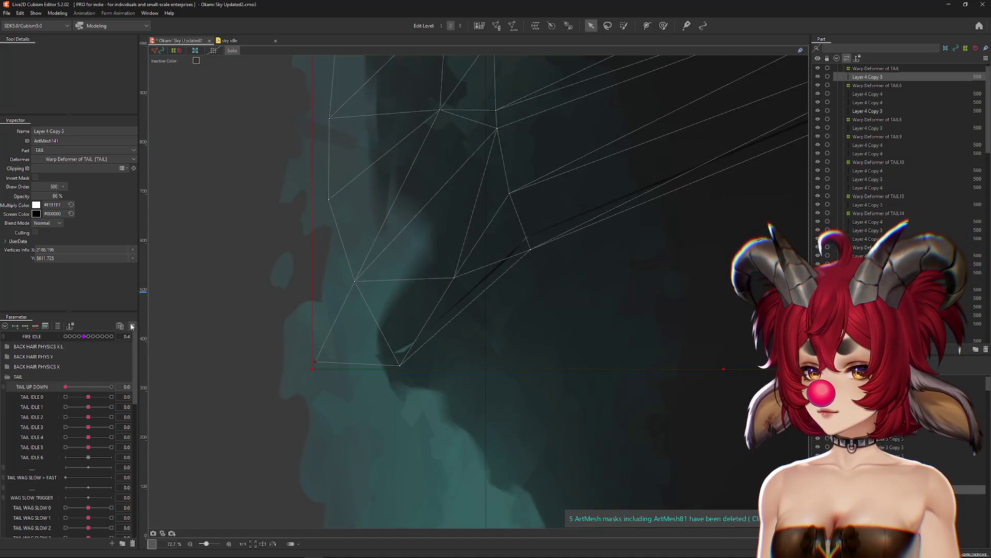
click(132, 326)
scroll(317, 320, down, 5)
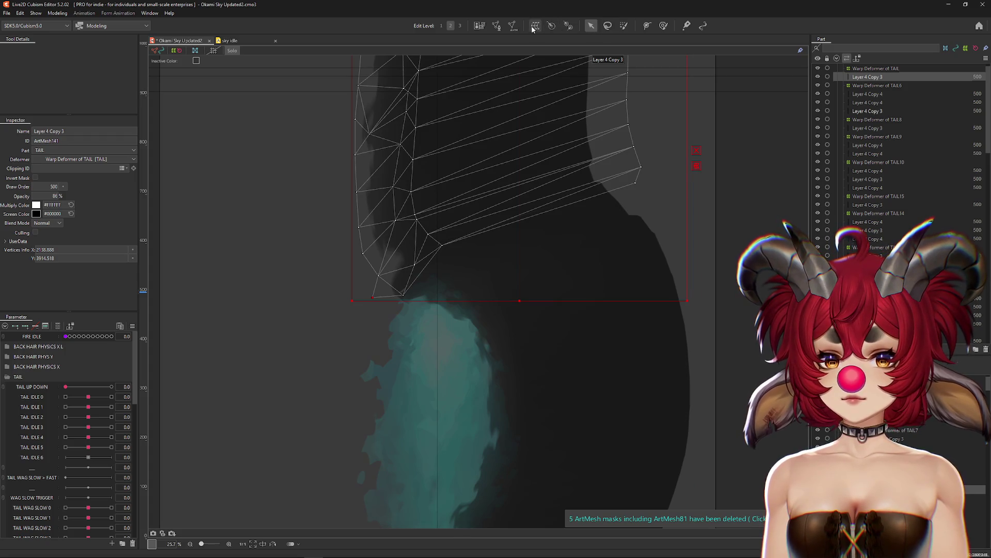
Enter and exit Mesh Edit on the selected fire mesh, dismissing the finish-editing prompt.
click(497, 27)
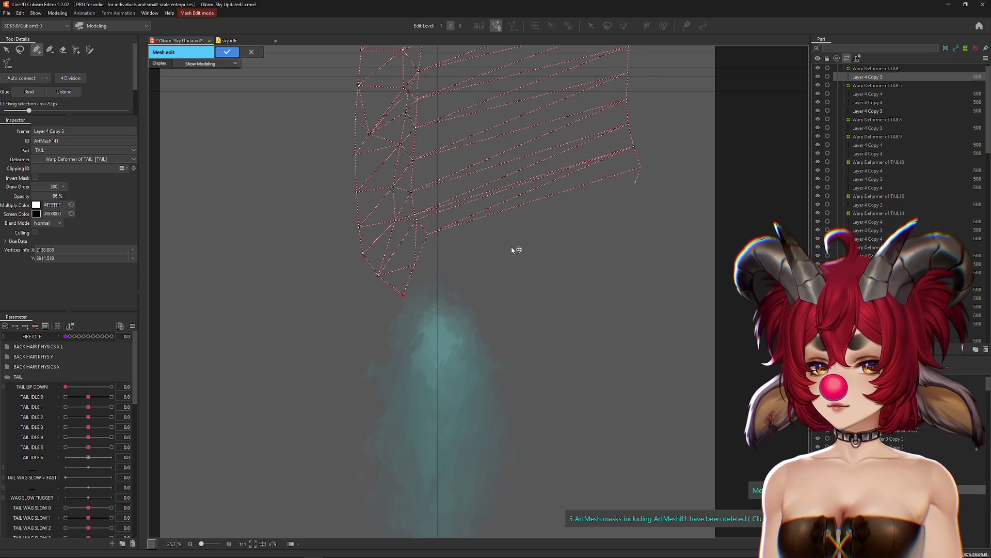
click(232, 53)
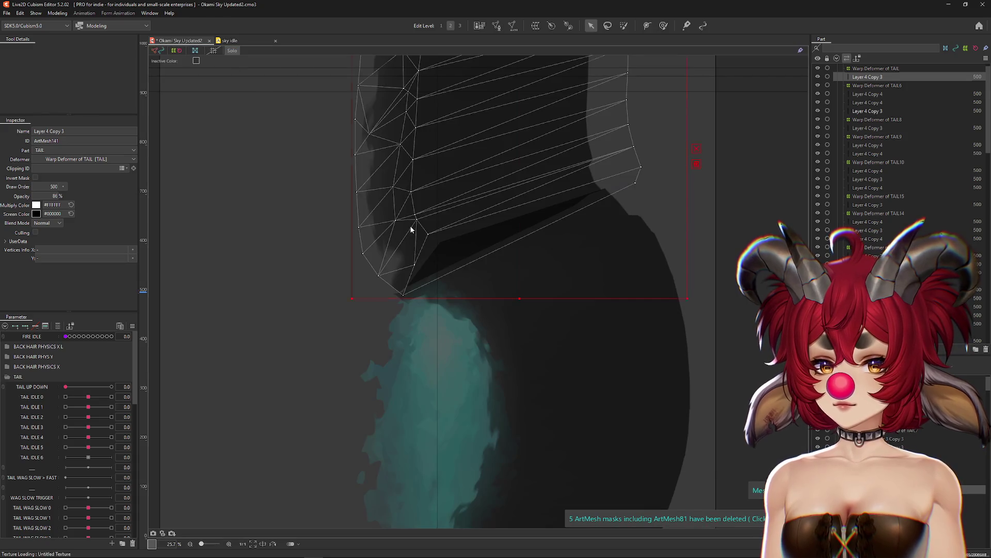
click(497, 26)
click(420, 281)
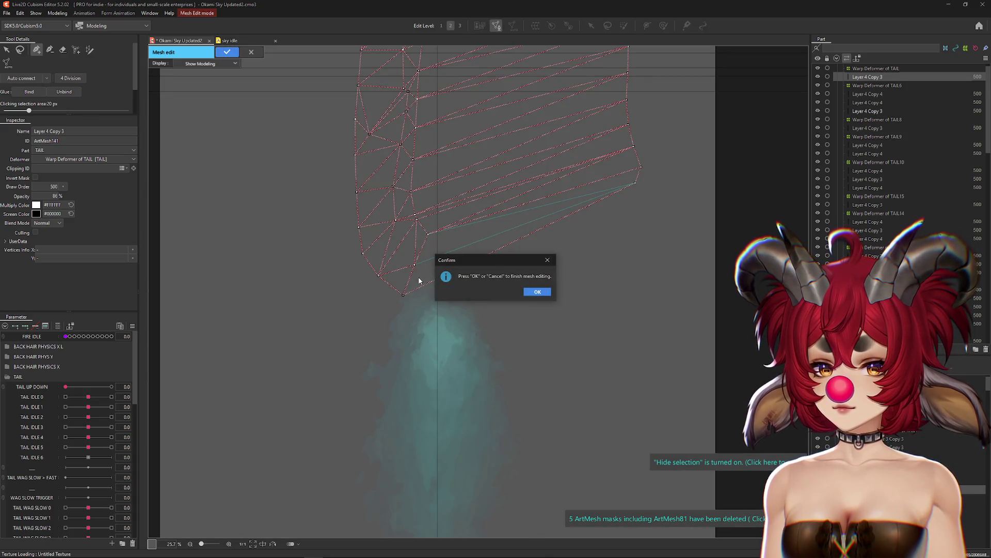
click(526, 294)
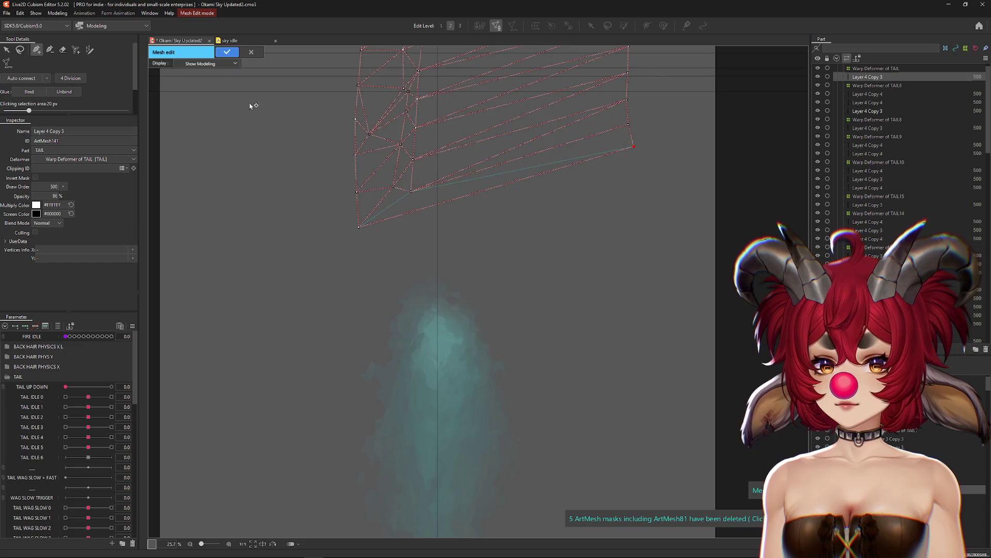
click(227, 51)
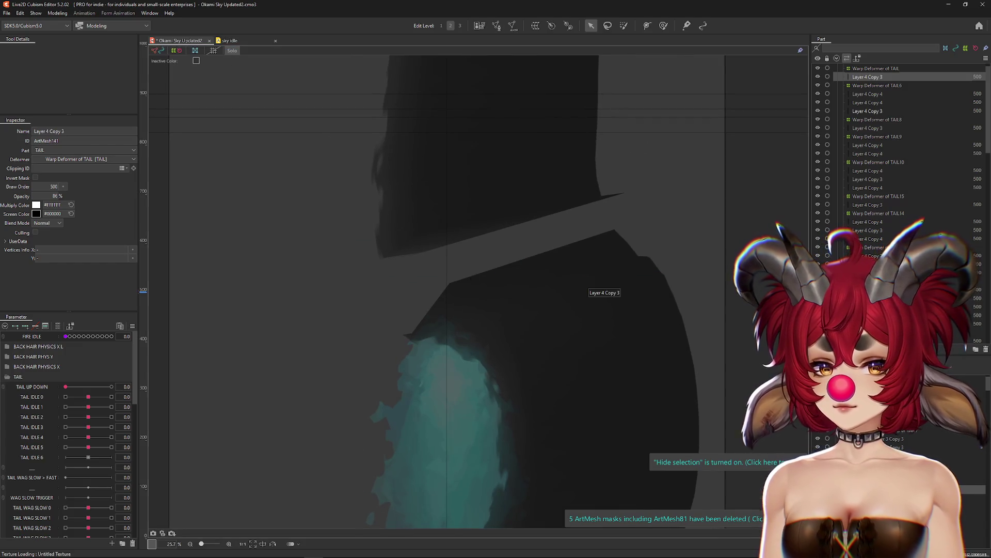
On ArtMesh152, erase upper-left edge vertices and move its corners up to the seam.
click(587, 289)
click(496, 26)
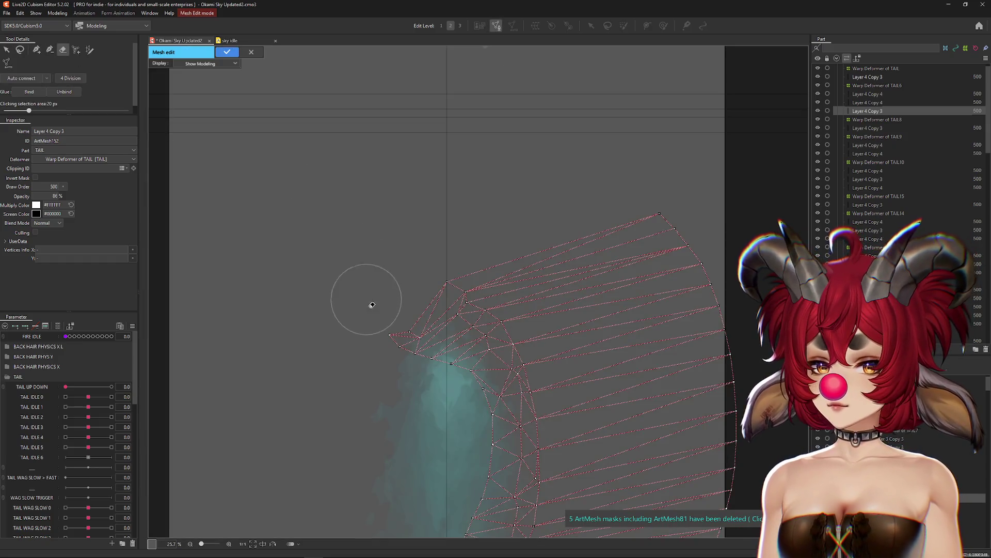
drag(372, 305, 460, 271)
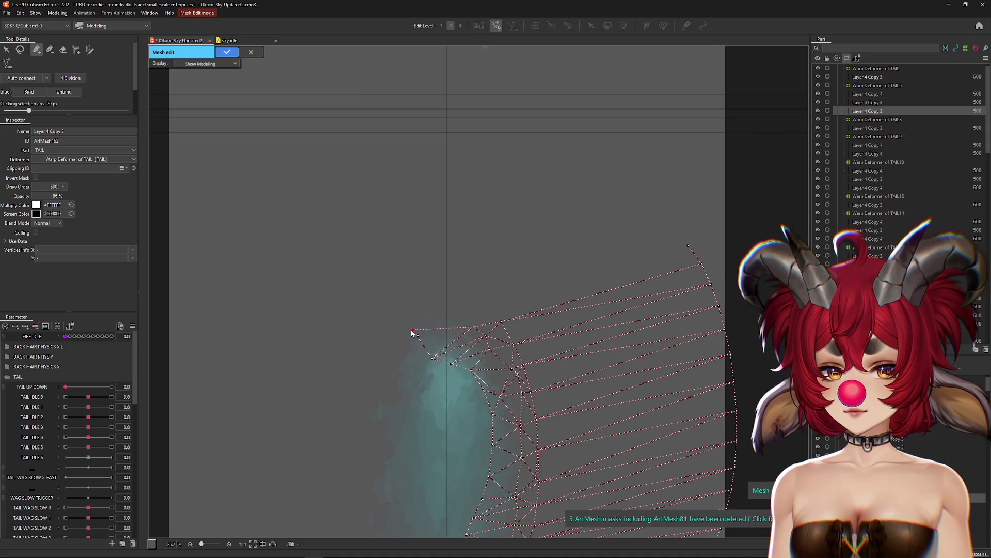
click(235, 52)
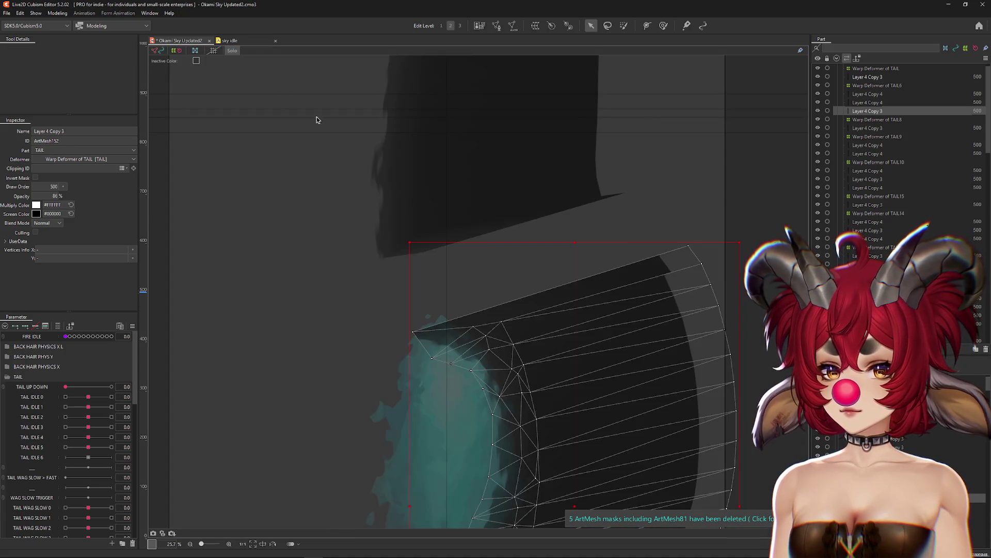
mouse_move(413, 329)
mouse_down()
mouse_move(383, 267)
mouse_move(388, 280)
mouse_up()
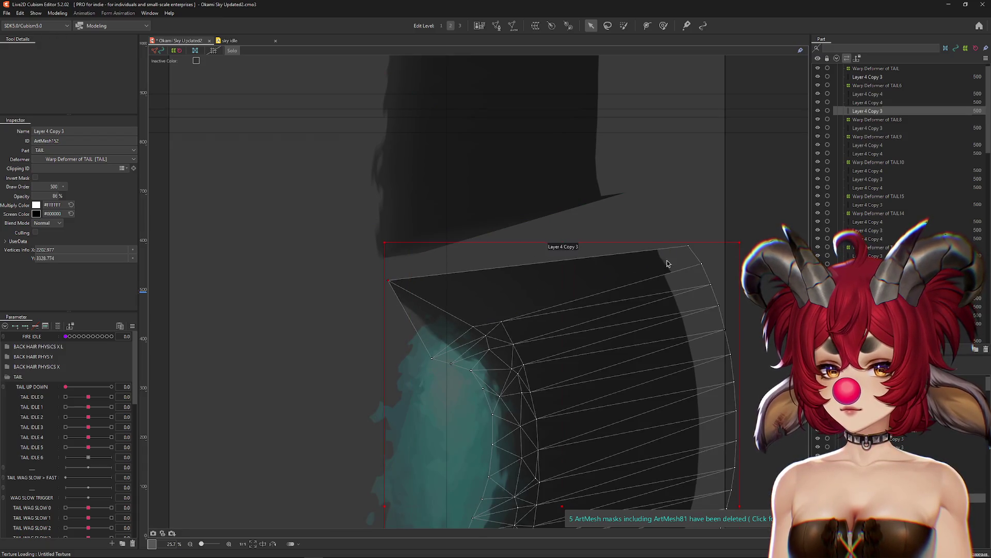
drag(686, 246, 653, 212)
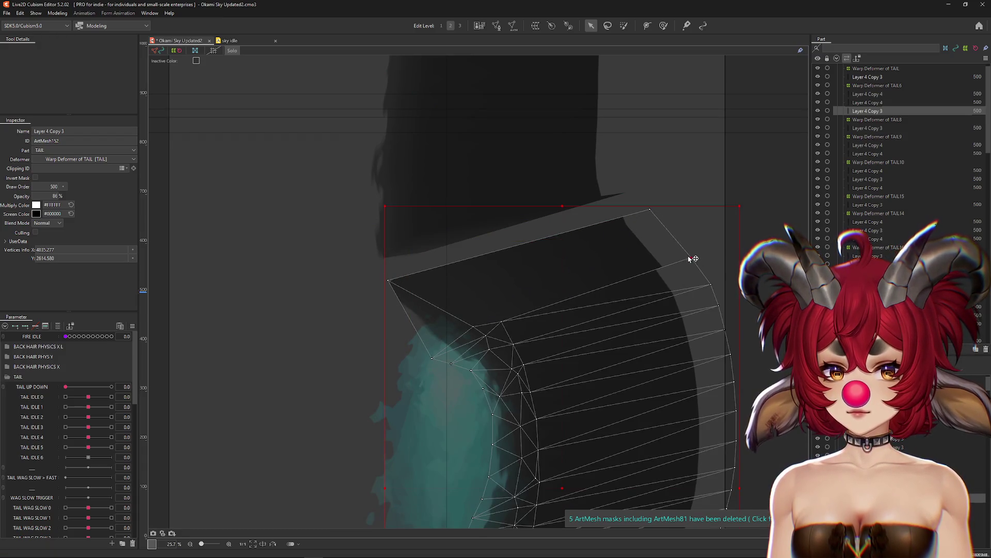
On ArtMesh141, pull the lower-left corner down over the seam gap.
click(380, 290)
scroll(380, 290, up, 3)
key(h)
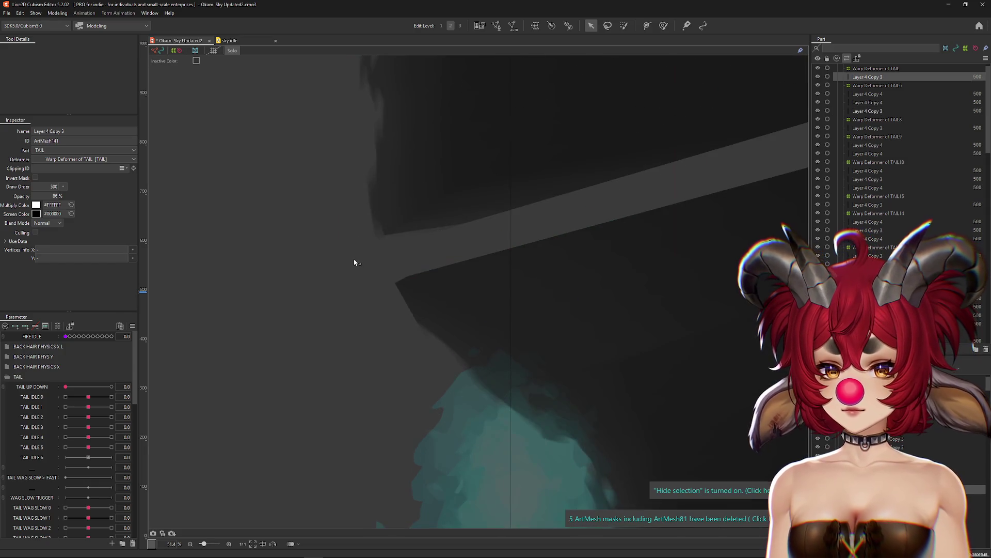
click(367, 294)
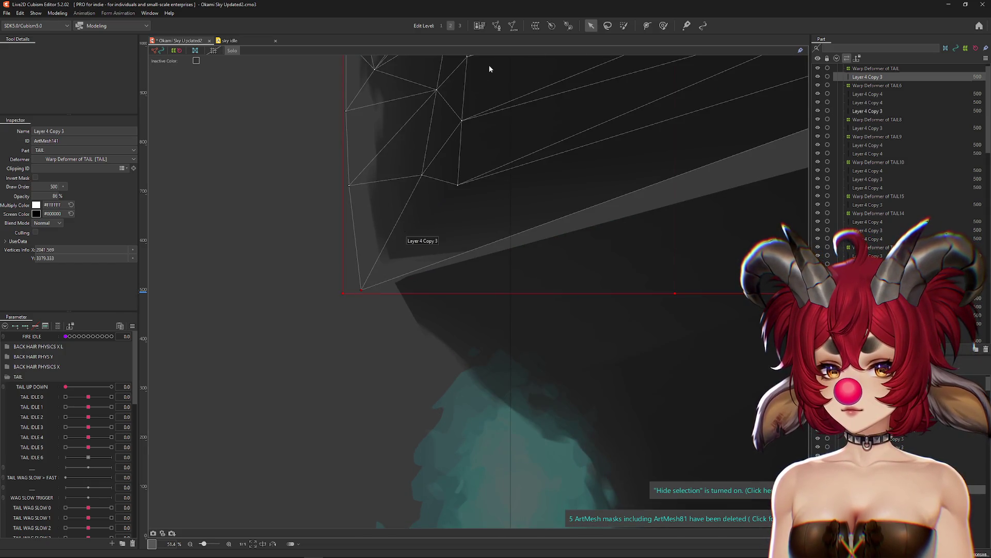
click(496, 26)
key(Return)
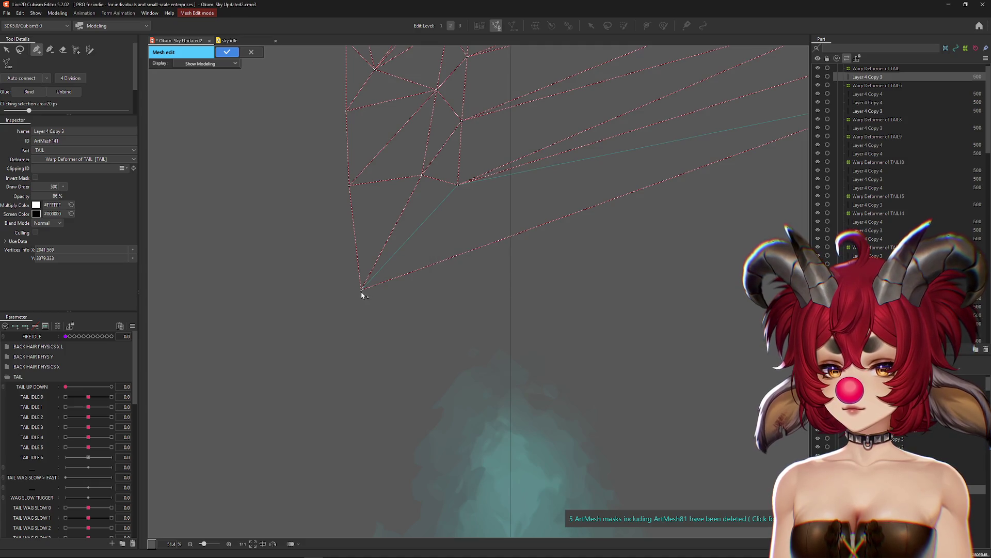
click(252, 53)
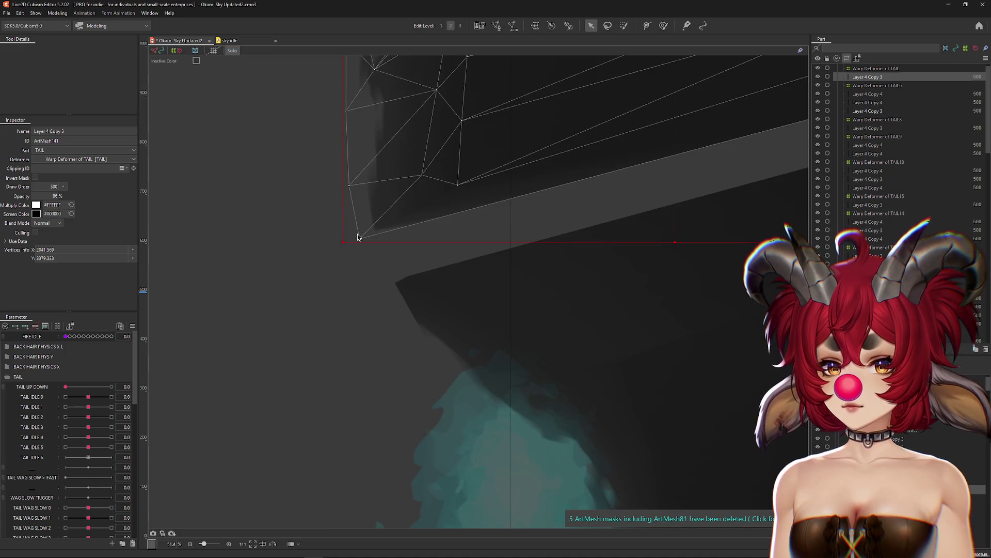
drag(358, 237, 381, 285)
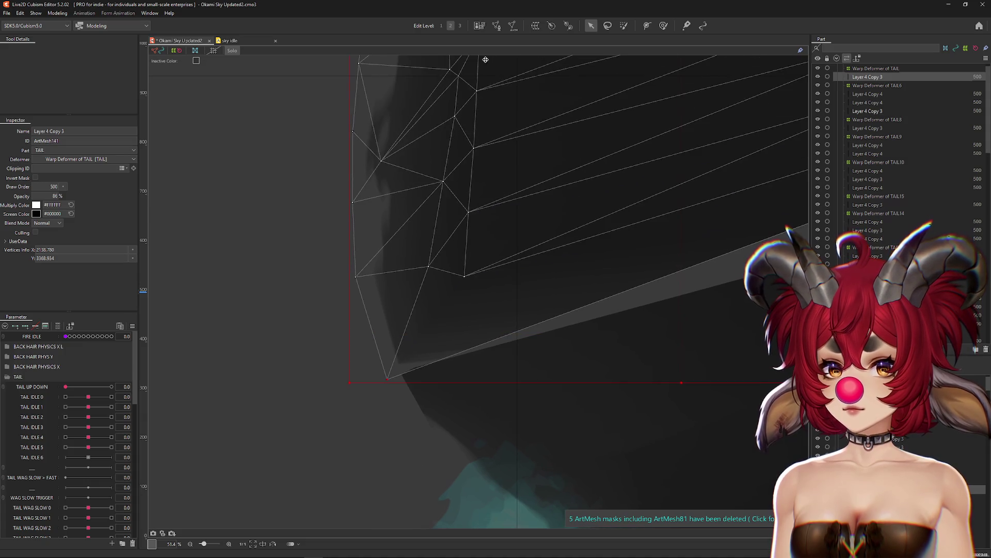
Lower ArtMesh141's lower-left and bottom corners further to cover the gap, then check the seam.
key(ctrl+m)
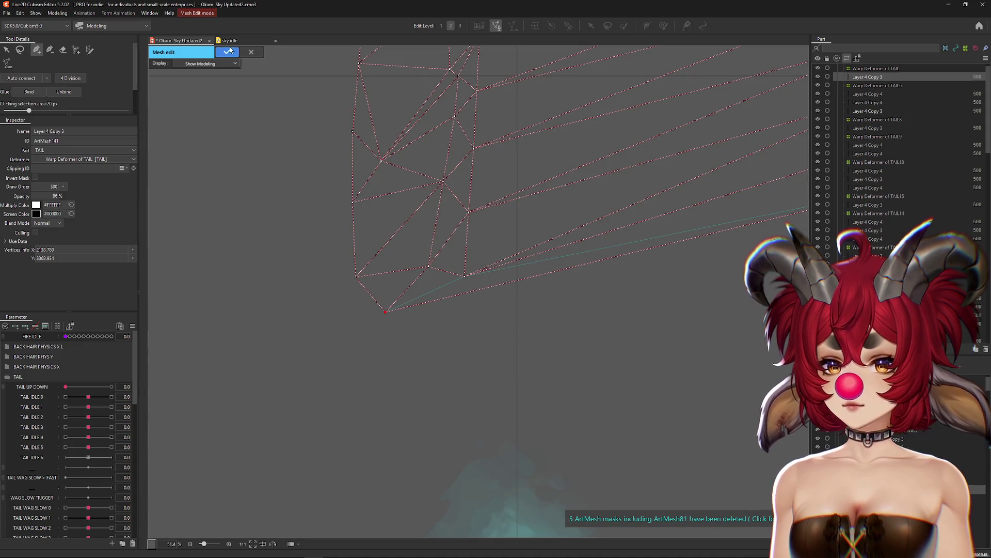
click(230, 51)
mouse_move(384, 322)
mouse_down()
mouse_move(404, 376)
mouse_move(231, 340)
mouse_up()
drag(397, 281, 407, 325)
key(ctrl+h)
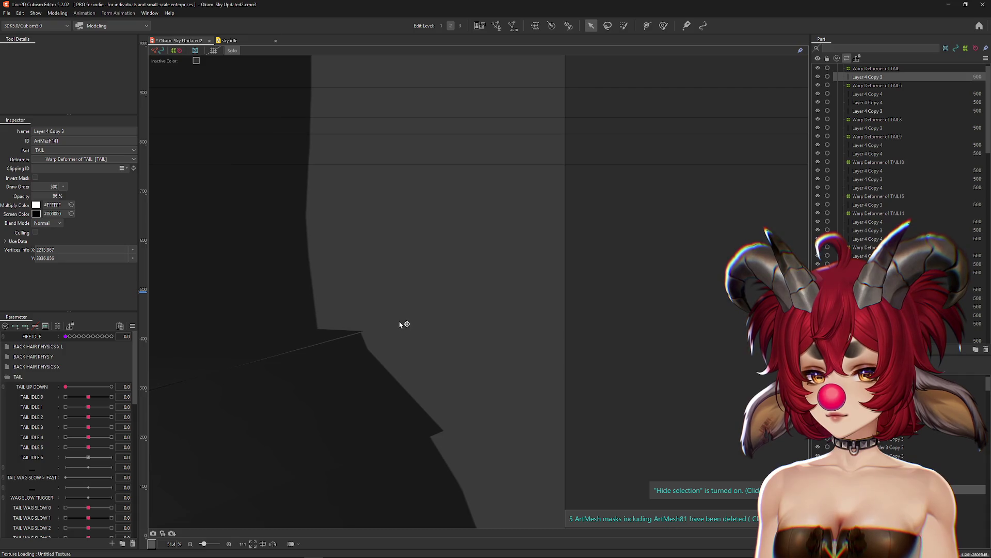
mouse_move(401, 322)
mouse_down()
mouse_move(590, 248)
mouse_move(496, 305)
mouse_move(257, 355)
mouse_move(258, 344)
mouse_up()
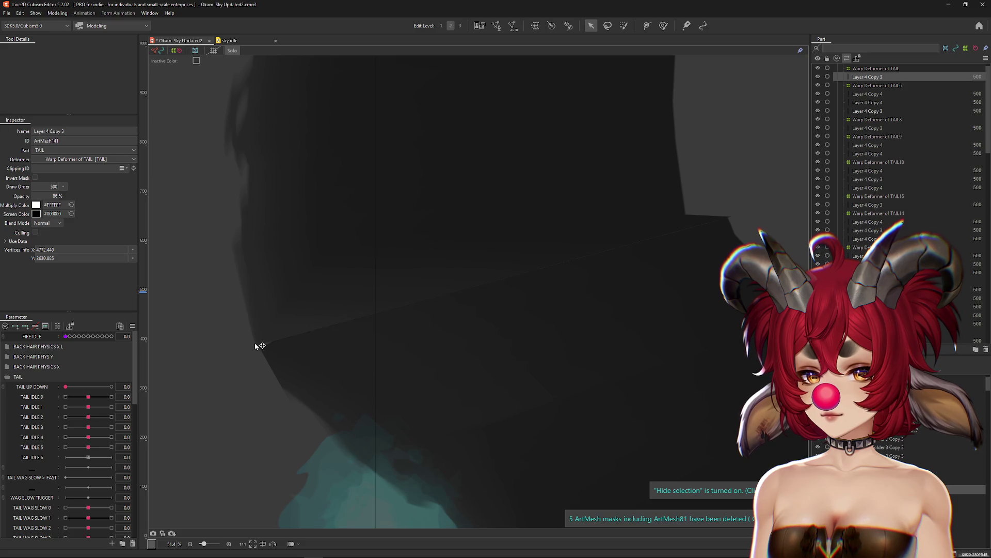
Set FIRE IDLE to 0.5, turn Solo off, and select Warp Deformer of TAIL.
scroll(471, 317, down, 5)
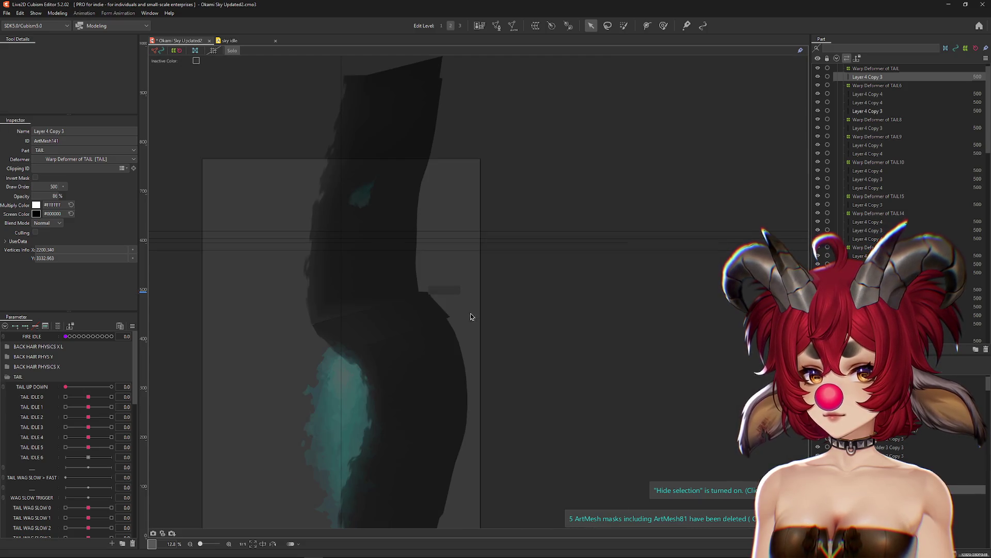
drag(69, 341, 88, 339)
click(231, 52)
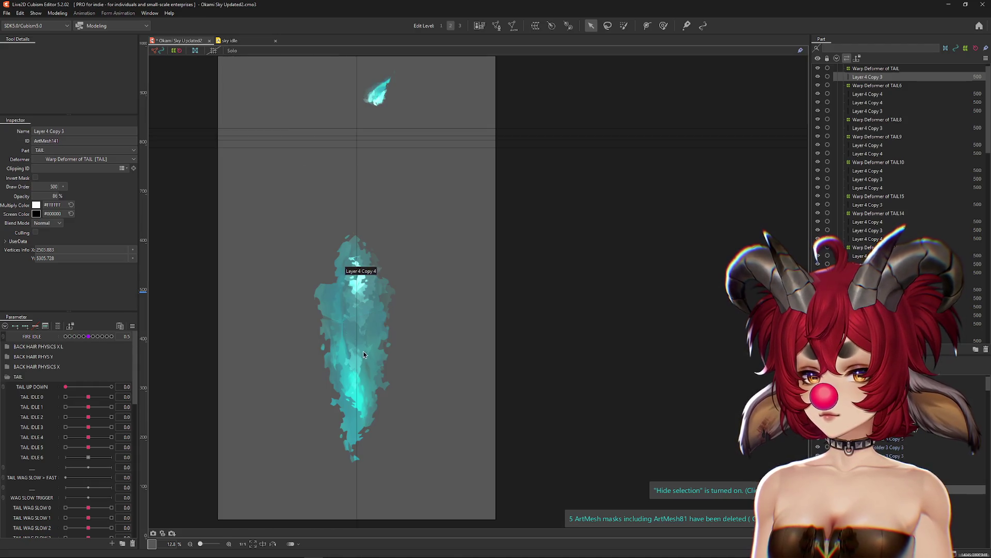
scroll(361, 275, up, 5)
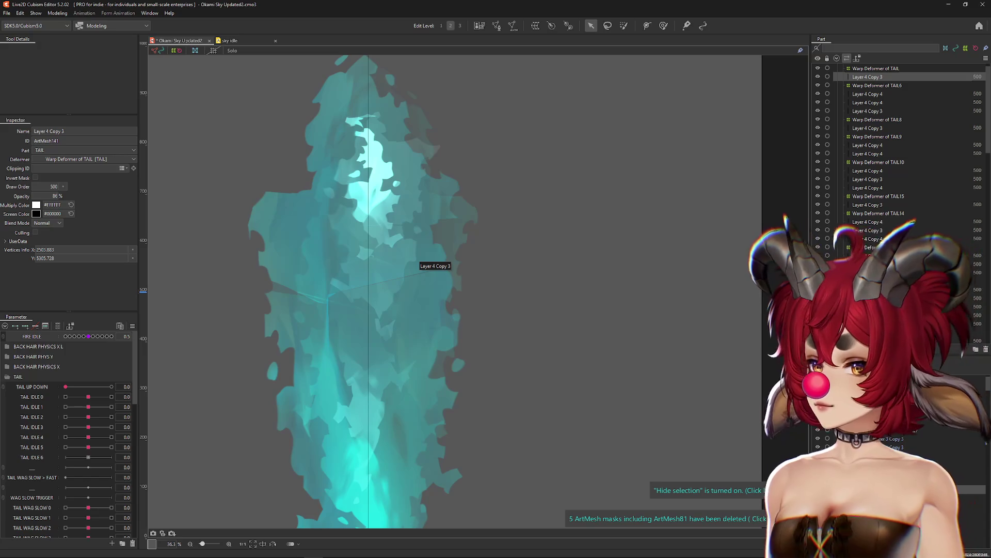
shift+click(213, 429)
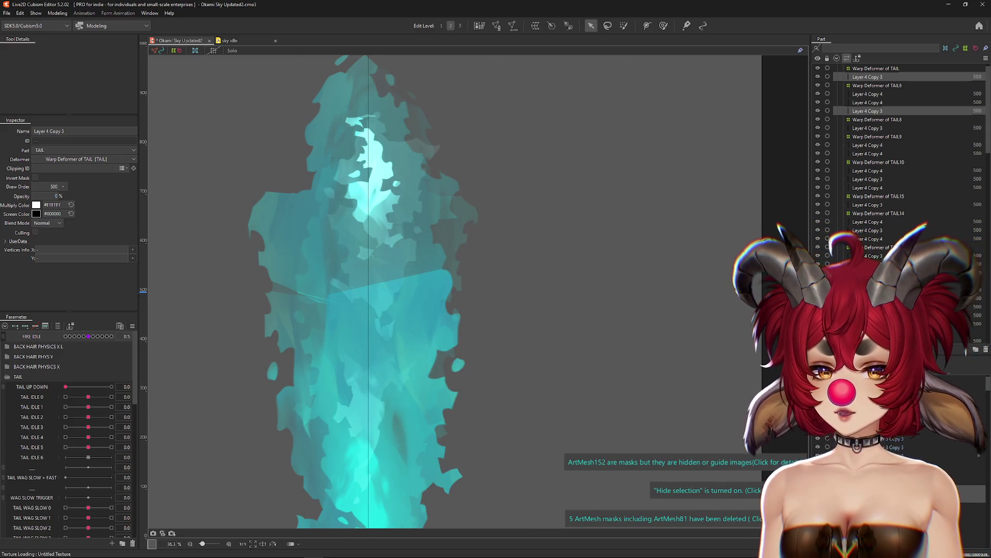
click(876, 68)
scroll(576, 381, down, 4)
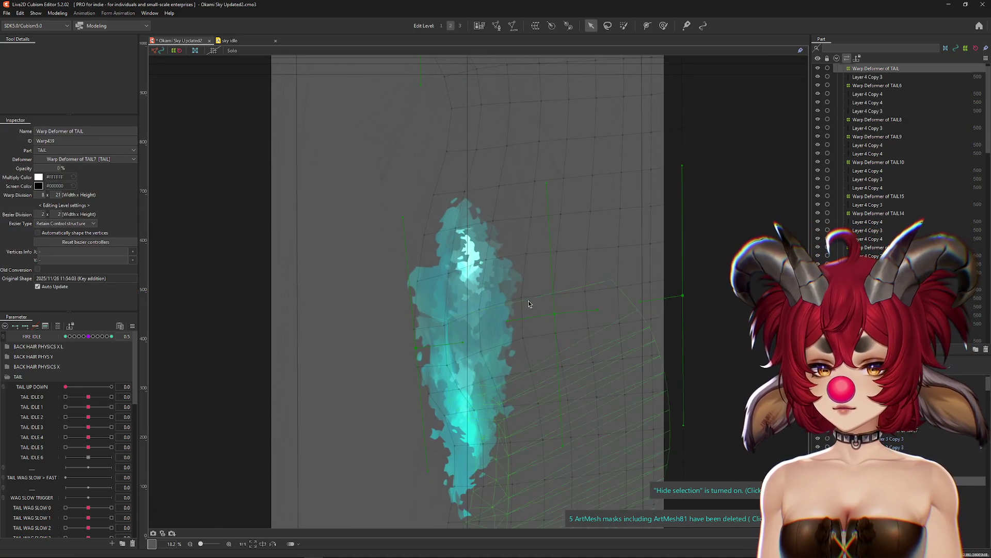
Switch to the Deformer Brush at about 5134 px and sweep FIRE IDLE down from 1.0.
click(70, 336)
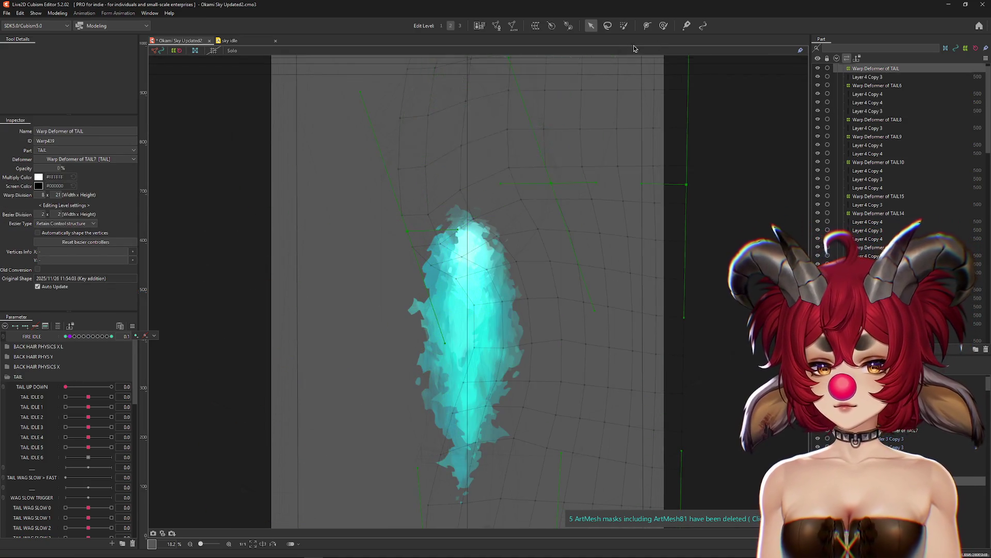
click(663, 25)
click(111, 336)
drag(356, 380, 385, 377)
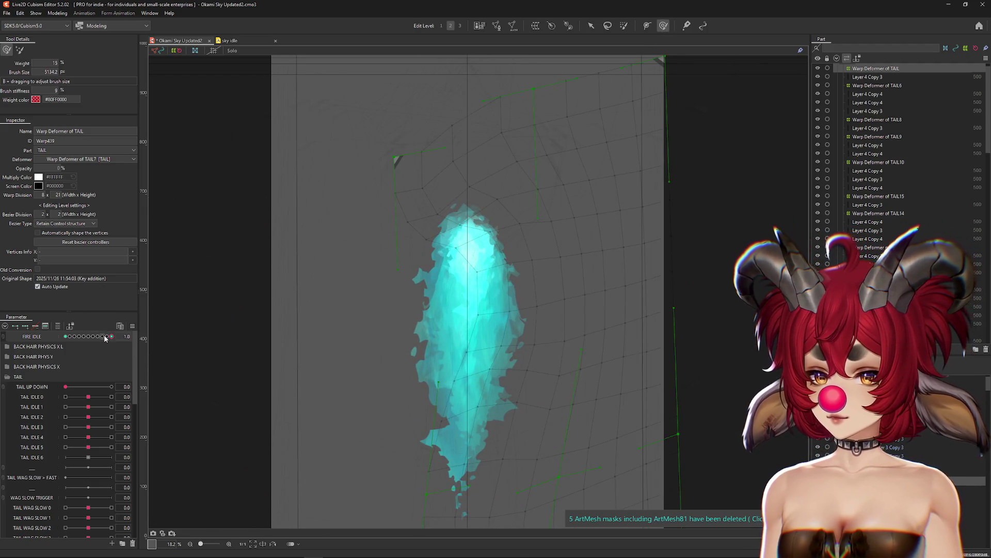
drag(104, 338, 80, 337)
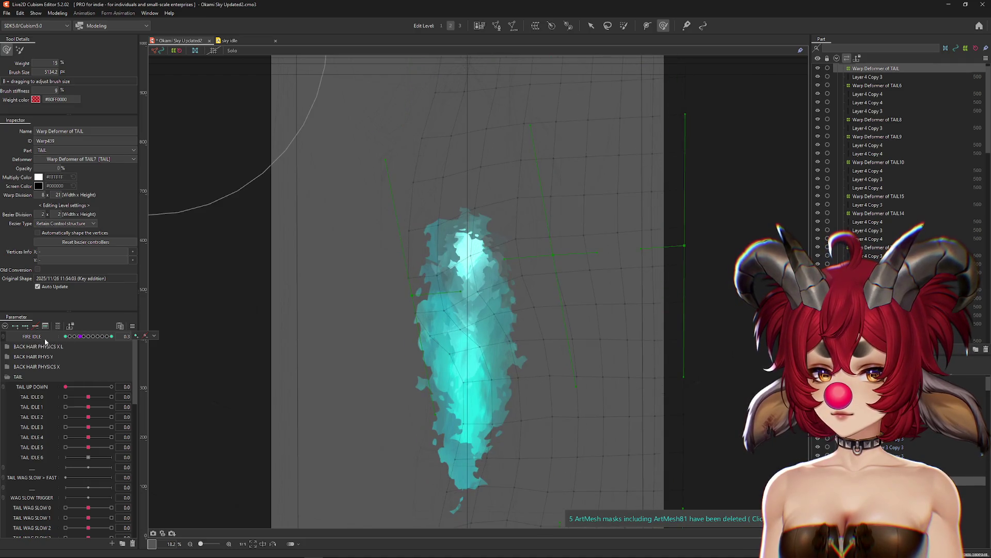
Resize the brush from about 4710 to 5035 px, settling FIRE IDLE at 0.5.
click(112, 336)
mouse_move(475, 380)
mouse_down()
mouse_move(491, 382)
mouse_move(433, 377)
mouse_up()
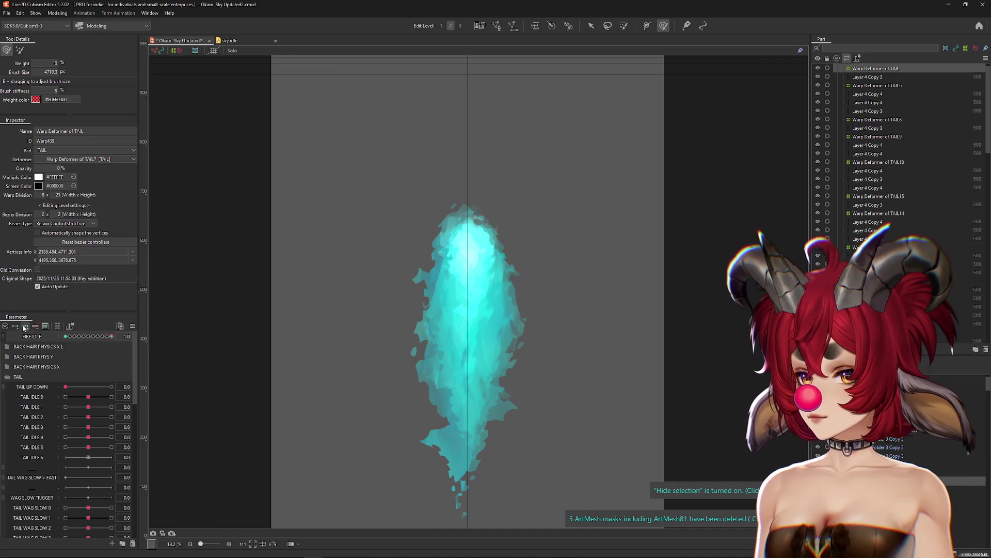
click(89, 336)
drag(376, 365, 443, 341)
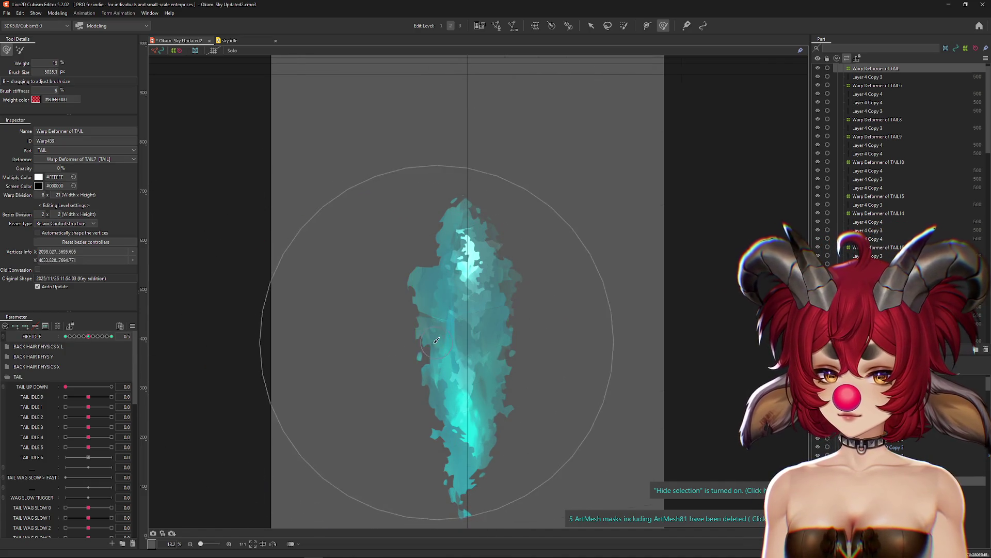
scroll(453, 322, up, 10)
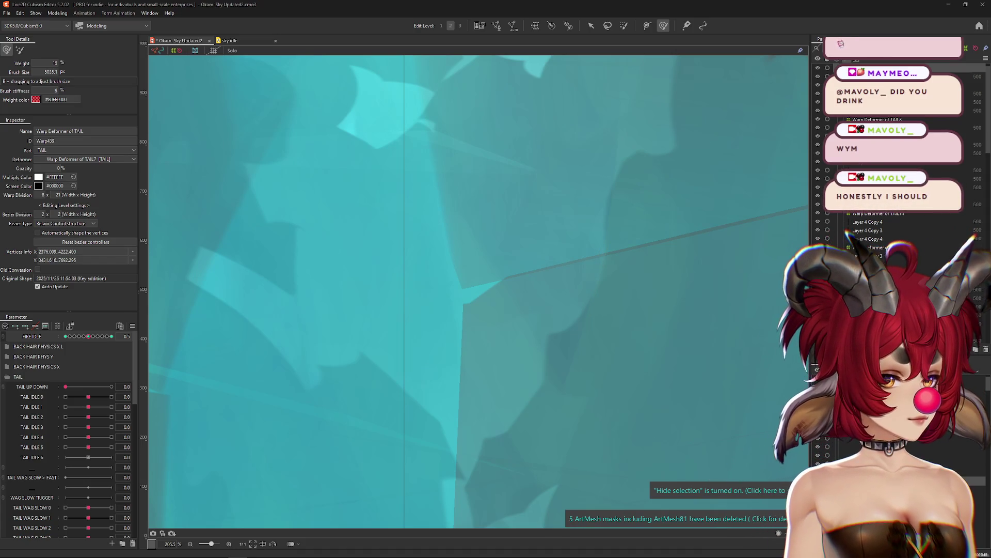
Select the Layer 4 Copy 3 mesh, shrink the brush to 2388 px, toggle Solo, and save.
scroll(520, 310, down, 5)
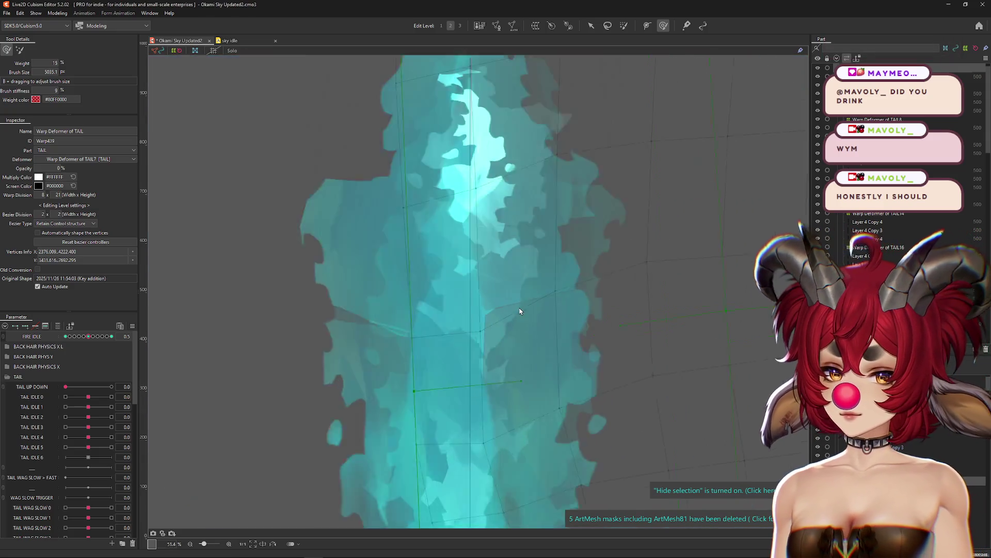
scroll(520, 310, down, 4)
scroll(547, 340, up, 2)
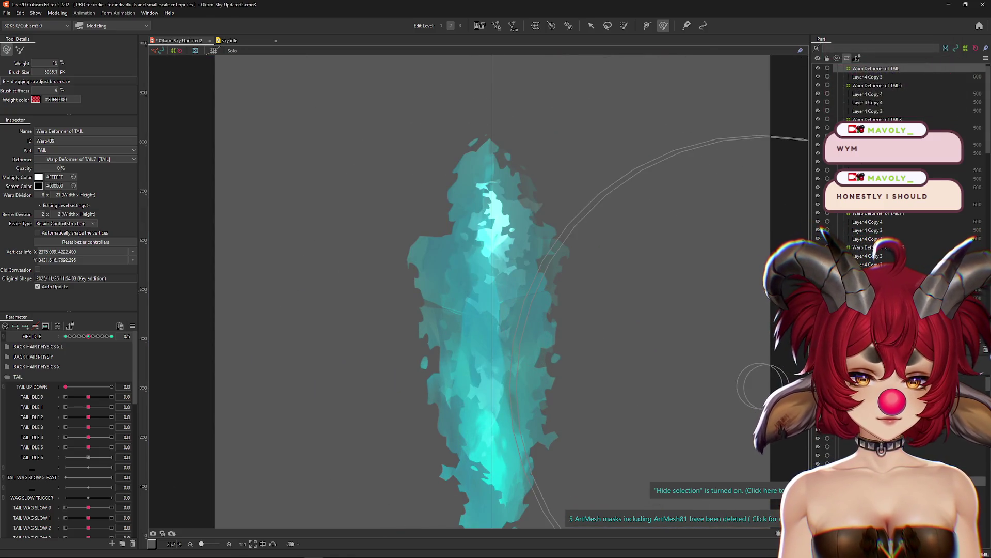
click(532, 361)
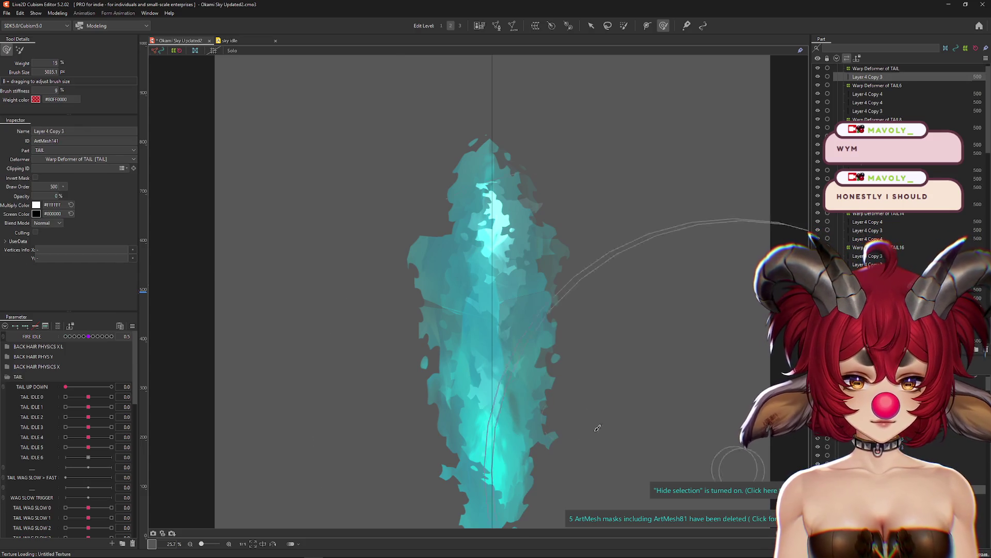
drag(361, 222, 404, 222)
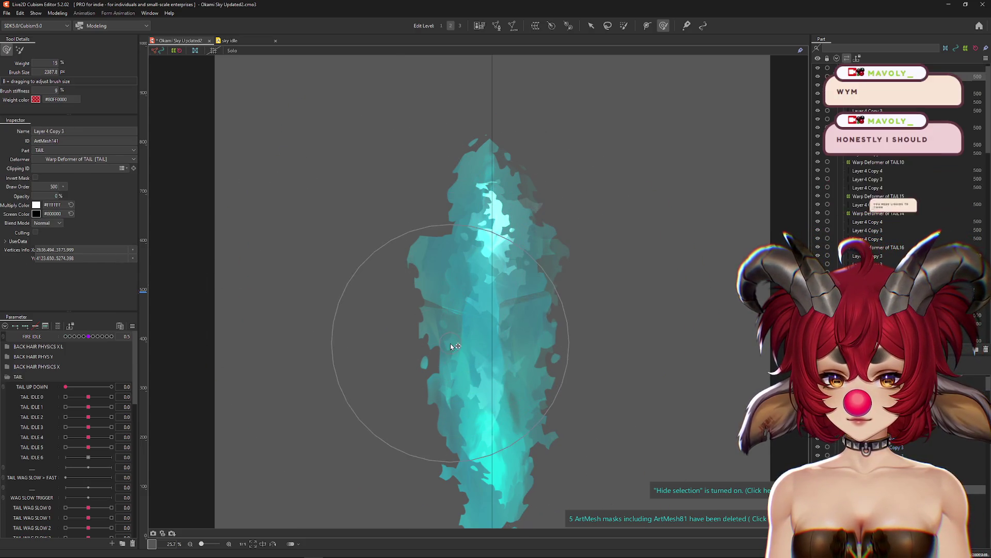
click(504, 310)
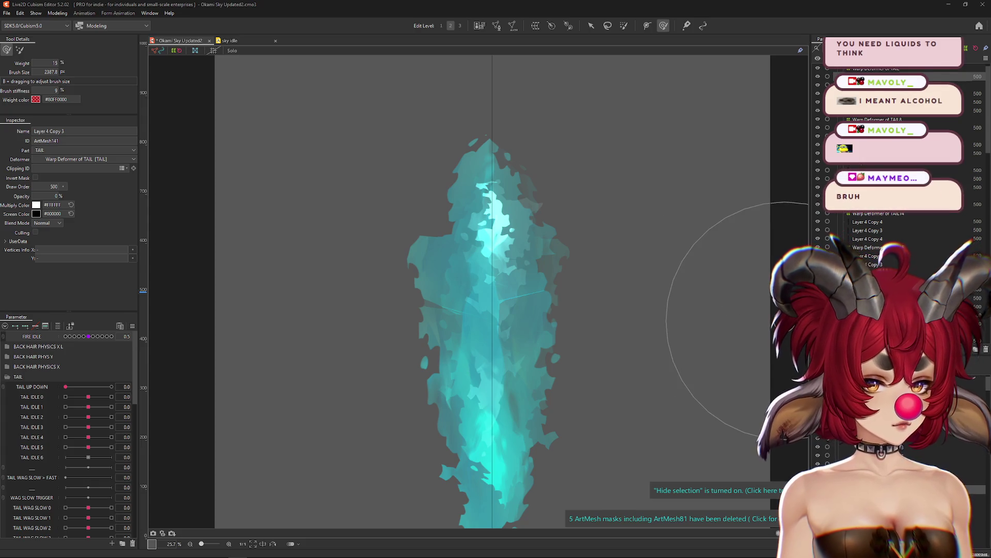
click(236, 51)
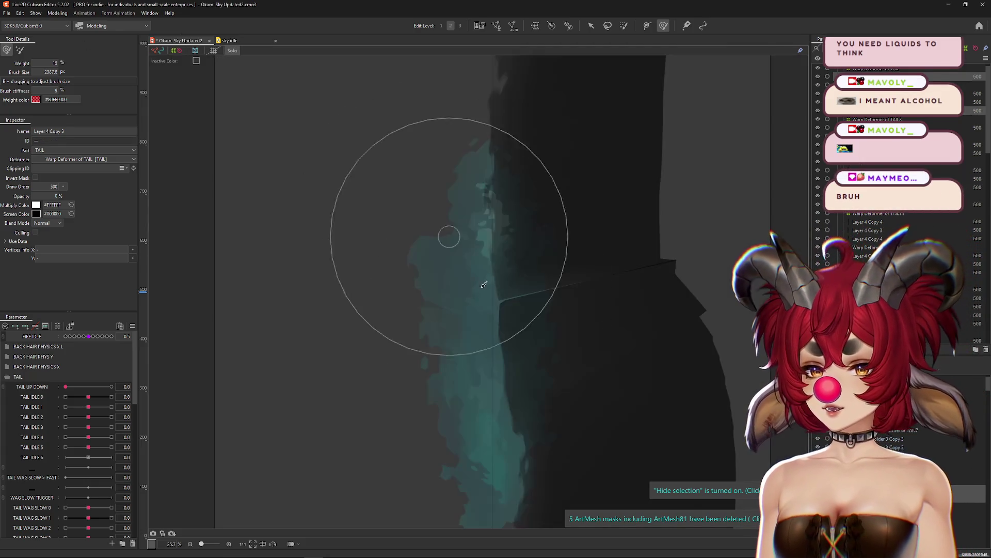
scroll(442, 232, up, 2)
key(ctrl+s)
click(232, 50)
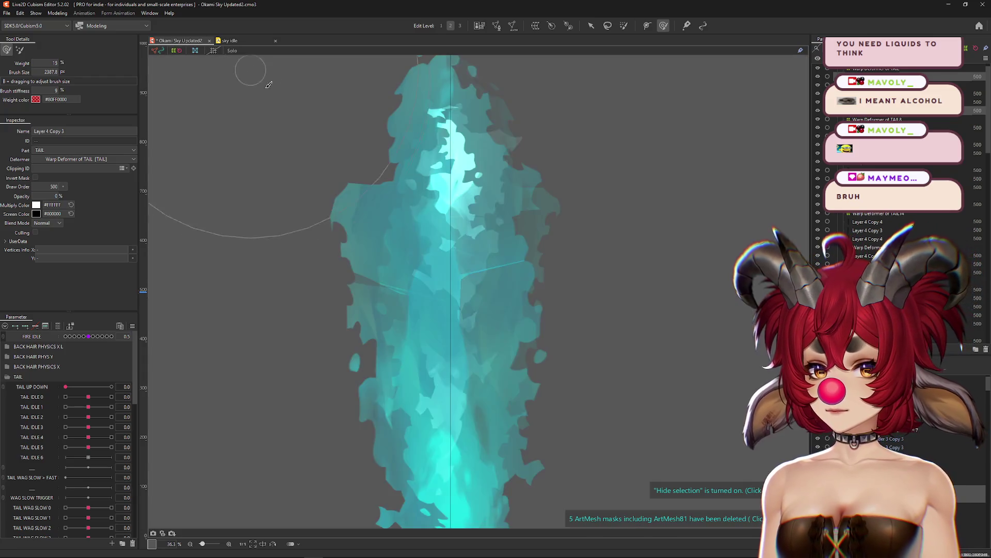
Check FIRE IDLE at 0.2 and back at 0.5, then enter Mesh Edit on ArtMesh152.
scroll(310, 212, down, 4)
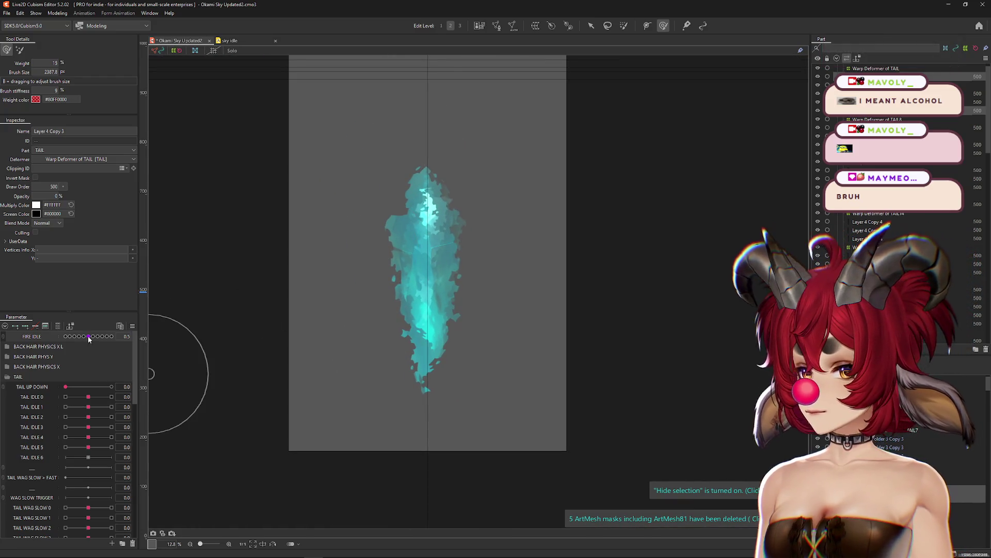
drag(89, 337, 73, 337)
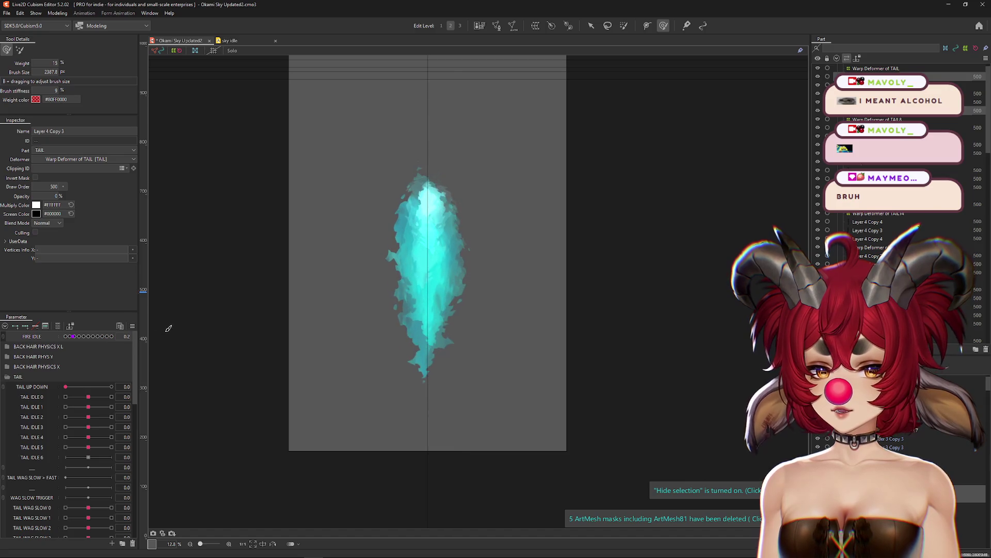
click(88, 337)
scroll(498, 287, up, 4)
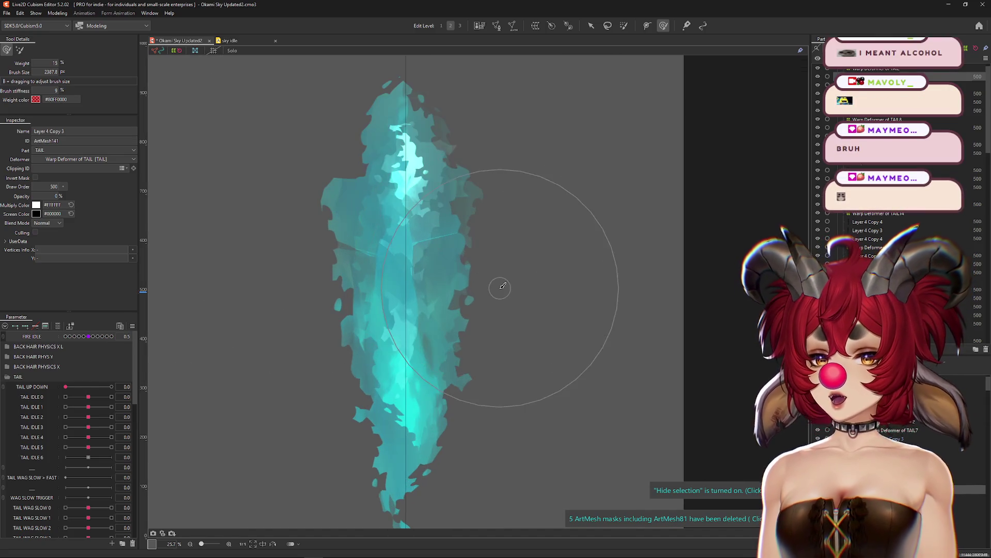
scroll(582, 287, down, 2)
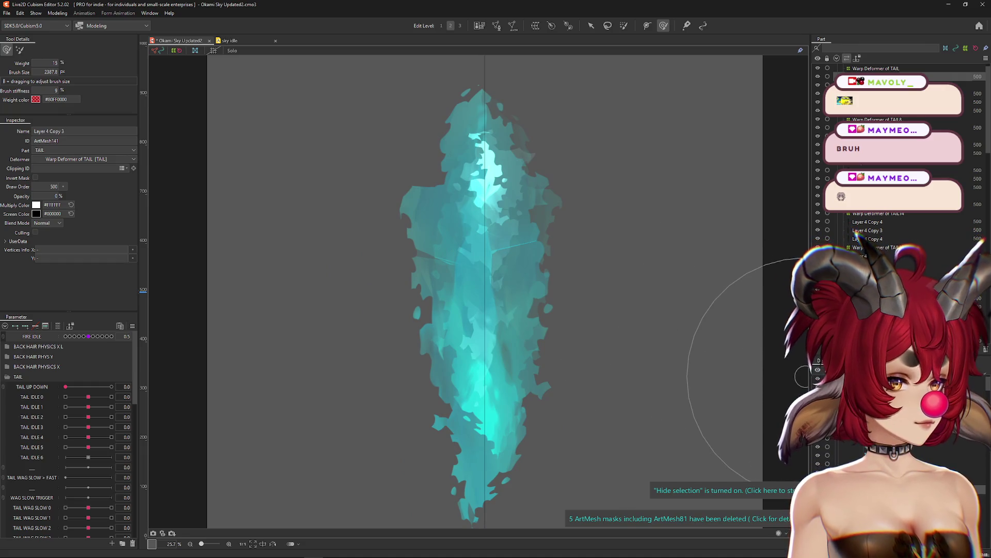
scroll(460, 251, up, 2)
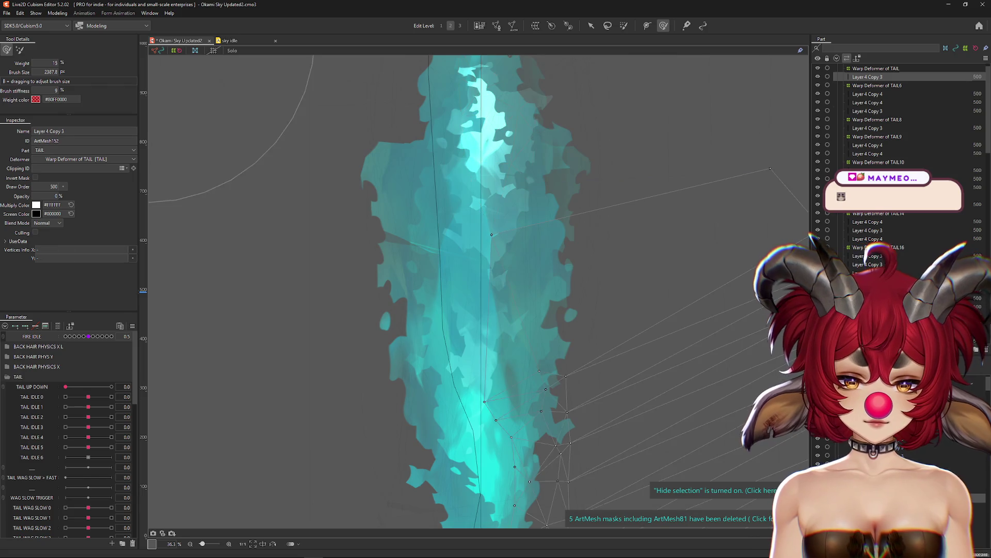
click(629, 407)
scroll(629, 408, down, 2)
click(498, 28)
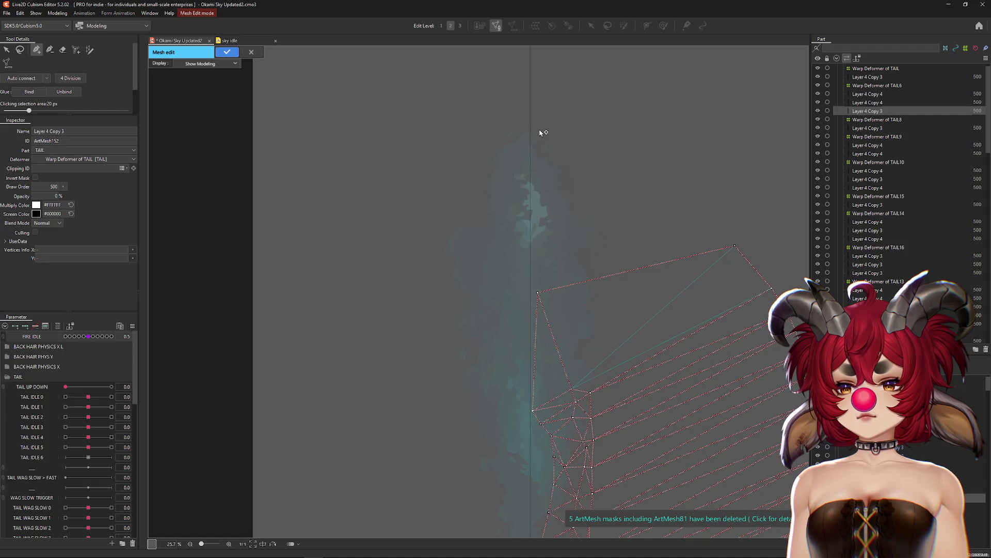
Leave Mesh Edit and save the model as Okami Sky Updated3.cmo3.
click(251, 52)
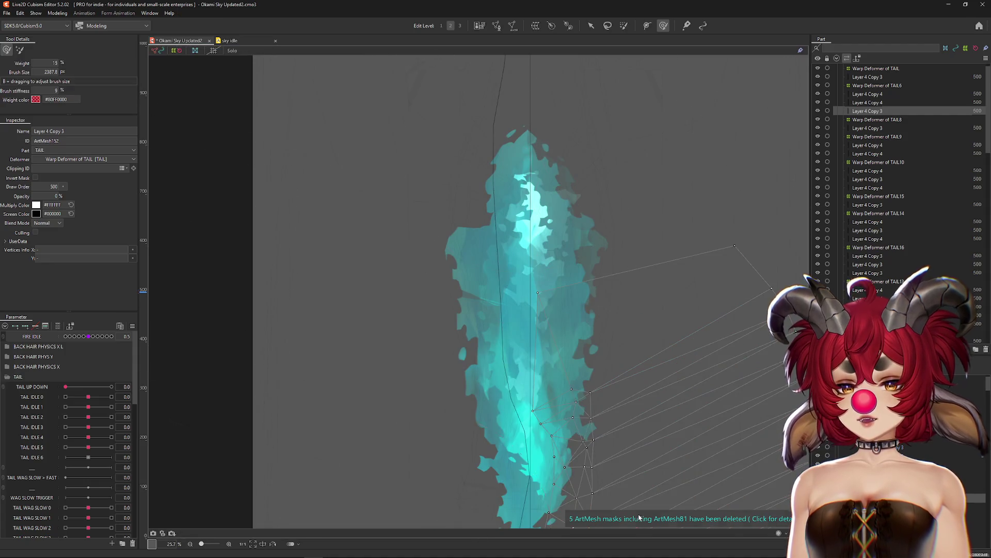
scroll(288, 222, down, 2)
click(6, 13)
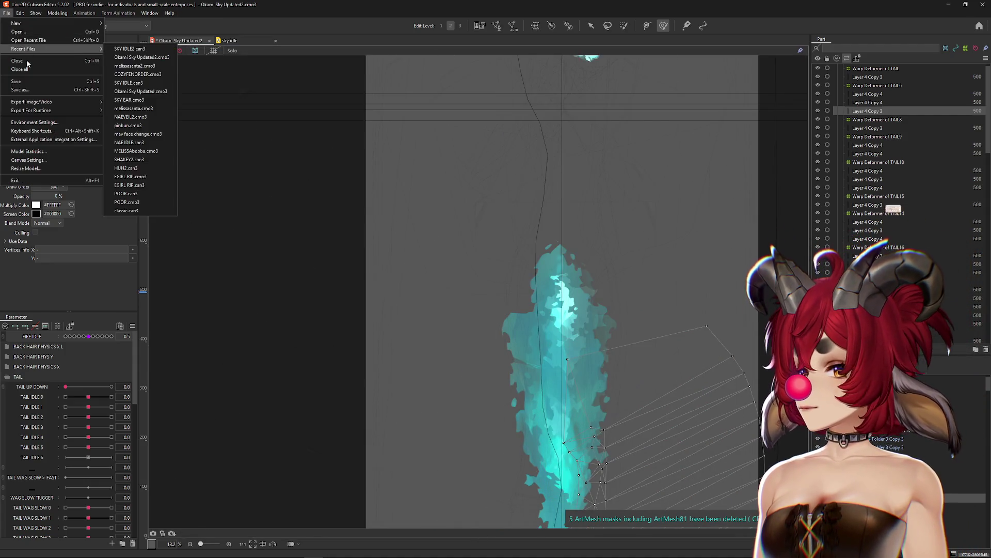
click(21, 90)
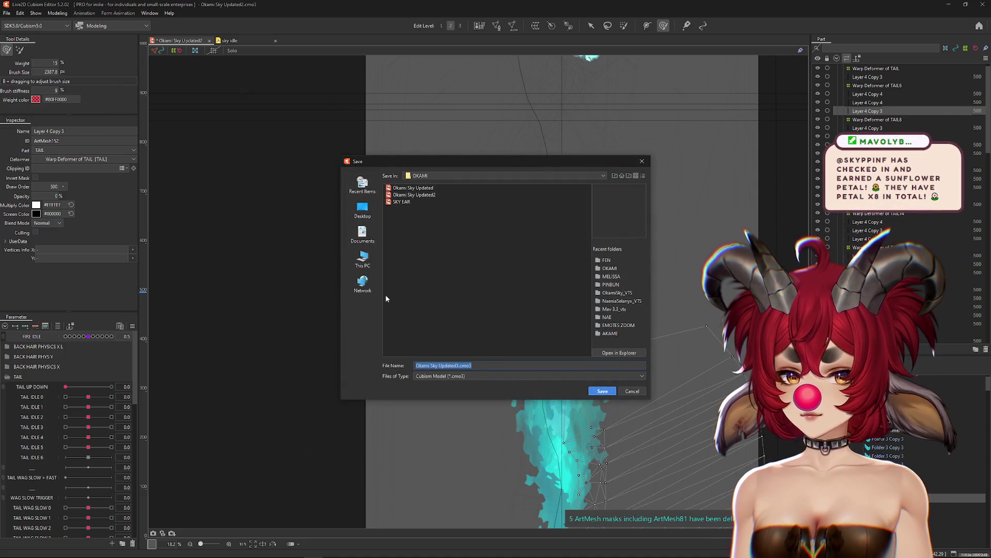
click(602, 391)
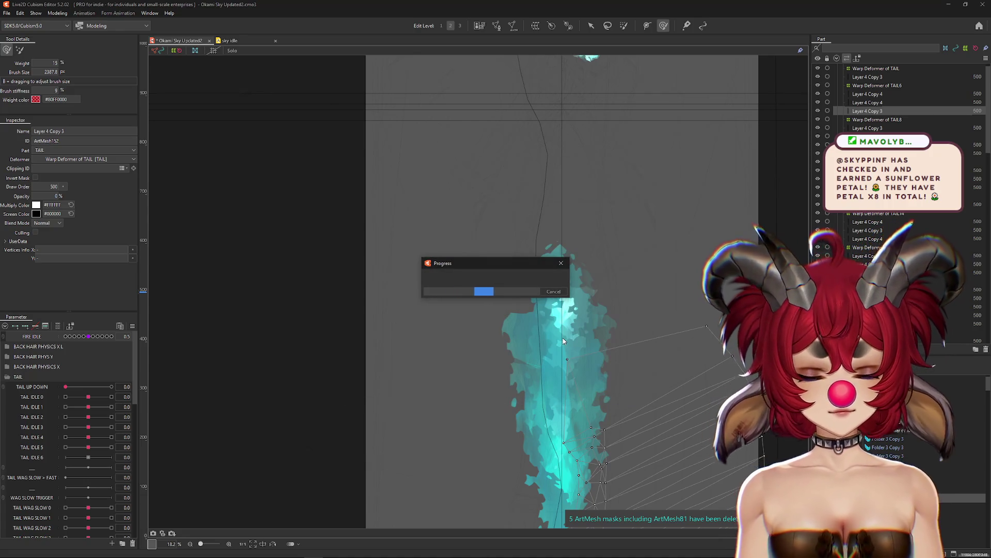
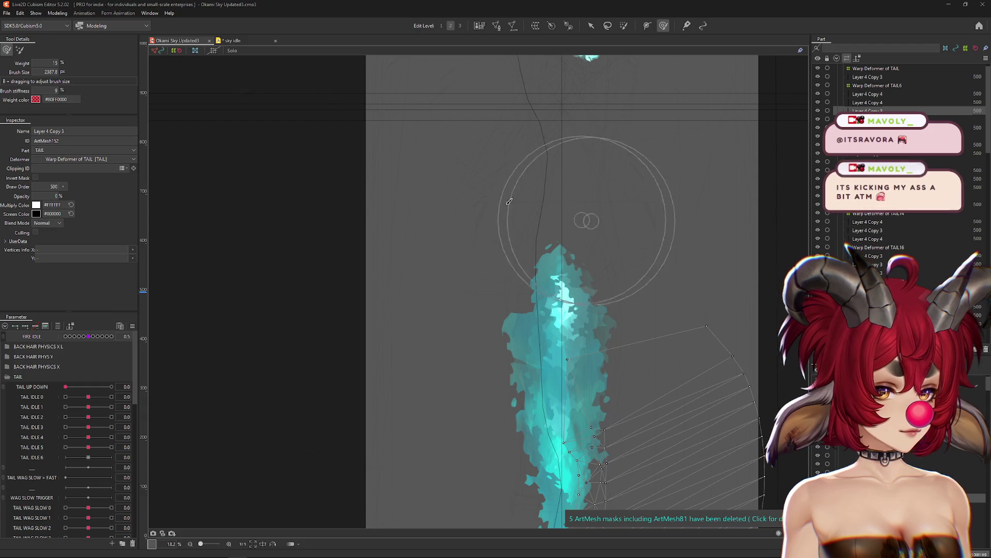
Open physics settings, play the preview and drag the model to test the cyan flame's sway.
click(57, 13)
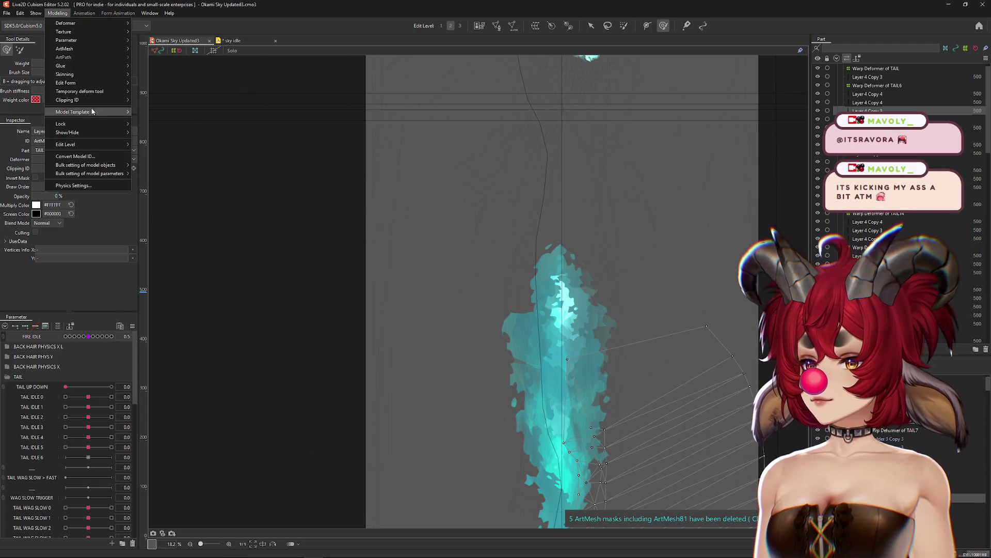
click(98, 176)
click(181, 25)
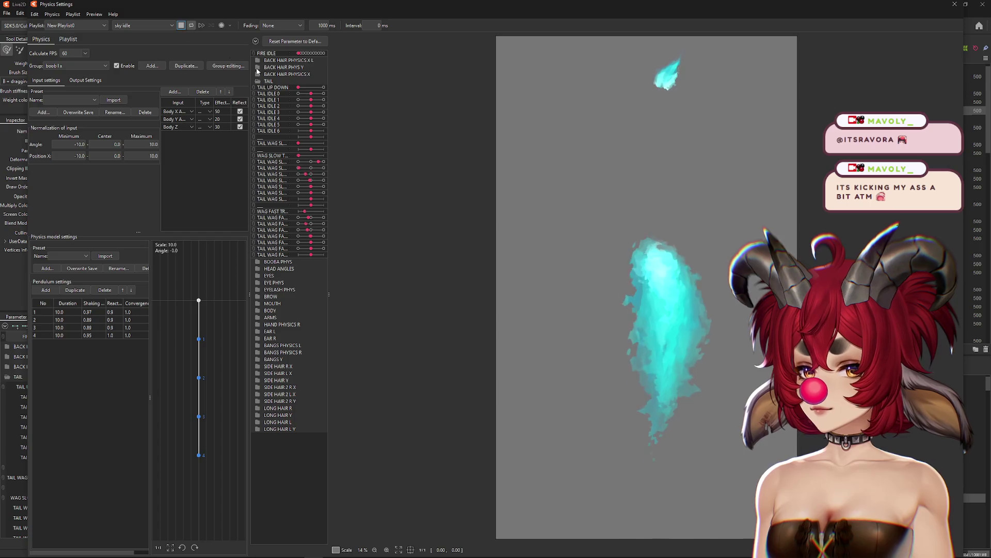
mouse_move(809, 442)
mouse_down()
mouse_move(666, 455)
mouse_move(745, 472)
mouse_move(684, 432)
mouse_move(440, 365)
mouse_move(382, 330)
mouse_move(474, 312)
mouse_move(745, 313)
mouse_move(709, 319)
mouse_up()
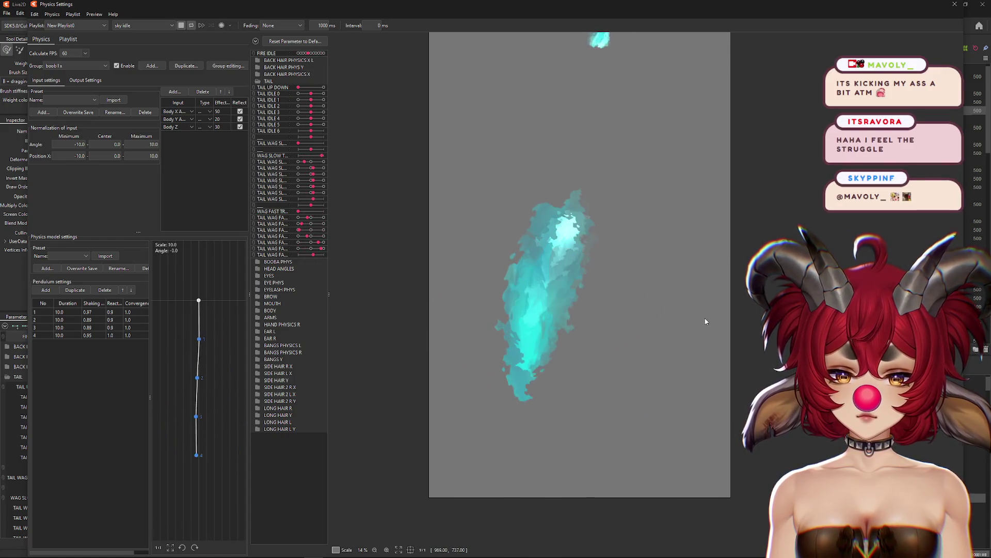
scroll(695, 323, down, 2)
scroll(695, 324, up, 2)
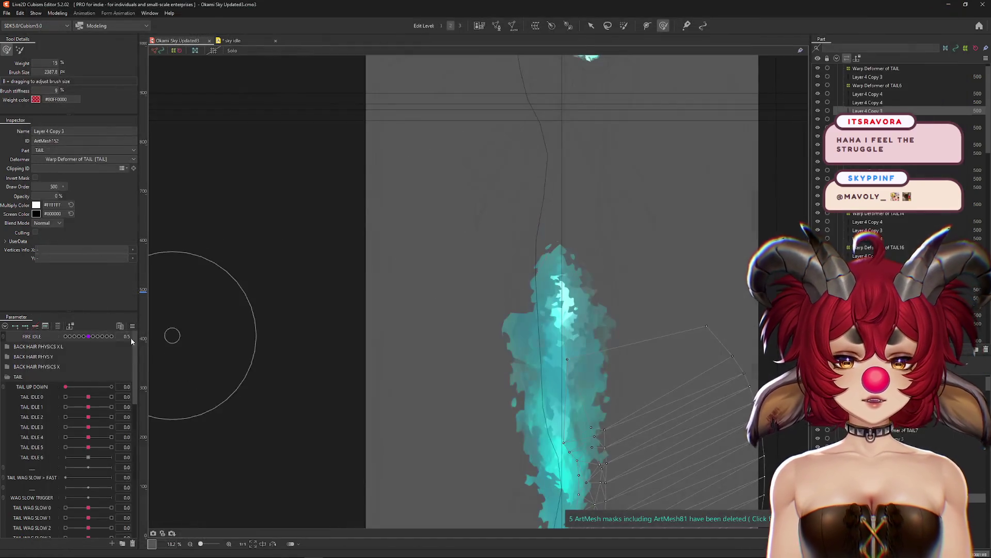
Check FIRE IDLE keys 0.2 and 0.1 in Solo view, then select Warp Deformer of TAIL.
click(65, 336)
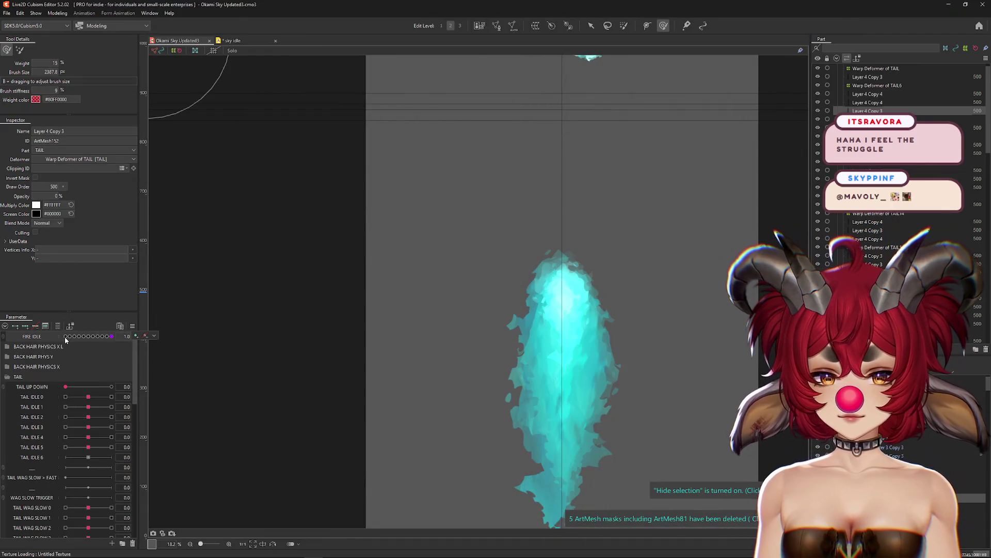
click(145, 336)
scroll(358, 327, down, 2)
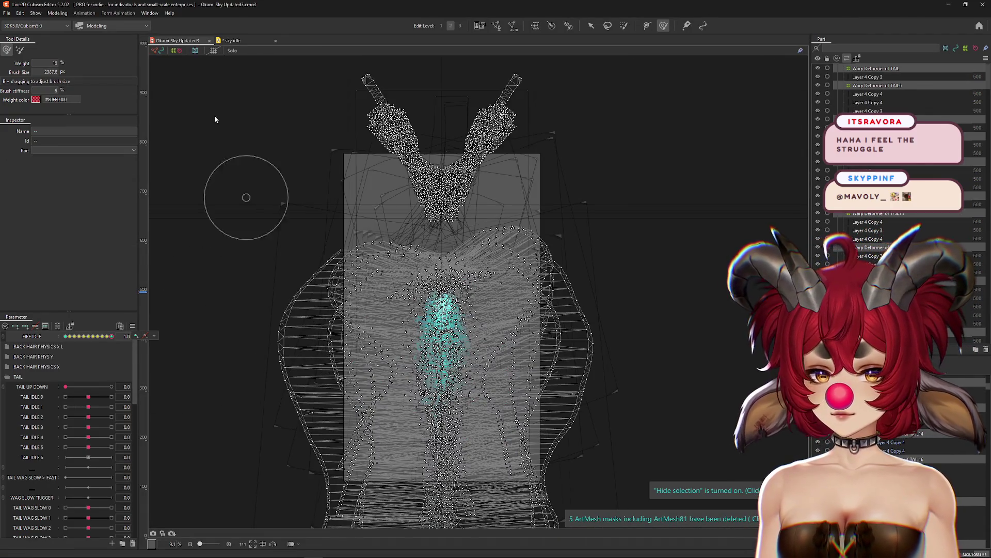
click(232, 50)
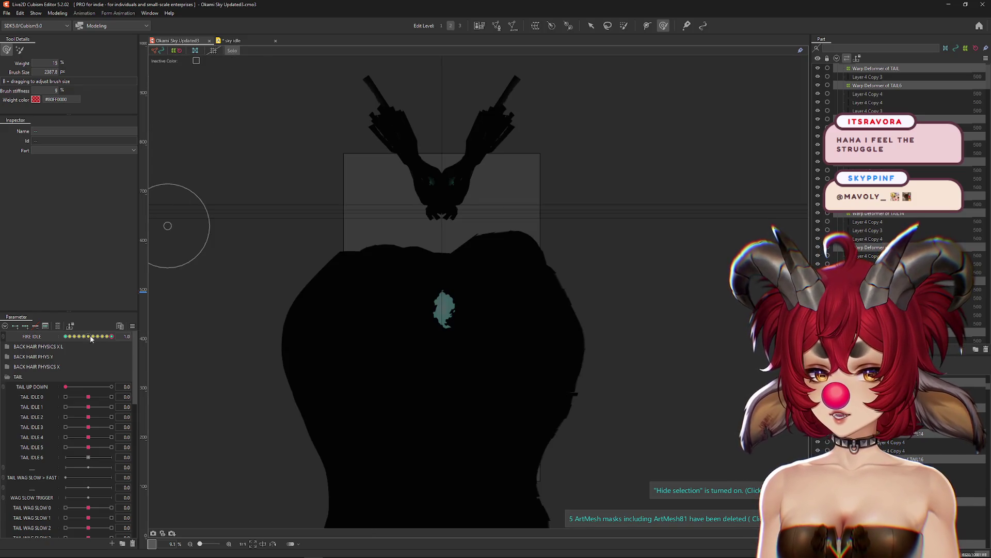
click(74, 337)
click(70, 337)
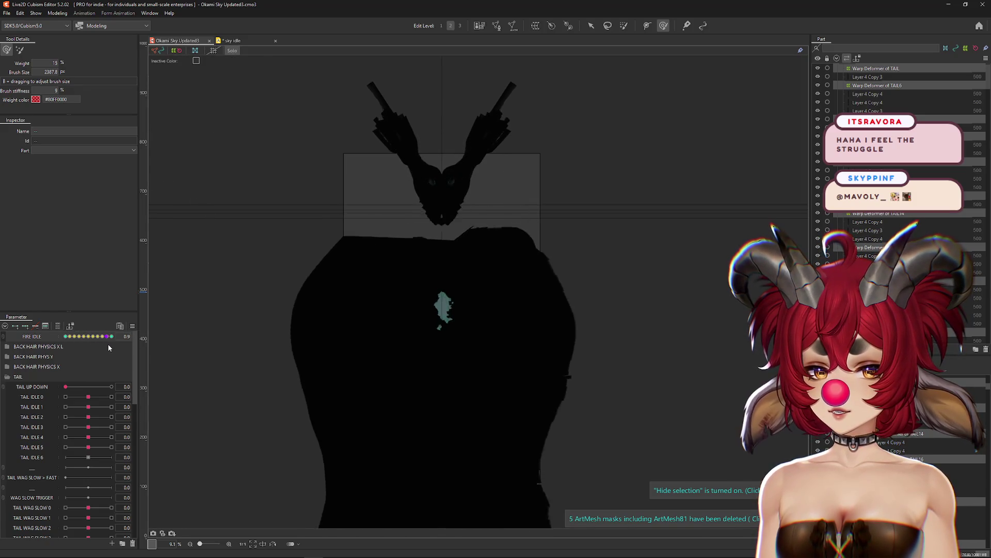
click(232, 52)
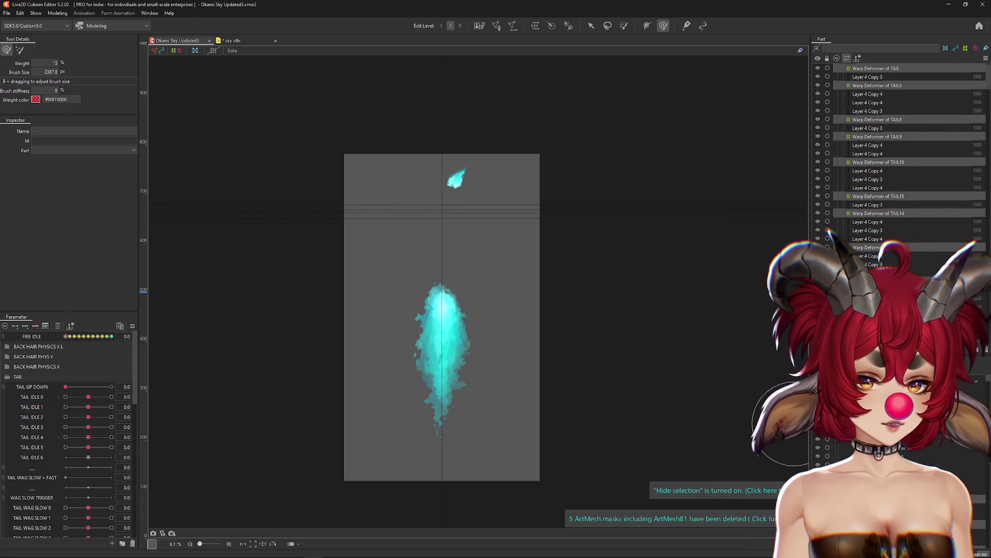
click(432, 309)
scroll(483, 325, up, 2)
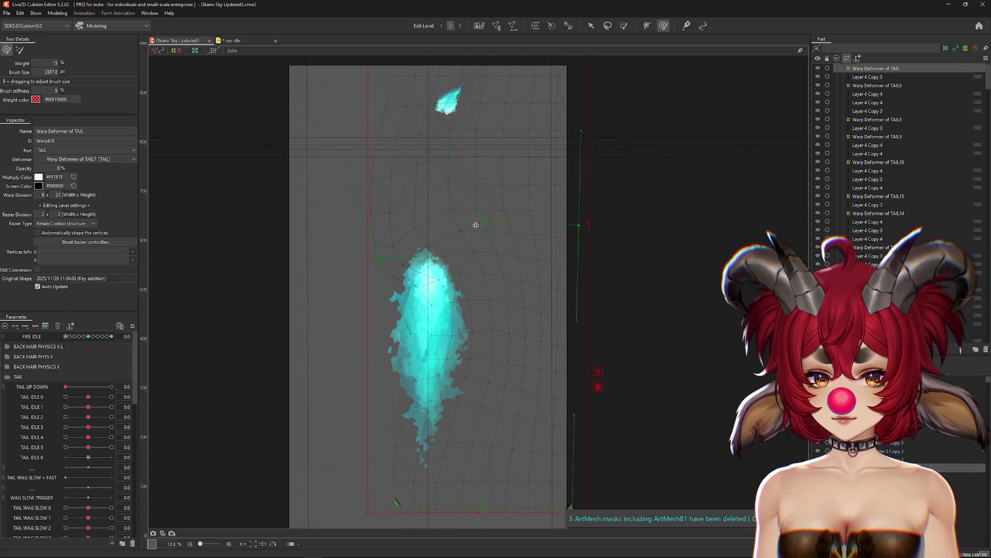
Set FIRE IDLE to the 0.5 key and switch to the deformation brush.
mouse_move(461, 387)
mouse_down()
mouse_move(469, 369)
mouse_move(453, 388)
mouse_up()
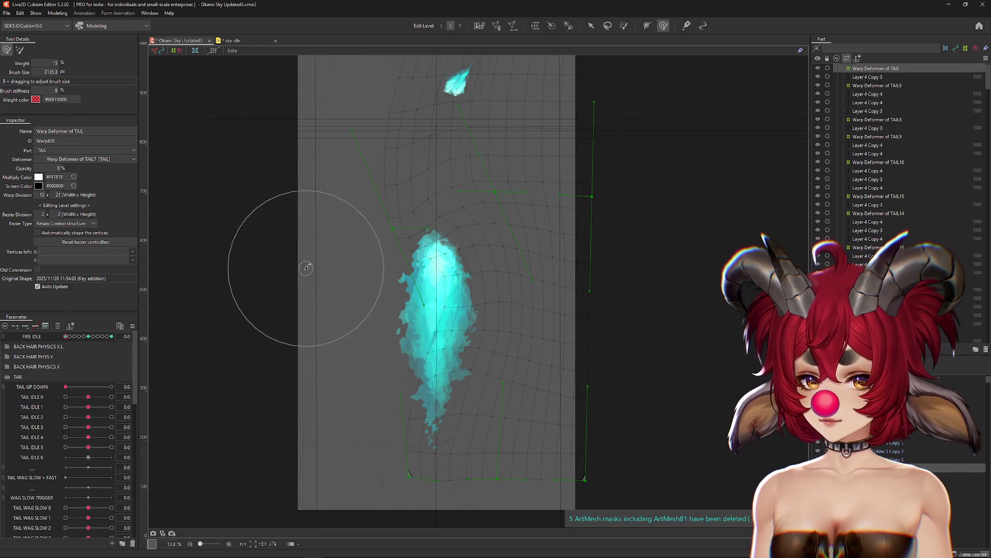
click(84, 337)
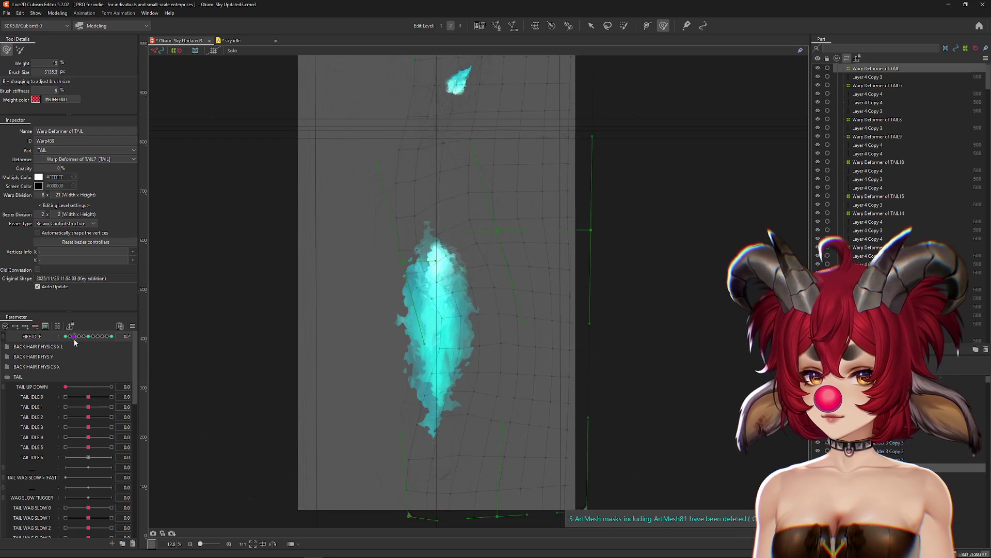
click(88, 336)
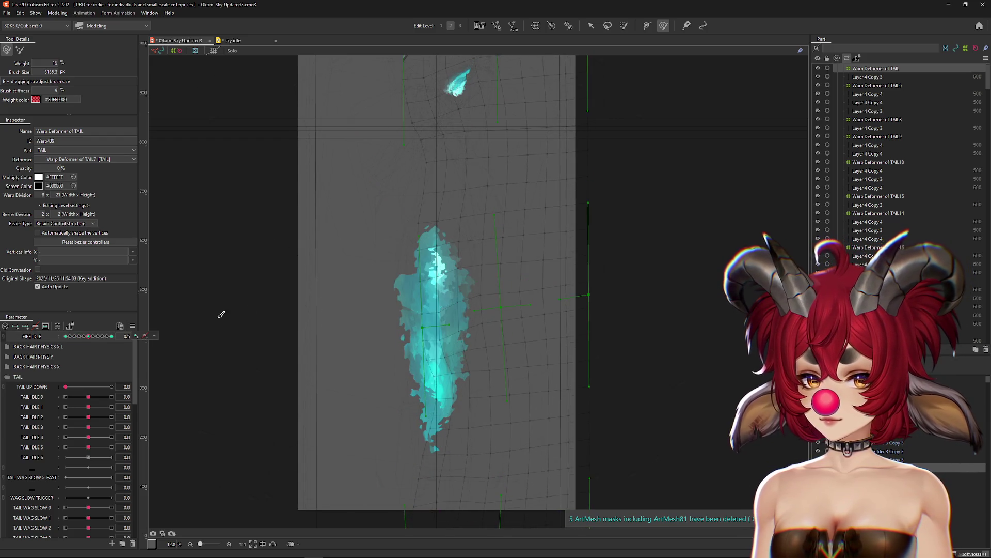
click(20, 51)
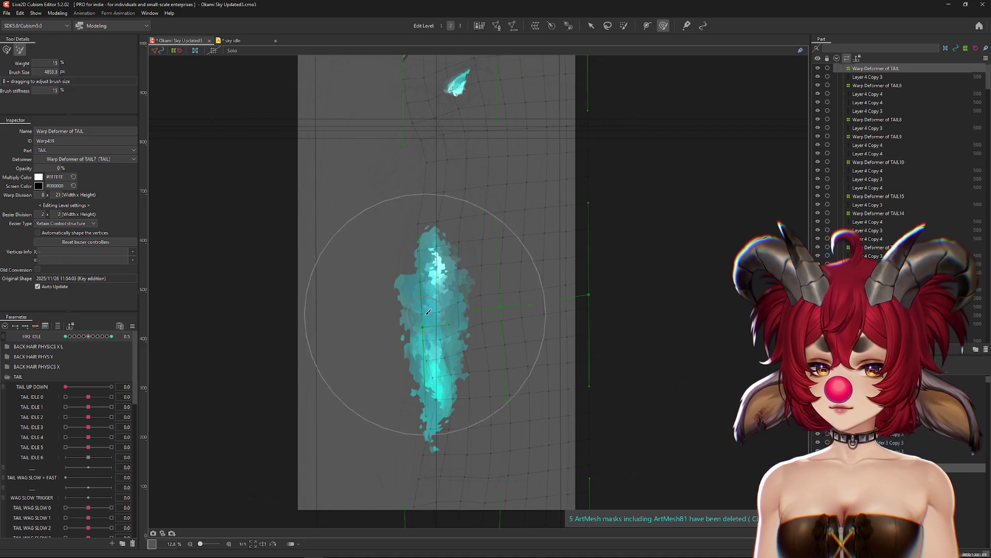
In Solo view, reselect Warp Deformer of TAIL and brush its vertices leftward.
click(783, 429)
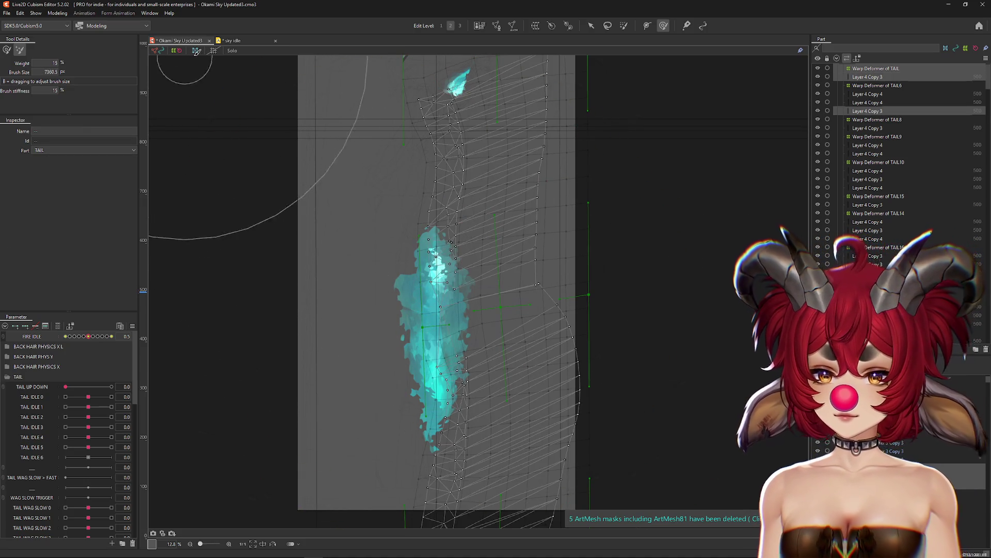
click(232, 51)
click(376, 299)
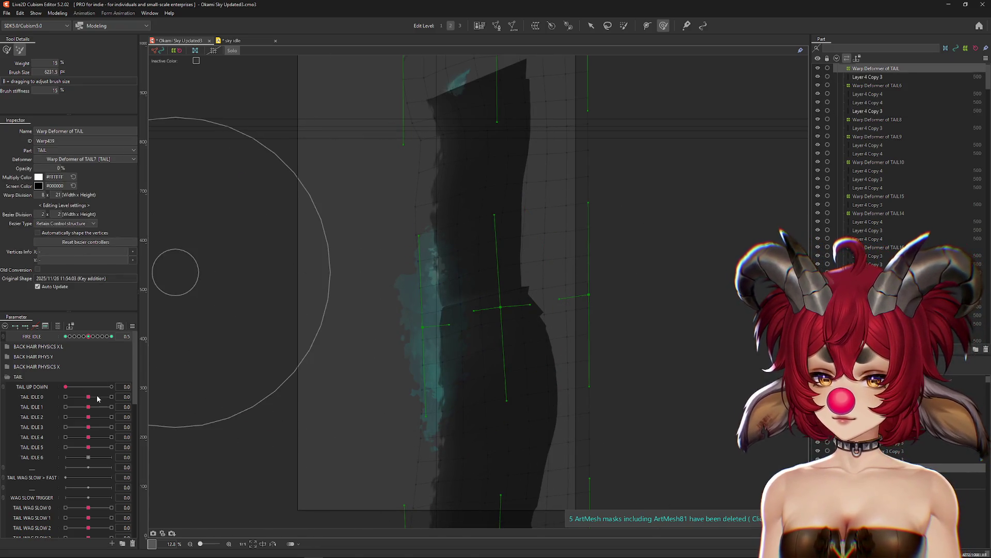
mouse_move(81, 339)
mouse_down()
mouse_move(106, 338)
mouse_move(64, 338)
mouse_move(88, 337)
mouse_up()
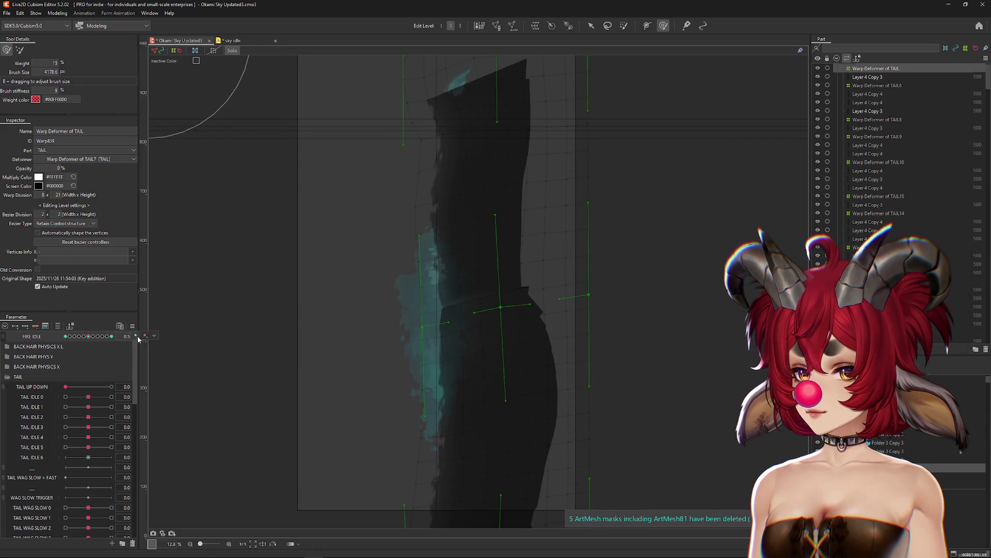
mouse_move(365, 327)
mouse_down()
mouse_move(401, 347)
mouse_move(181, 356)
mouse_up()
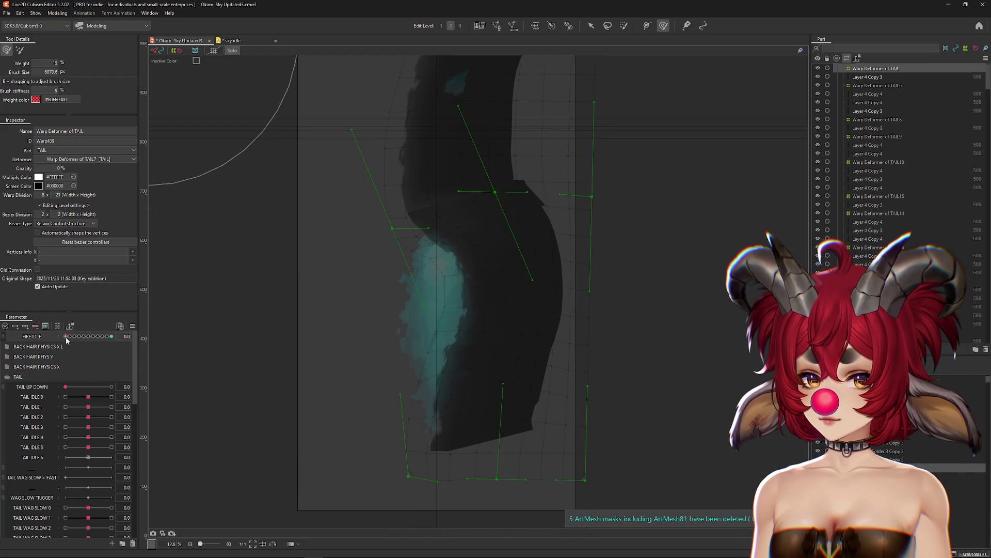
Hide the selection, resize the deformation brush and reshape the tail warp deformer.
click(577, 368)
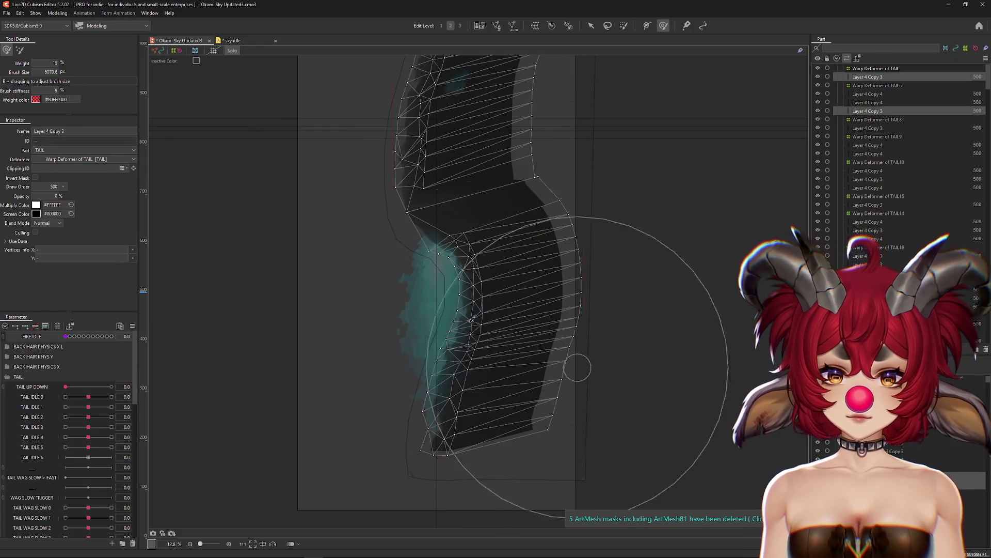
drag(471, 319, 390, 281)
key(ctrl+h)
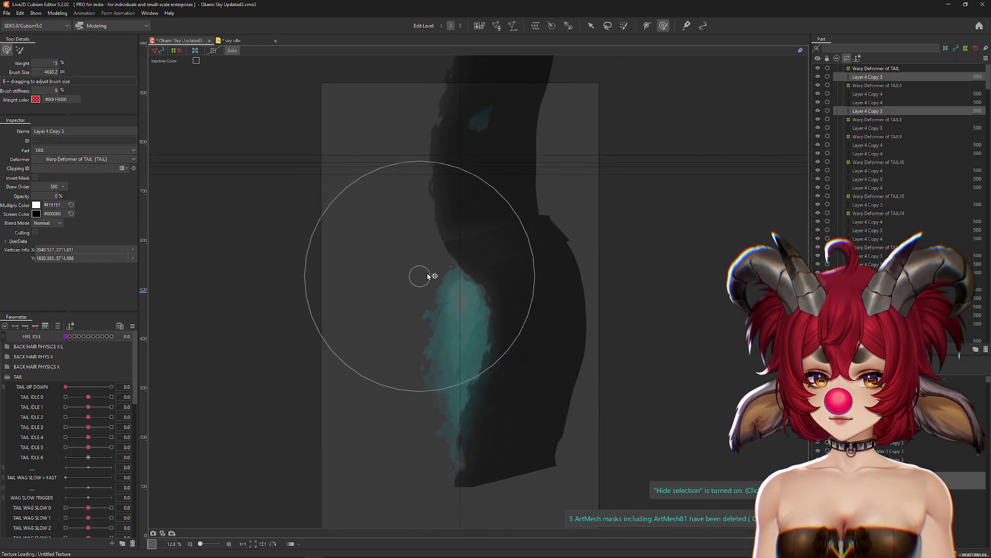
drag(66, 337, 170, 346)
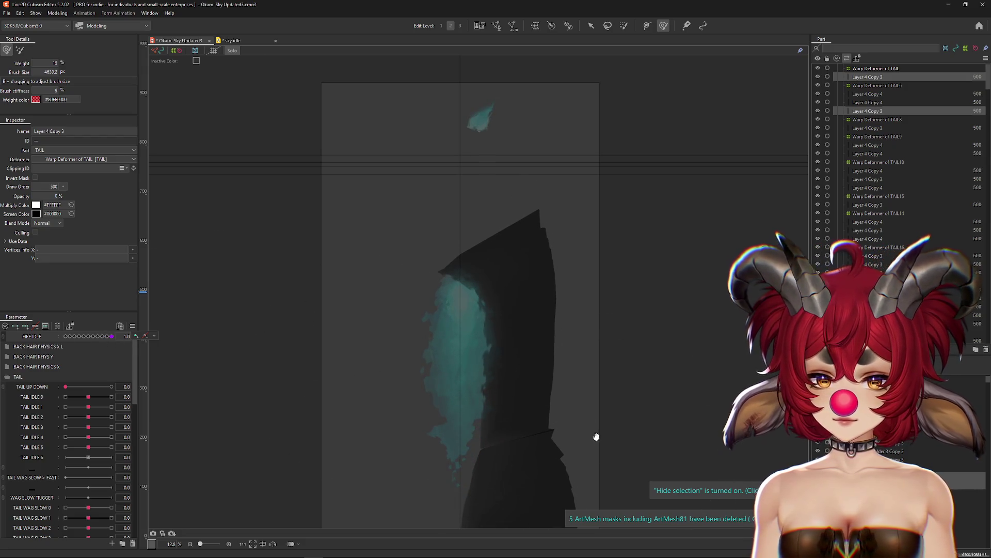
scroll(596, 436, down, 3)
drag(471, 405, 409, 370)
scroll(486, 369, down, 1)
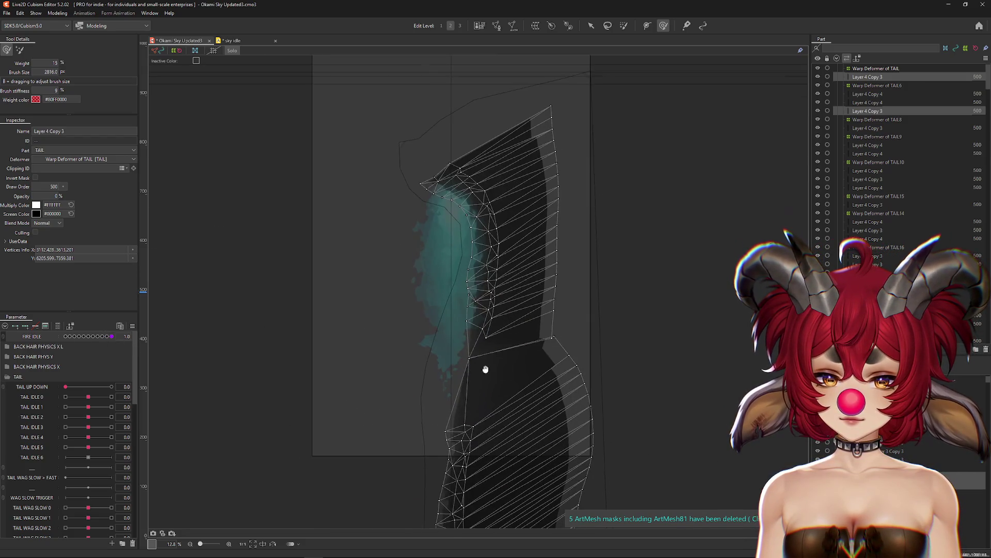
mouse_move(432, 327)
mouse_down()
mouse_move(469, 349)
mouse_move(432, 343)
mouse_move(435, 315)
mouse_up()
drag(518, 295, 506, 289)
Select both Layer 4 Copy 3 meshes, reset parameters to default and turn Solo off.
click(93, 336)
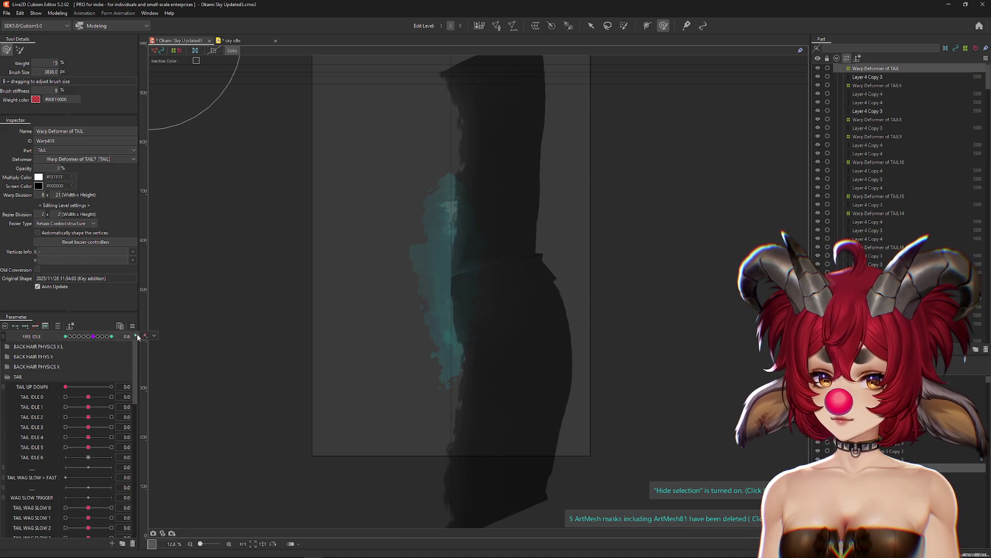
click(154, 336)
click(867, 77)
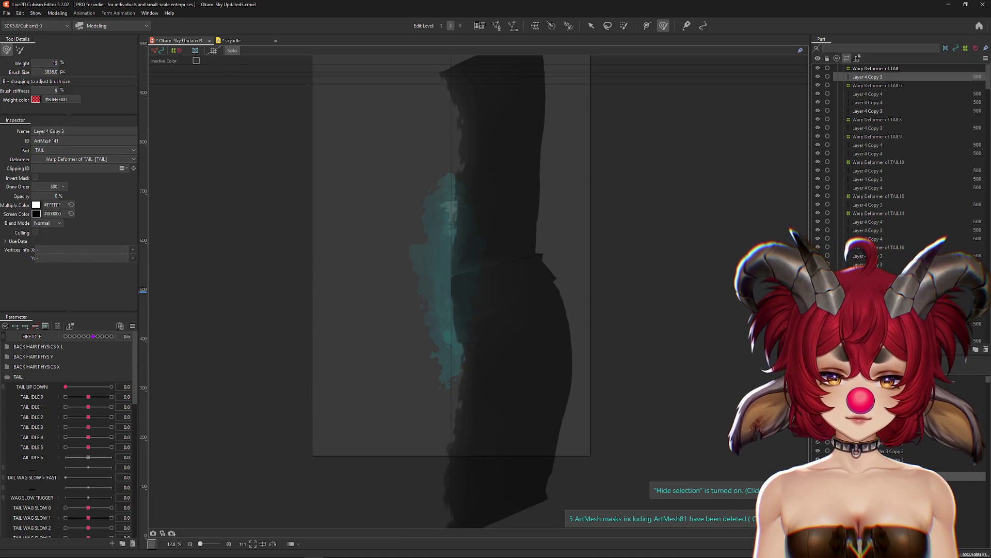
ctrl+click(867, 111)
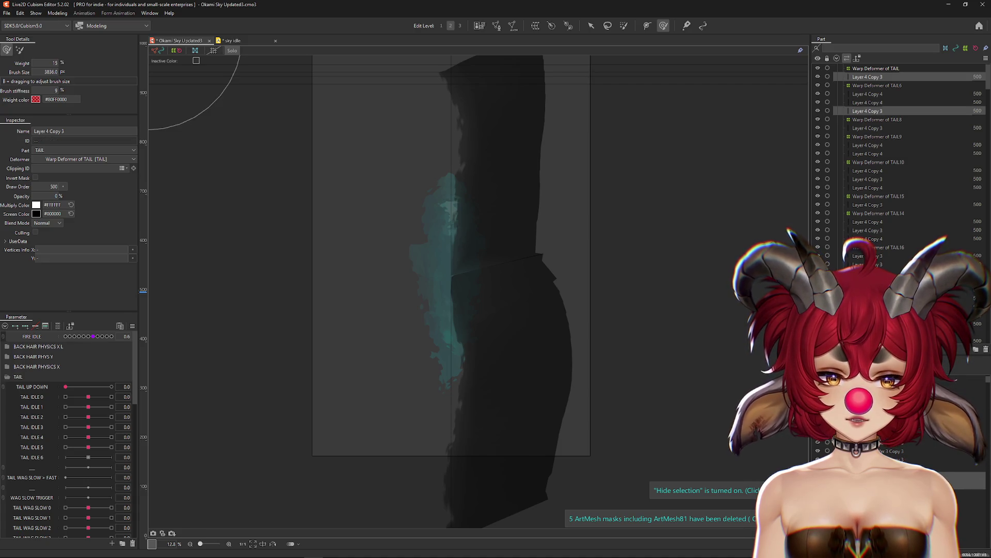
click(132, 326)
click(176, 335)
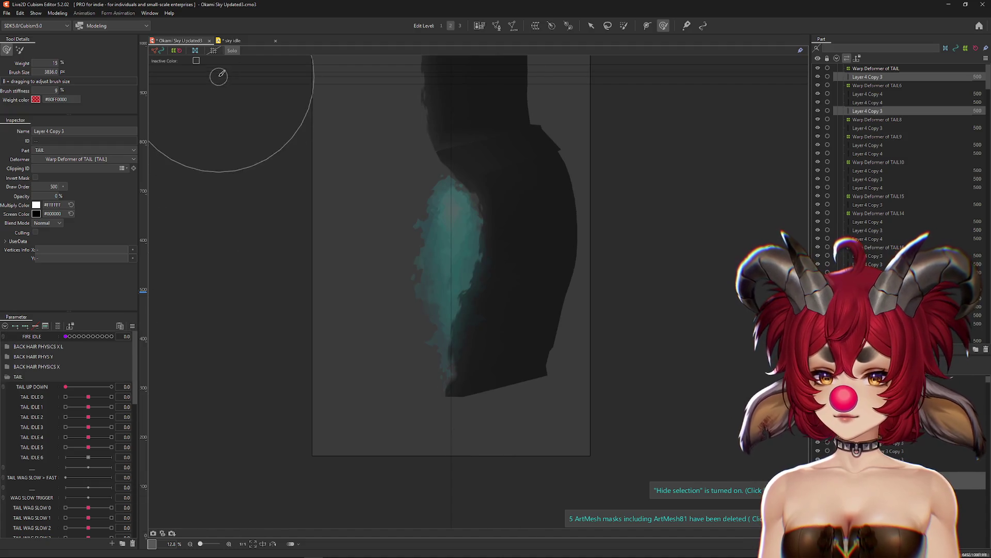
click(232, 51)
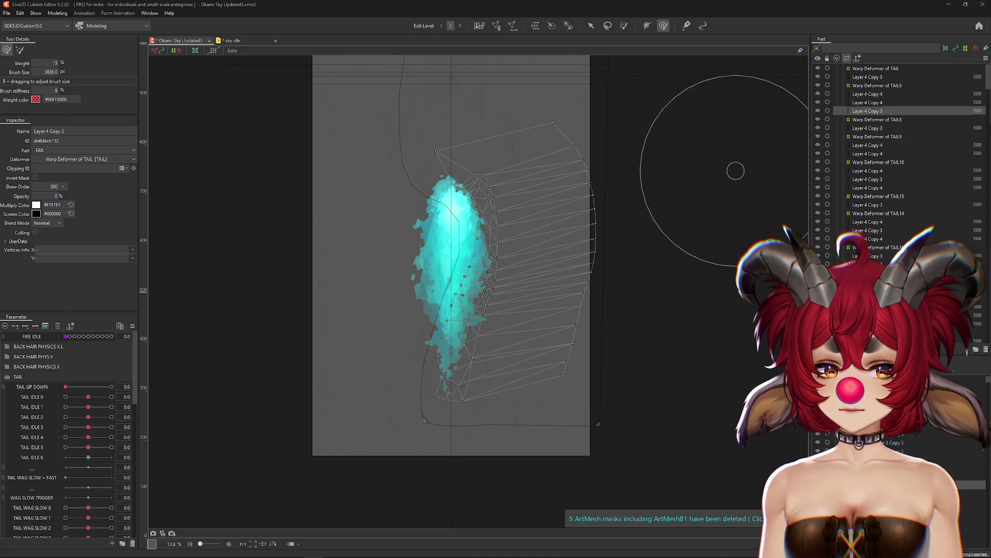
Undo the last tail edits and isolate both Layer 4 Copy 3 meshes in Solo view.
key(ctrl+z)
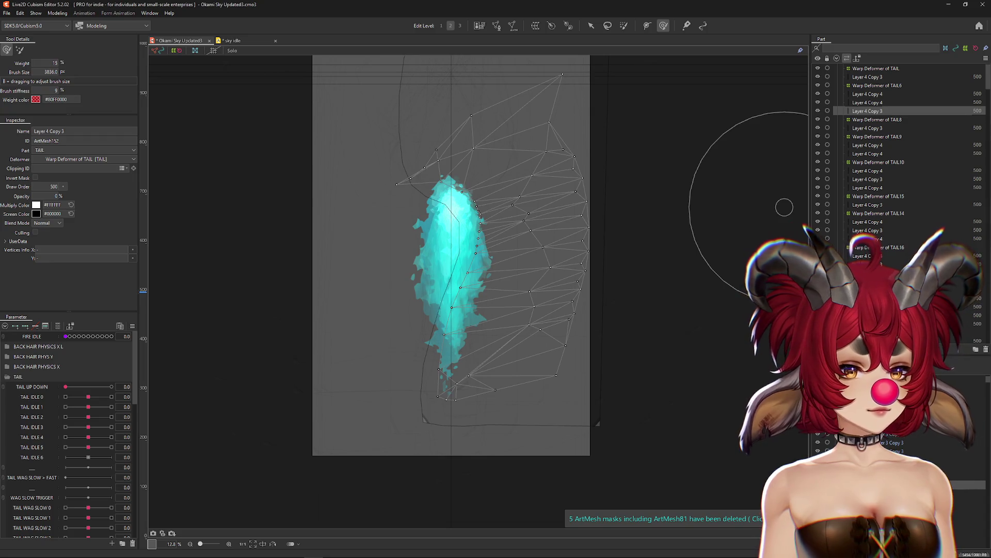
click(867, 77)
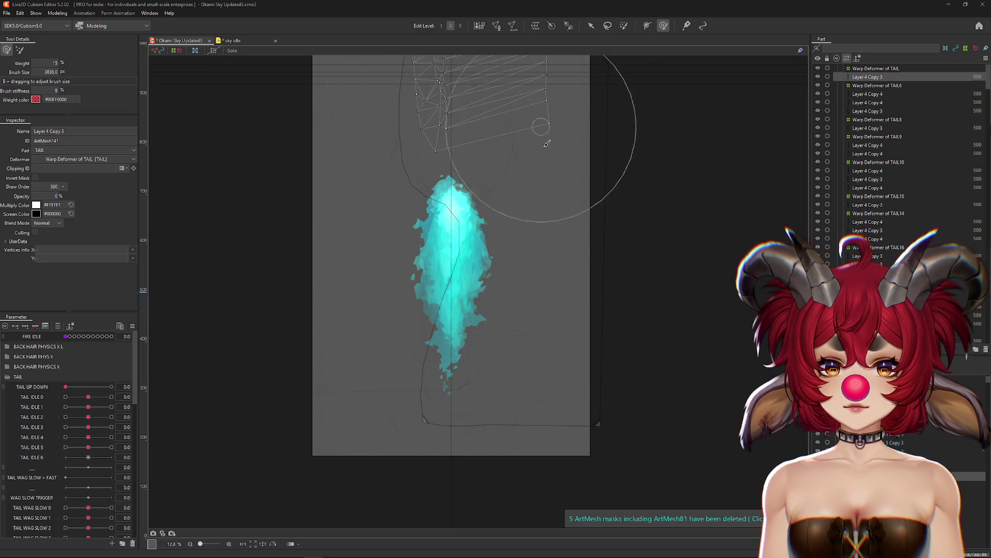
key(ctrl+z)
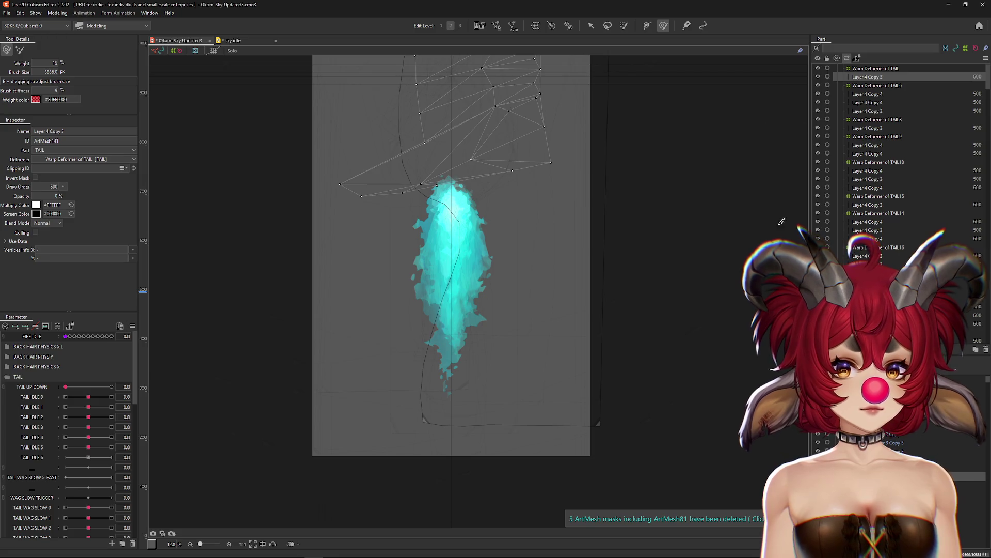
ctrl+click(867, 111)
click(232, 50)
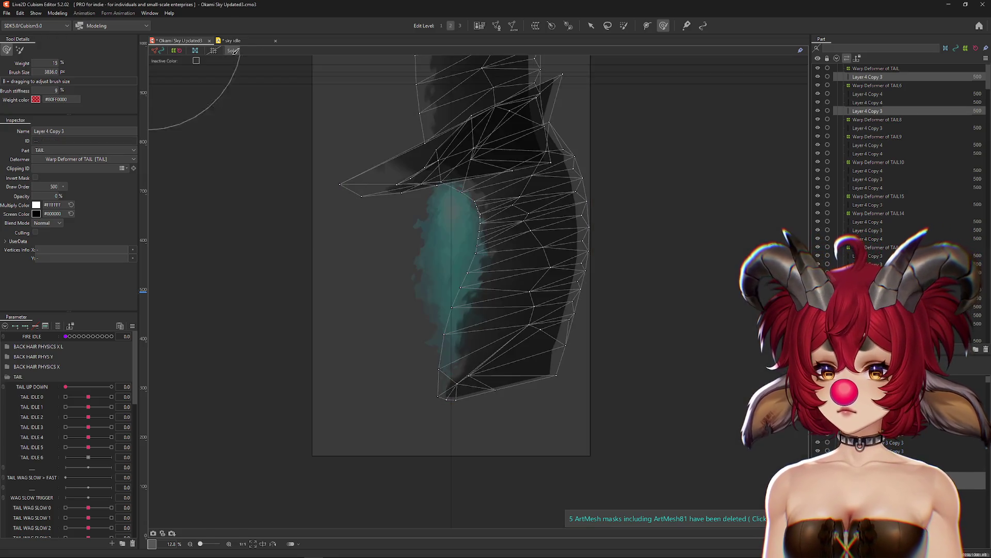
key(ctrl+h)
Reshape the upper Layer 4 Copy 3 mesh with the deformation brush at varying sizes.
click(376, 258)
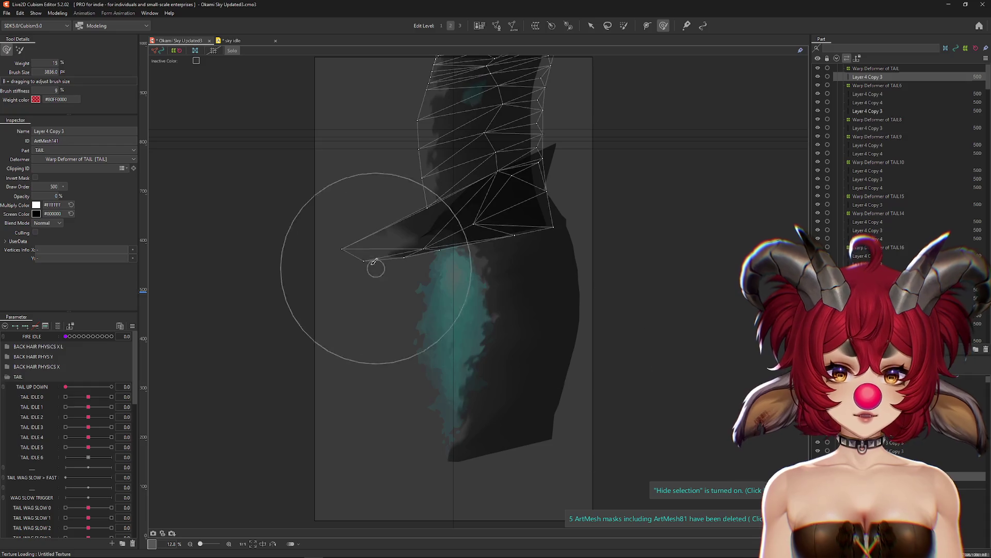
drag(467, 232, 394, 288)
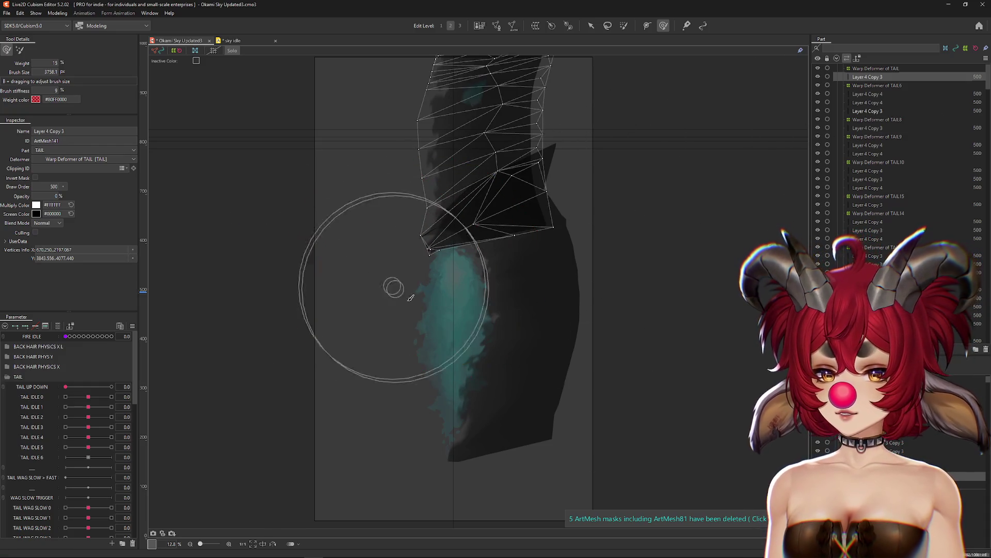
key(ctrl+h)
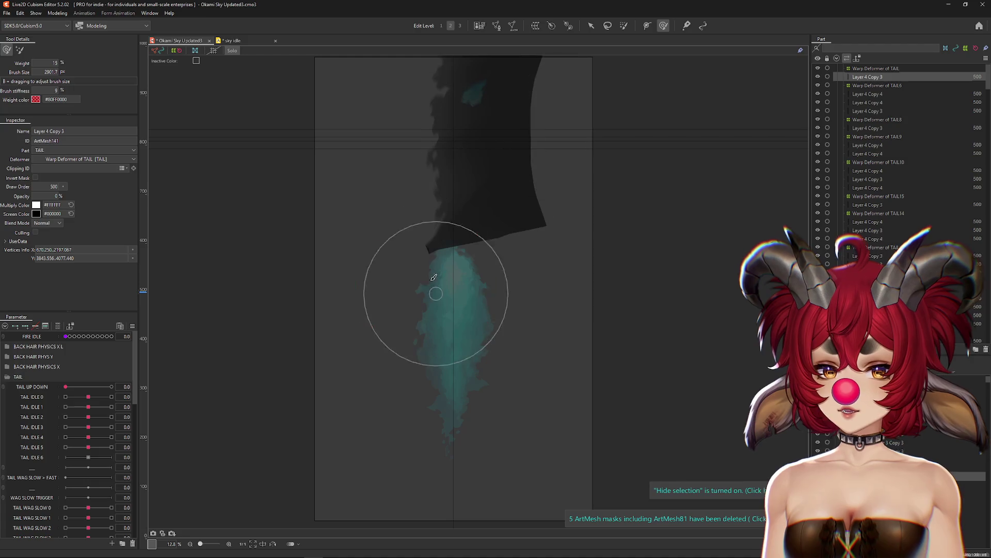
scroll(408, 290, up, 2)
mouse_move(454, 217)
mouse_down()
mouse_move(483, 219)
mouse_move(396, 210)
mouse_up()
scroll(396, 210, up, 3)
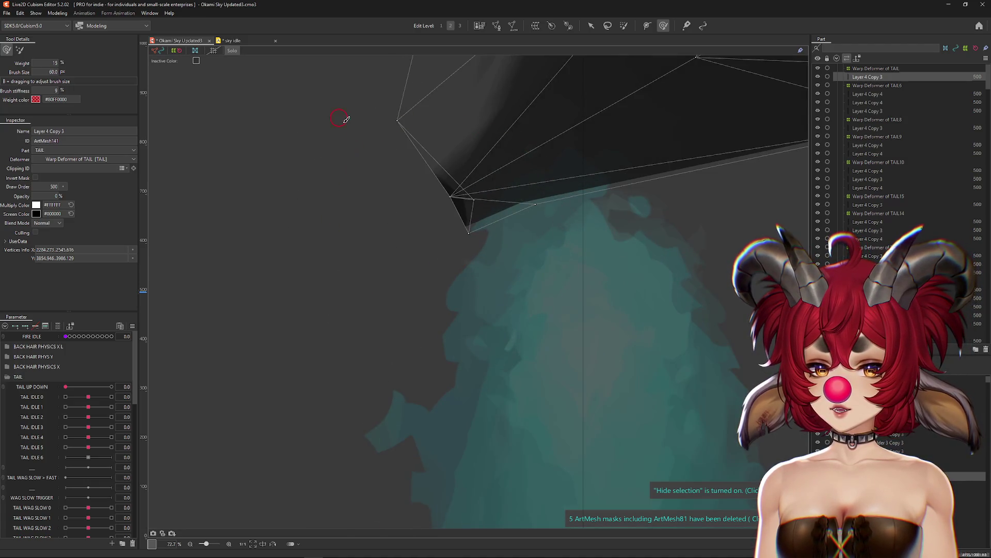
scroll(283, 259, down, 2)
key(ctrl+h)
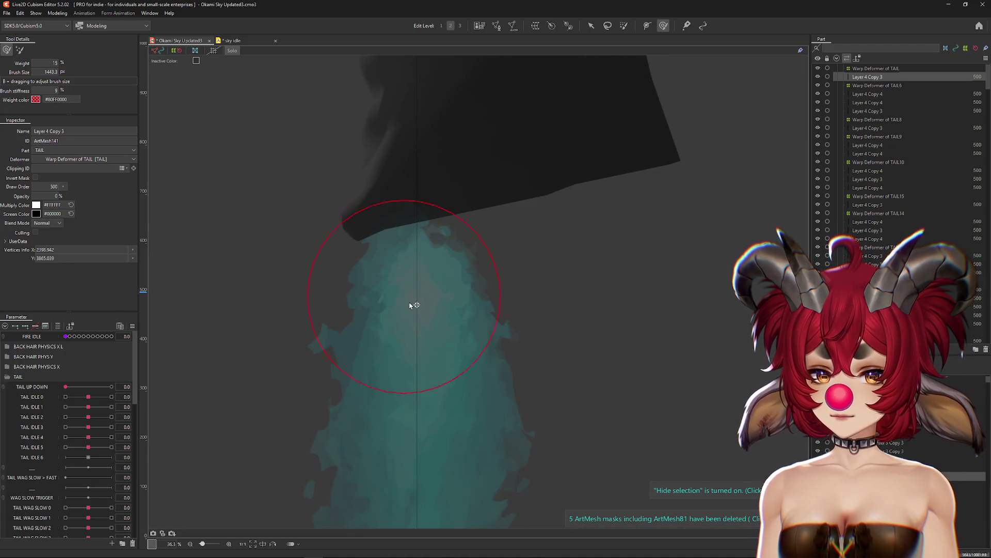
drag(414, 301, 509, 237)
scroll(466, 253, down, 2)
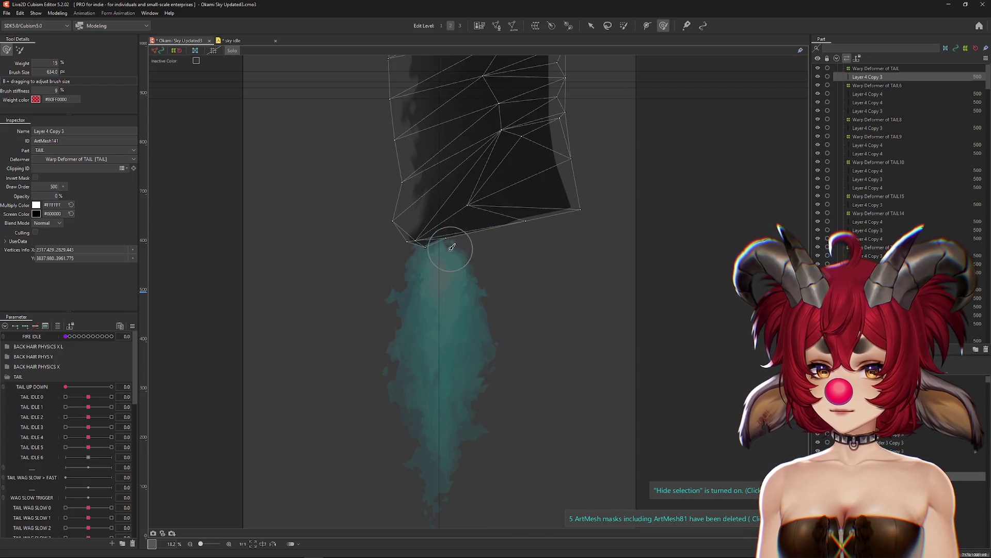
key(ctrl+h)
scroll(635, 325, down, 2)
drag(635, 325, 623, 324)
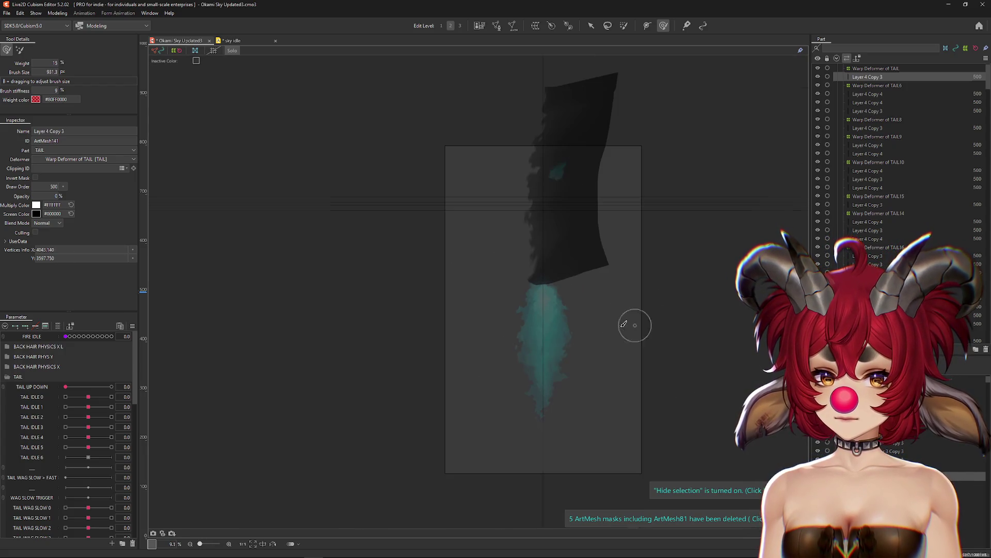
Reshape the lower Layer 4 Copy 3 mesh with an enlarged deformation brush.
click(868, 111)
scroll(640, 330, up, 1)
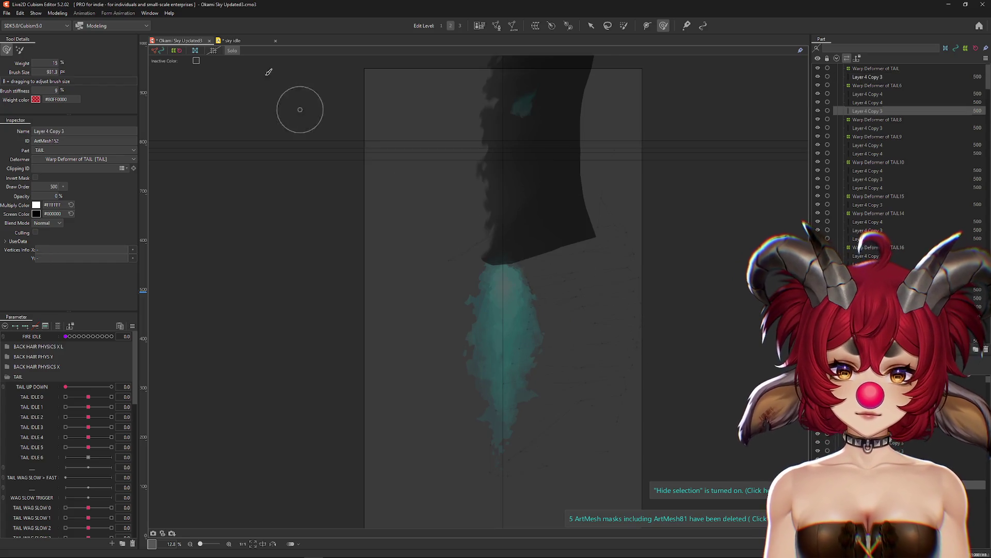
click(236, 52)
scroll(516, 269, up, 2)
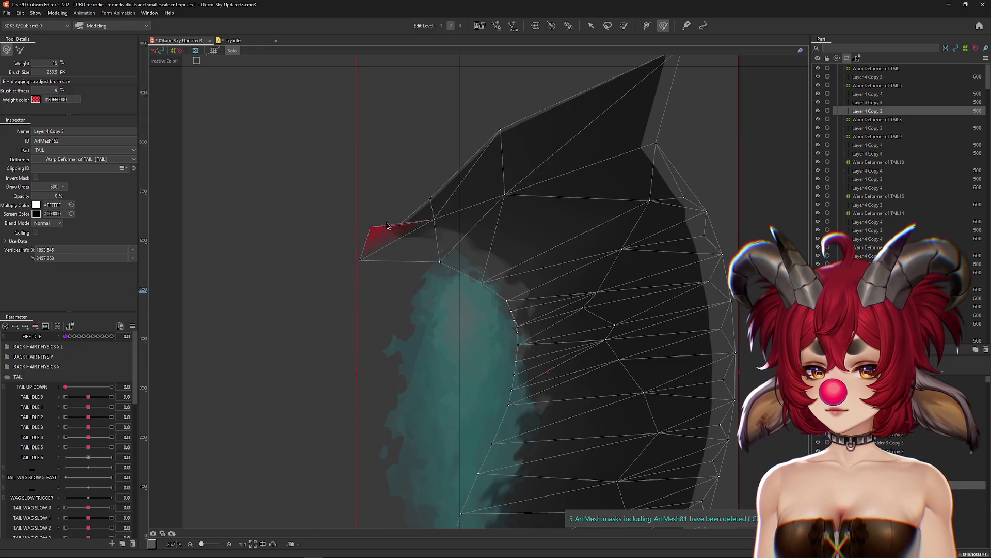
scroll(432, 175, down, 1)
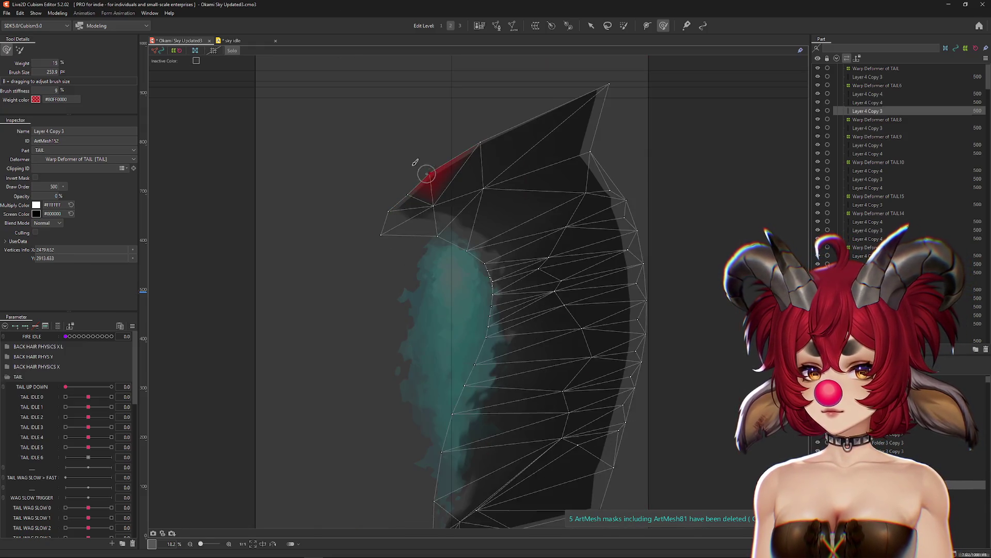
key(ctrl+h)
drag(381, 210, 450, 122)
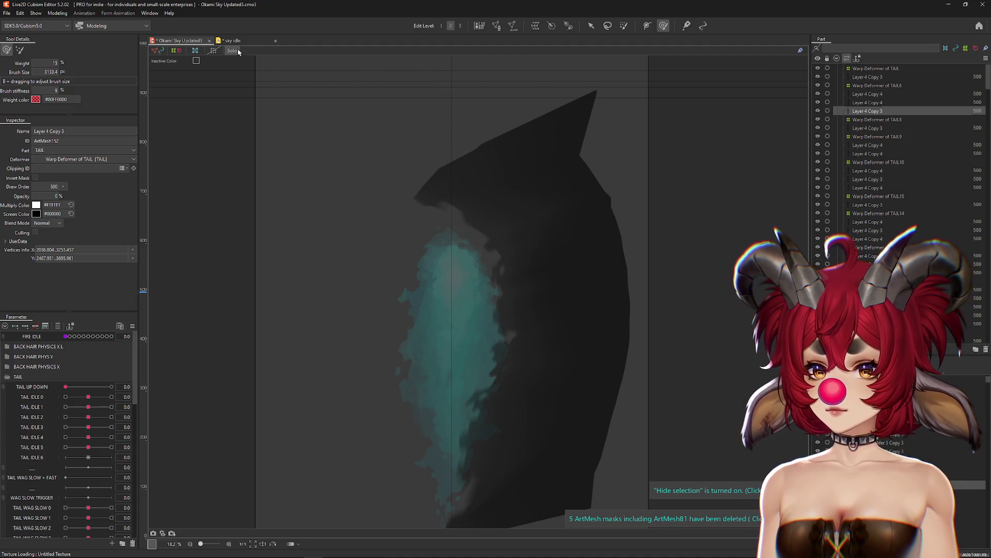
Test how the tail morphs across FIRE IDLE with Warp Deformer of TAIL selected.
click(876, 68)
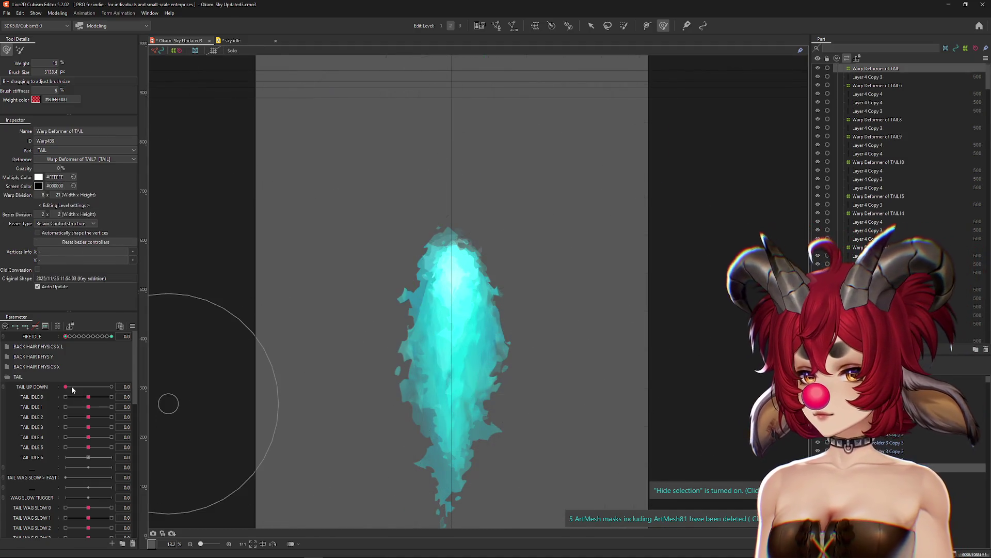
mouse_move(66, 337)
mouse_down()
mouse_move(98, 336)
mouse_move(65, 337)
mouse_up()
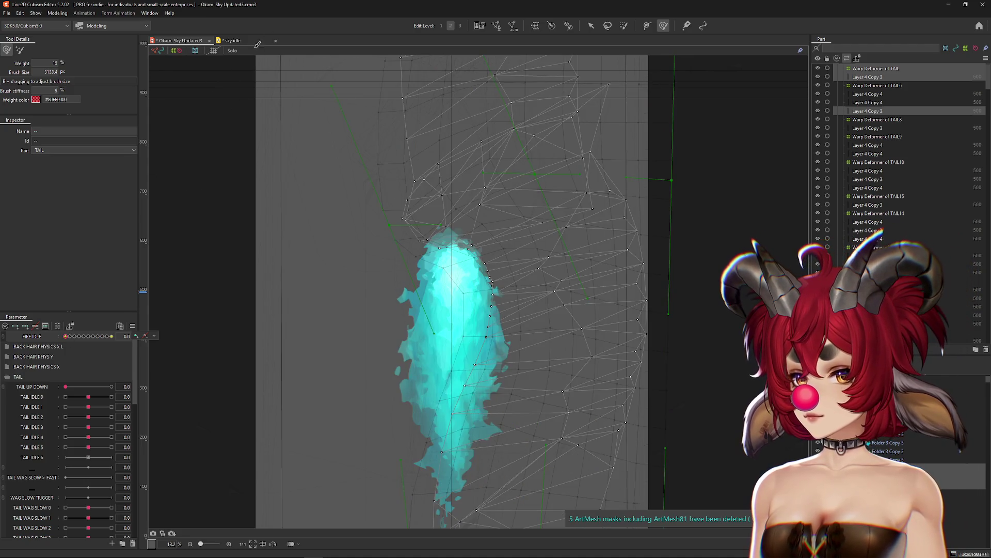
click(232, 52)
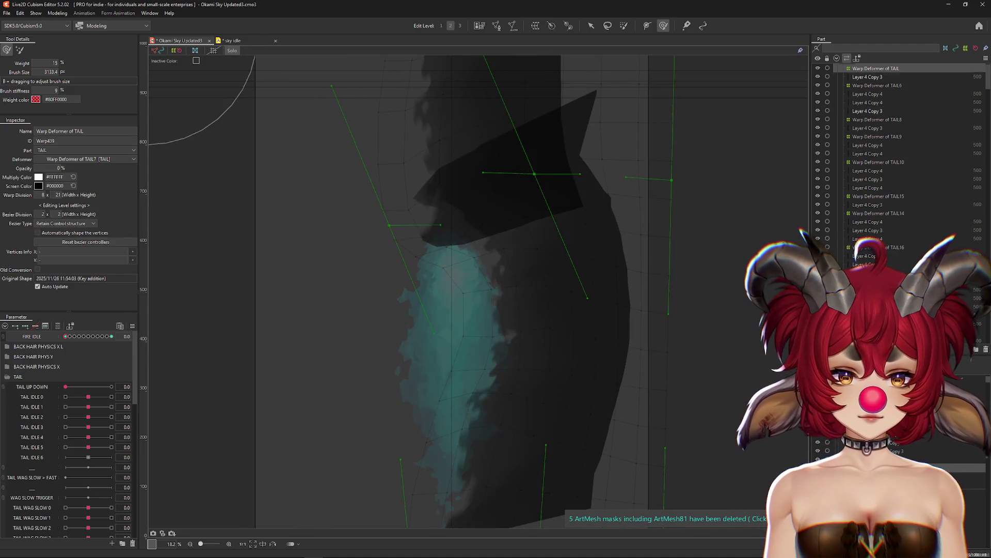
click(867, 111)
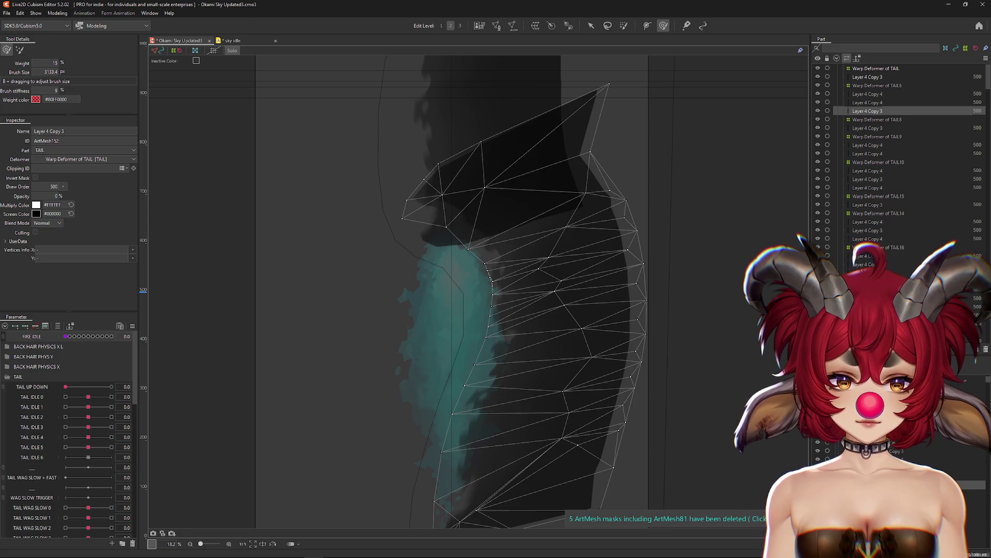
click(876, 68)
mouse_move(64, 337)
mouse_down()
mouse_move(78, 337)
mouse_move(64, 337)
mouse_up()
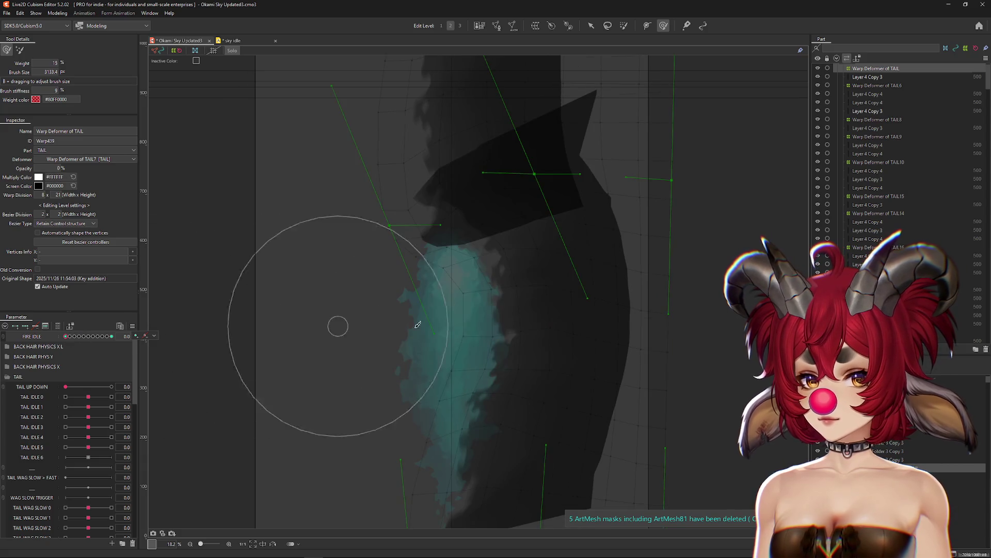
scroll(337, 325, down, 3)
Brush the dark tail mesh's edge with the wireframe hidden.
click(509, 405)
key(ctrl+h)
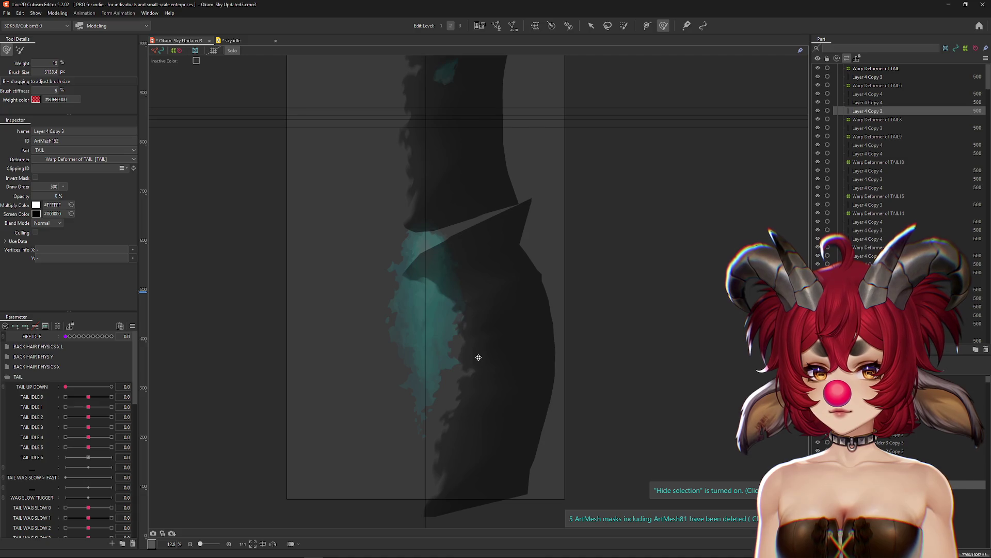
drag(373, 262, 369, 281)
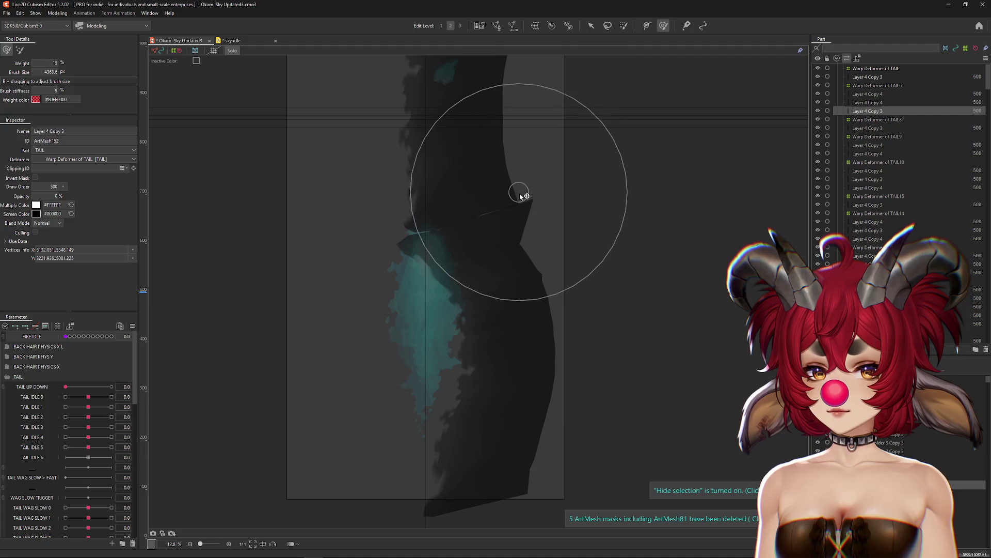
scroll(416, 232, up, 5)
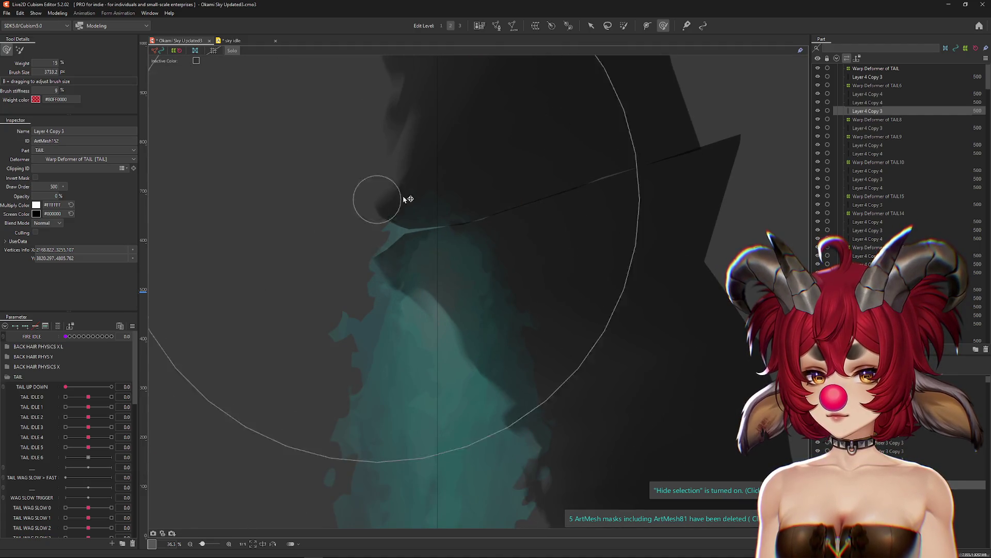
mouse_move(317, 255)
mouse_down()
mouse_move(303, 210)
mouse_move(354, 243)
mouse_move(454, 189)
mouse_move(487, 195)
mouse_move(502, 243)
mouse_move(496, 210)
mouse_move(418, 262)
mouse_move(325, 259)
mouse_move(394, 217)
mouse_move(431, 212)
mouse_move(423, 193)
mouse_move(398, 181)
mouse_move(442, 216)
mouse_move(454, 207)
mouse_move(498, 217)
mouse_move(793, 310)
mouse_up()
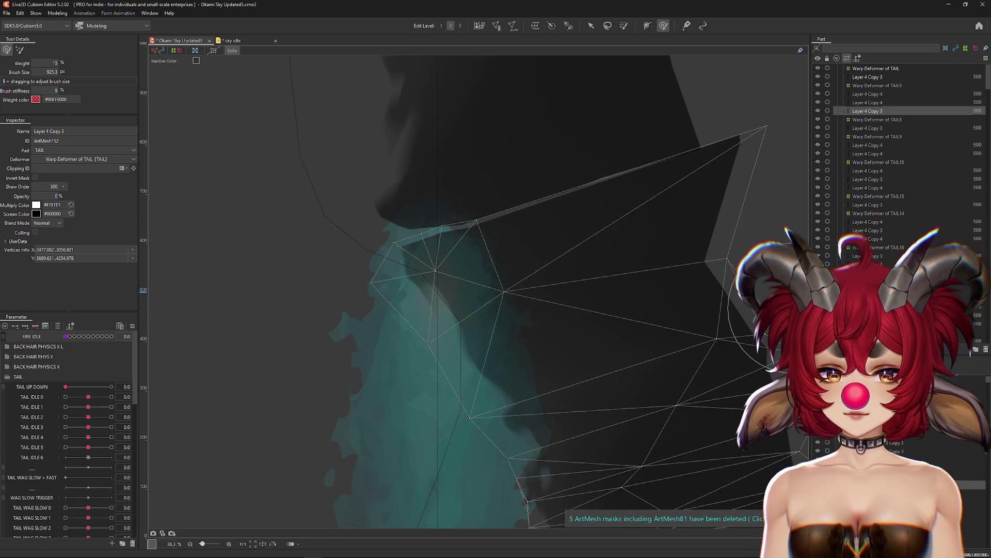
Nudge the upper mesh's edge to meet the teal fire, then turn Solo off.
click(783, 434)
key(ctrl+h)
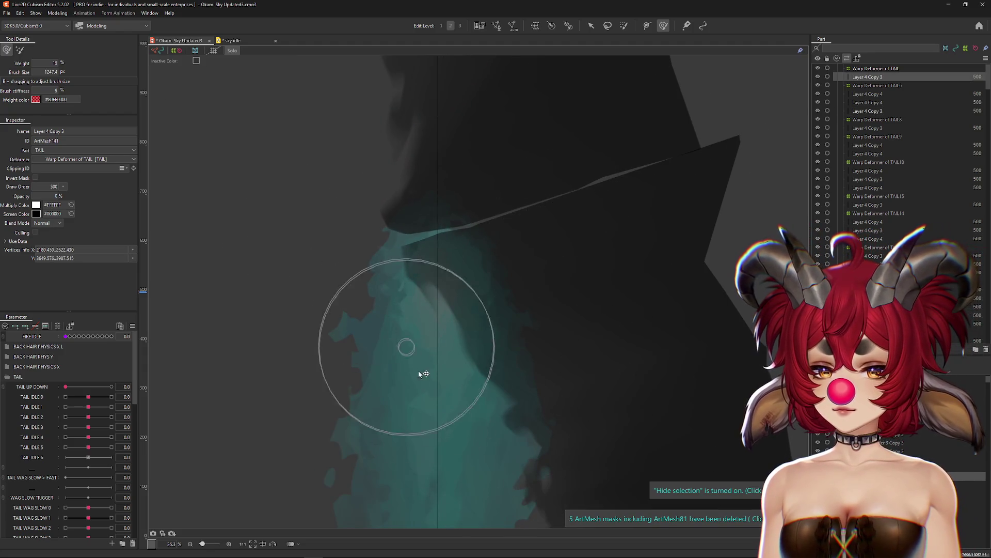
mouse_move(482, 270)
mouse_down()
mouse_move(372, 246)
mouse_move(463, 232)
mouse_move(574, 191)
mouse_up()
scroll(598, 199, down, 4)
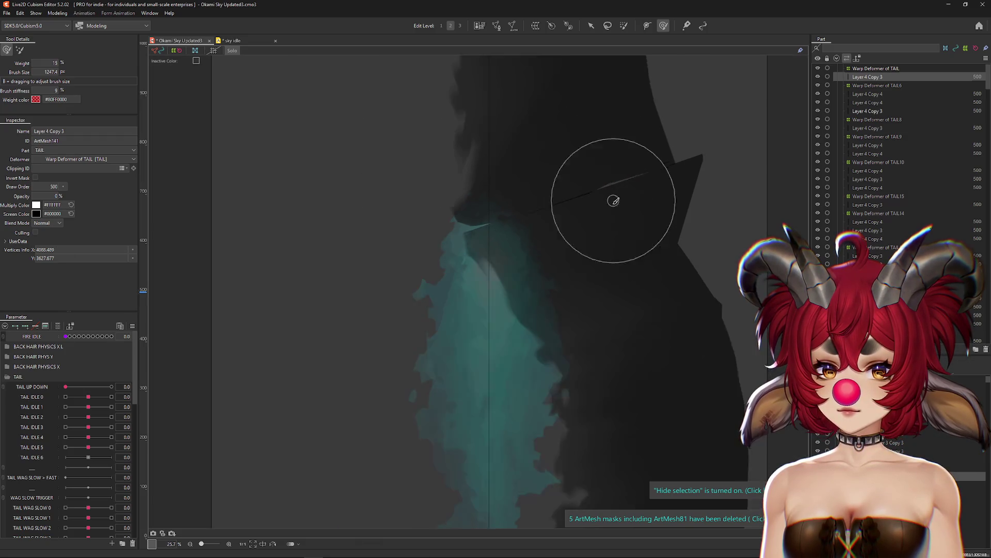
click(232, 50)
Delete the selected Layer 4 Copy 3 meshes and select both Layer 4 Copy 4 meshes under TAIL6.
click(876, 68)
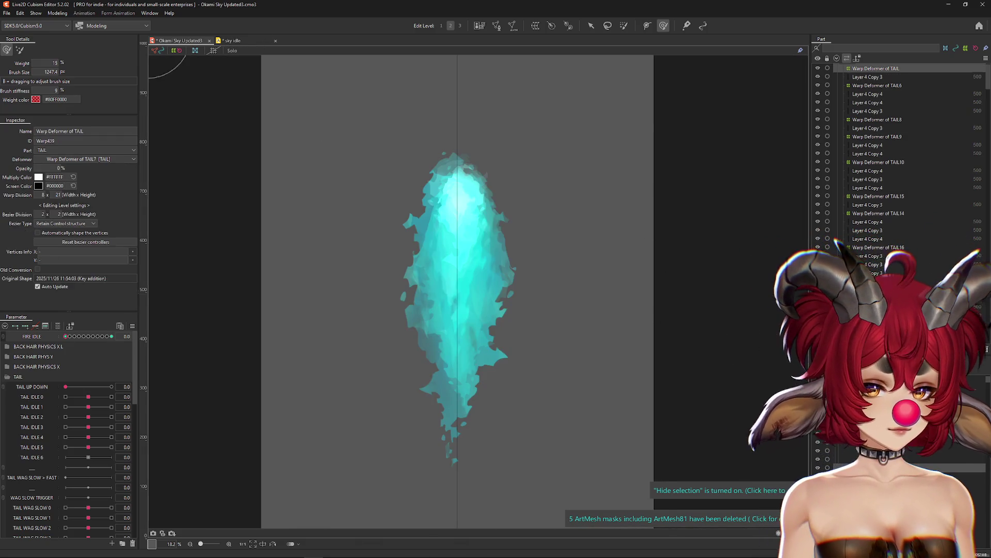
scroll(682, 371, down, 2)
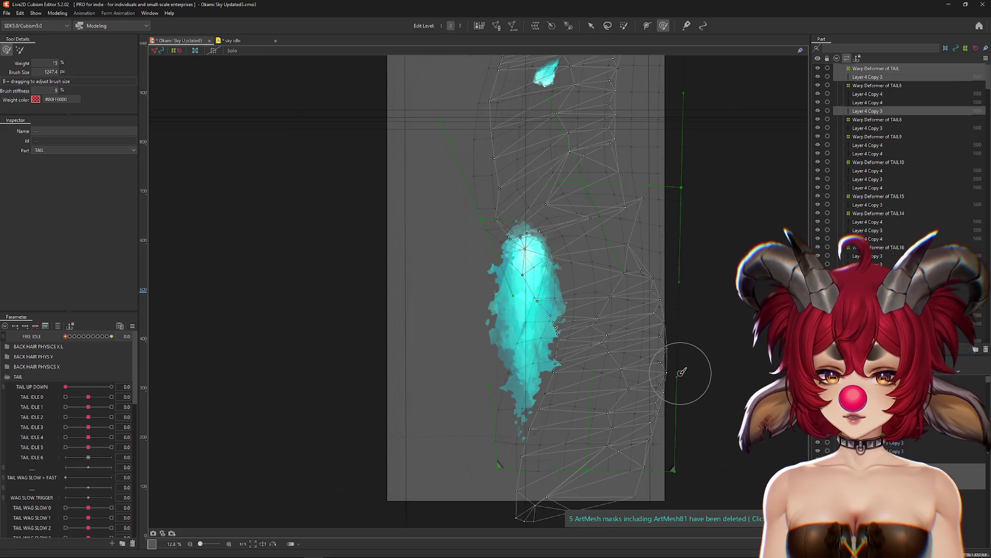
key(Delete)
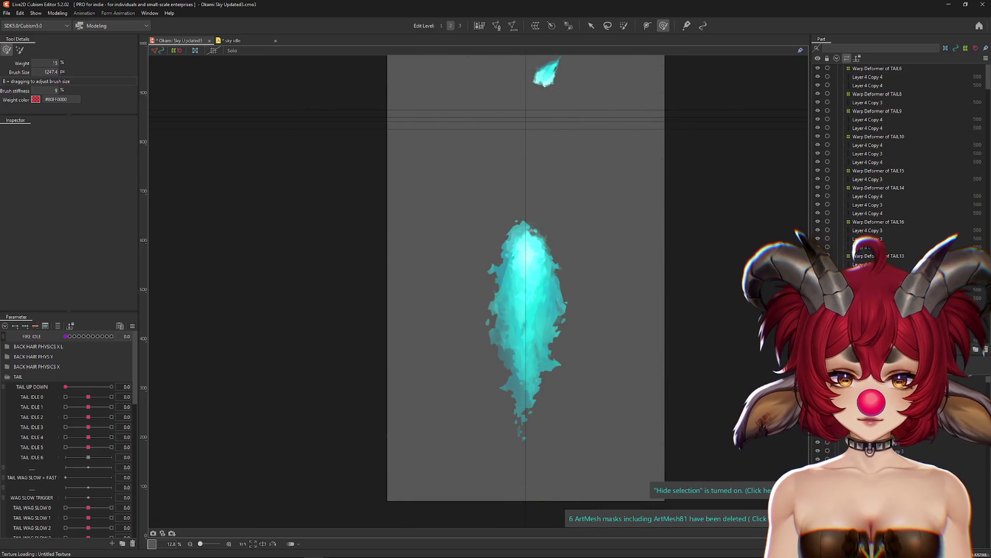
click(868, 76)
shift+click(868, 85)
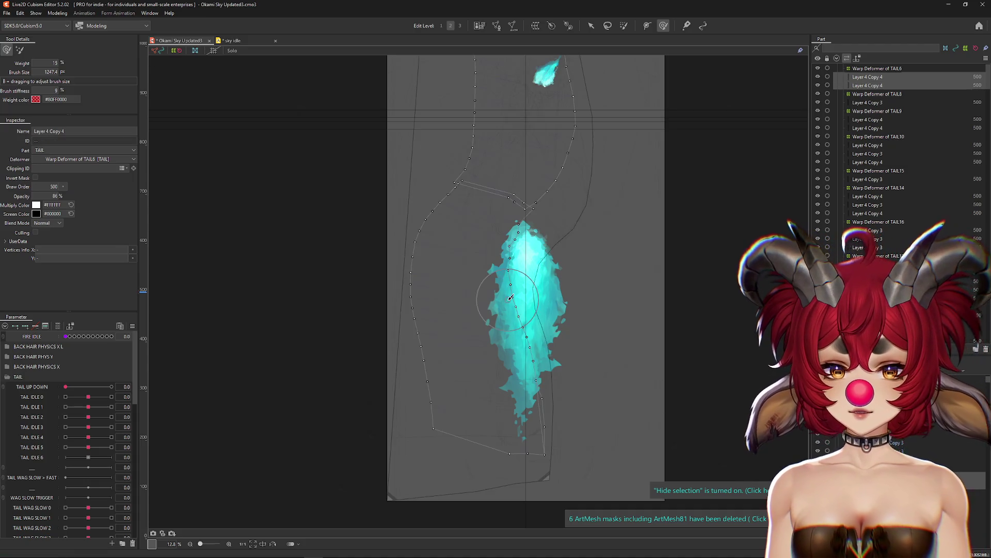
click(233, 50)
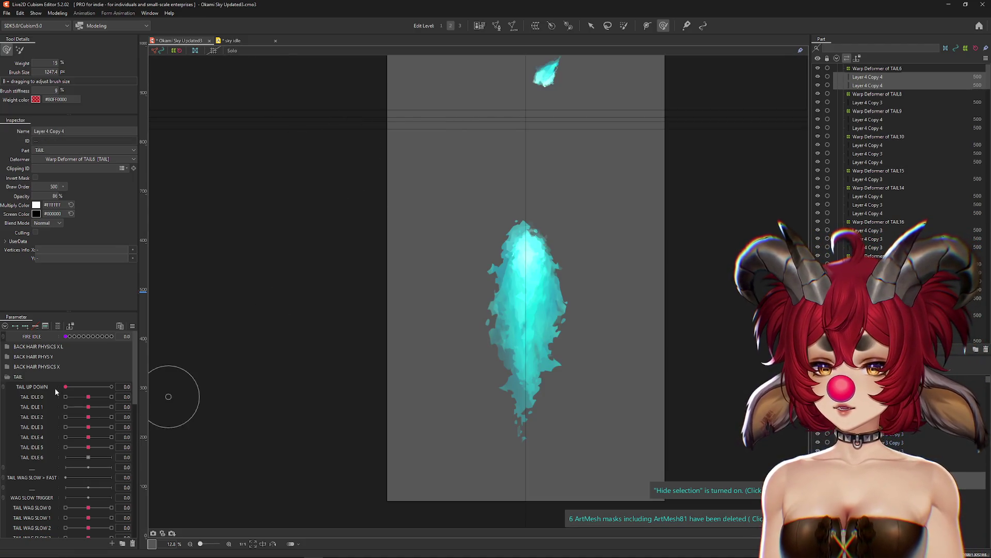
Test the tail shape at higher FIRE IDLE, then set FIRE IDLE to 0.3.
click(233, 51)
click(82, 336)
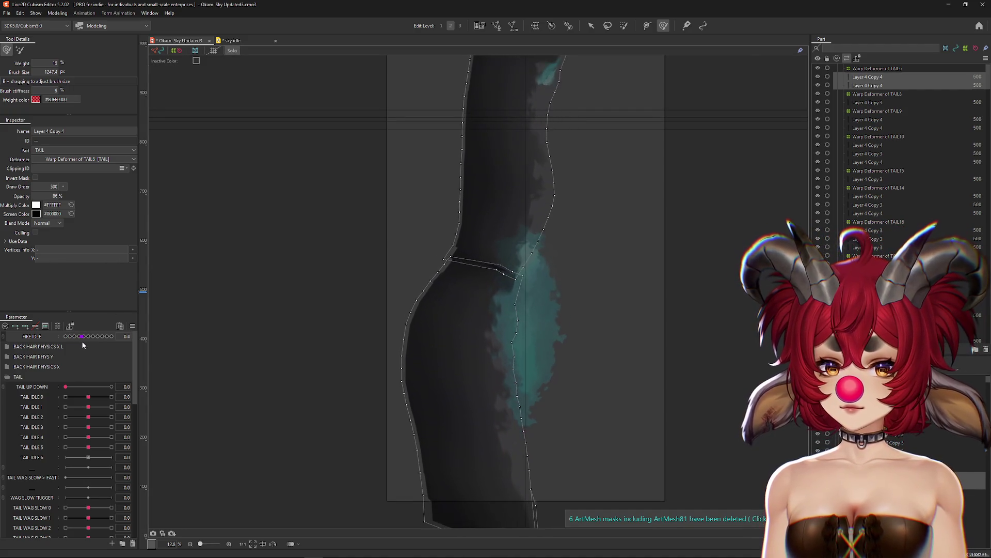
mouse_move(83, 345)
mouse_down()
mouse_move(102, 343)
mouse_move(76, 342)
mouse_up()
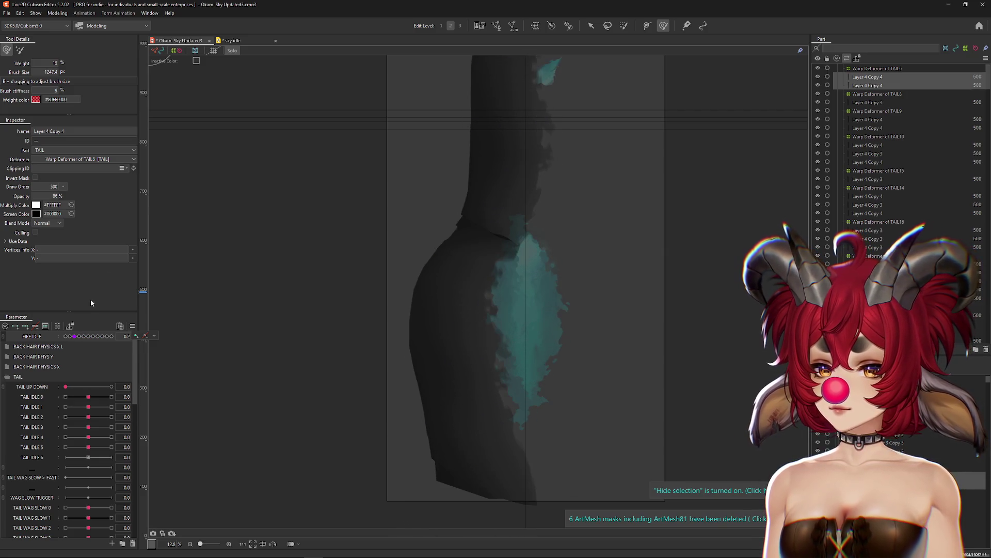
click(234, 51)
scroll(550, 284, up, 3)
click(82, 336)
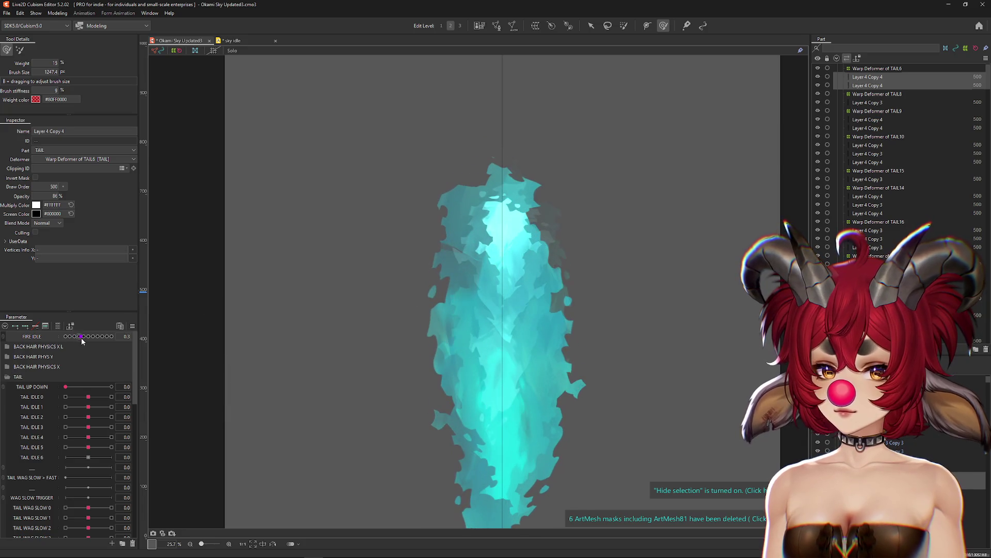
Isolate the Layer 4 Copy 4 tail mesh in Solo with its outline hidden and a larger brush.
click(233, 51)
scroll(348, 192, up, 2)
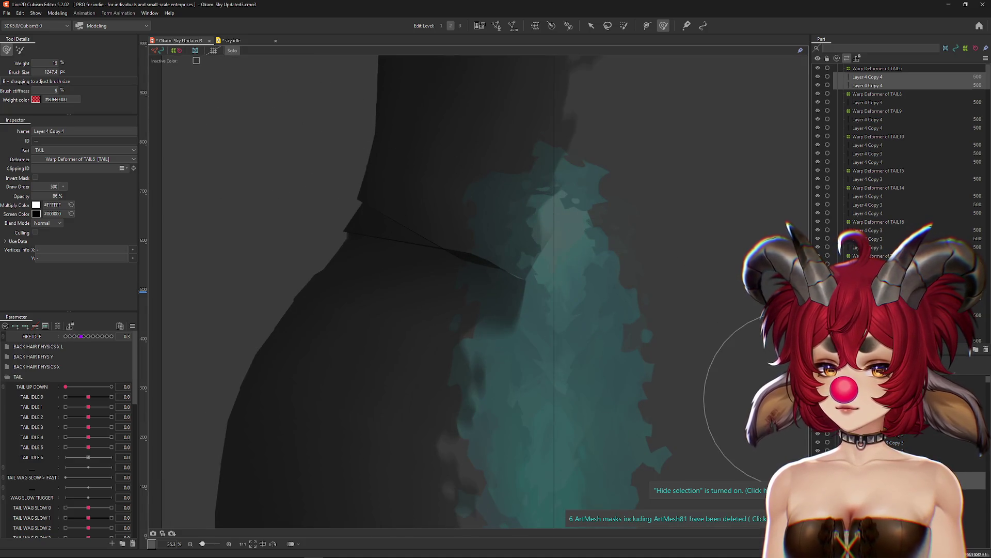
click(440, 242)
scroll(441, 241, up, 2)
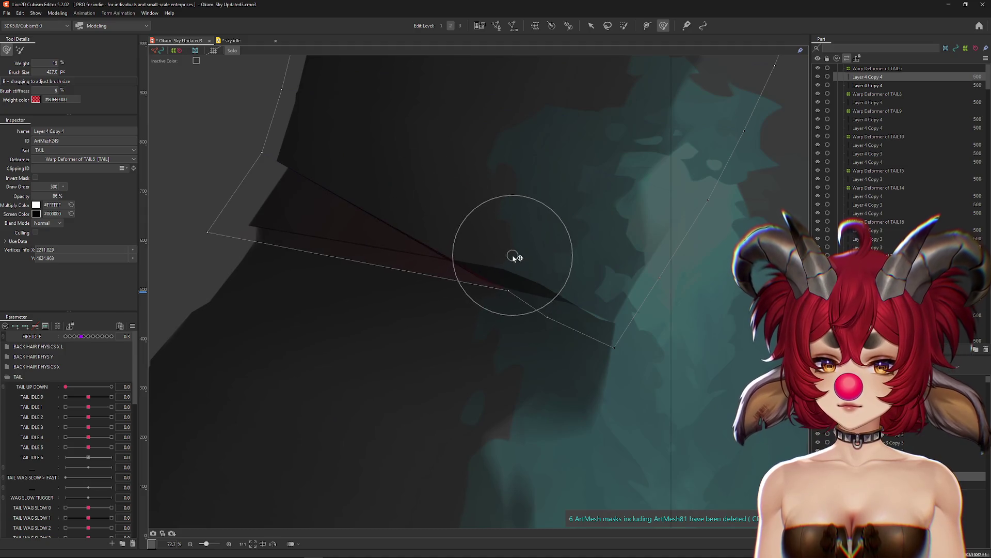
key(ctrl+h)
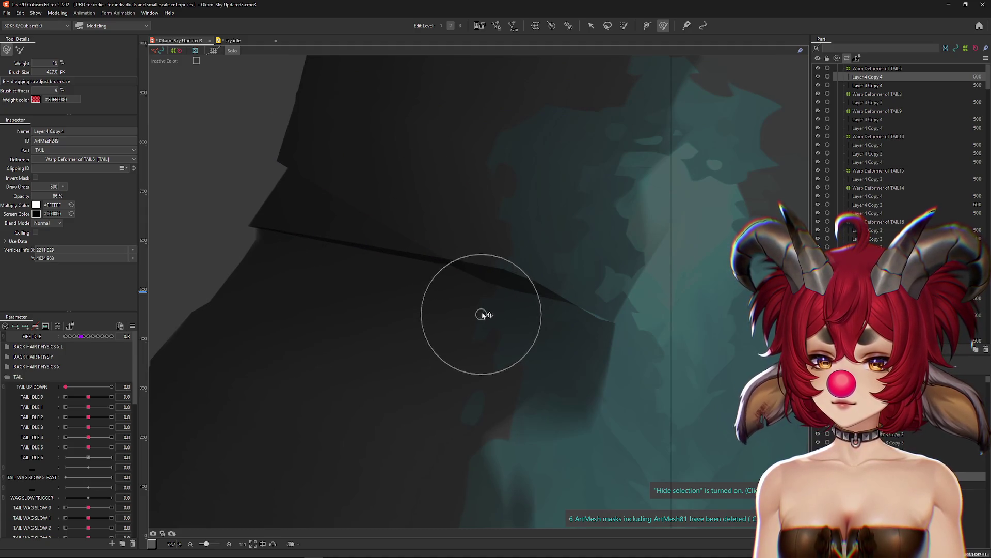
mouse_move(481, 315)
mouse_down()
mouse_move(443, 349)
mouse_move(524, 315)
mouse_up()
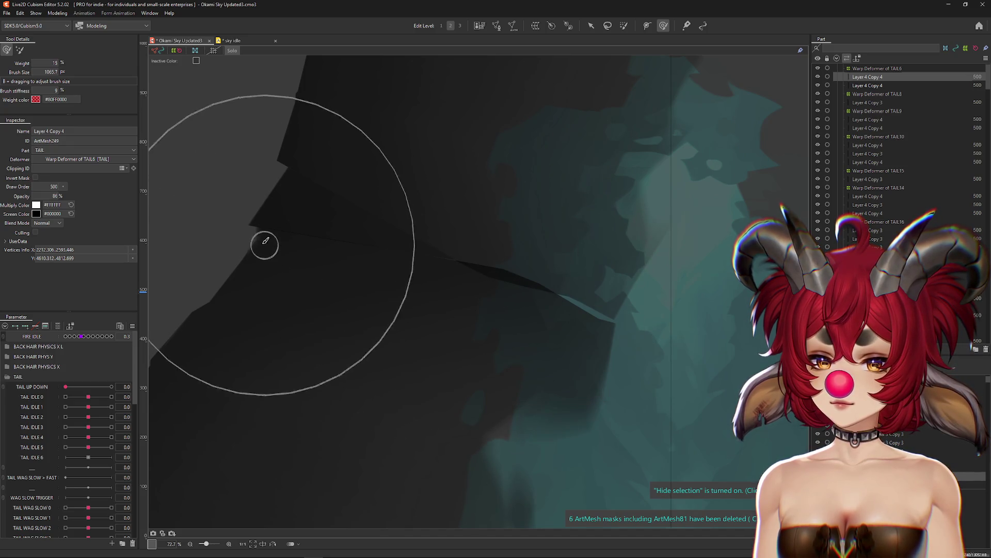
Move to the next Layer 4 Copy 4 mesh and enter Edit Mesh.
key(Down)
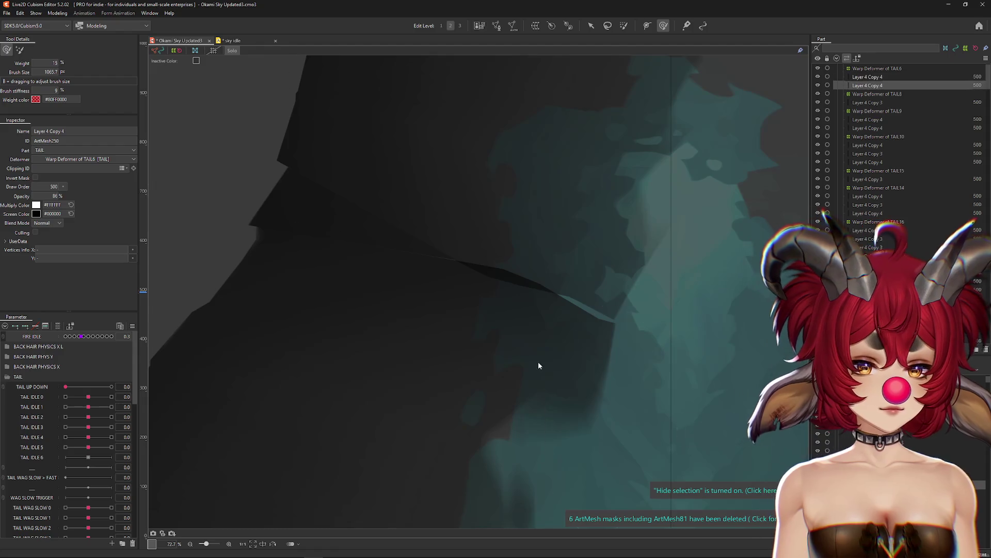
scroll(538, 365, up, 4)
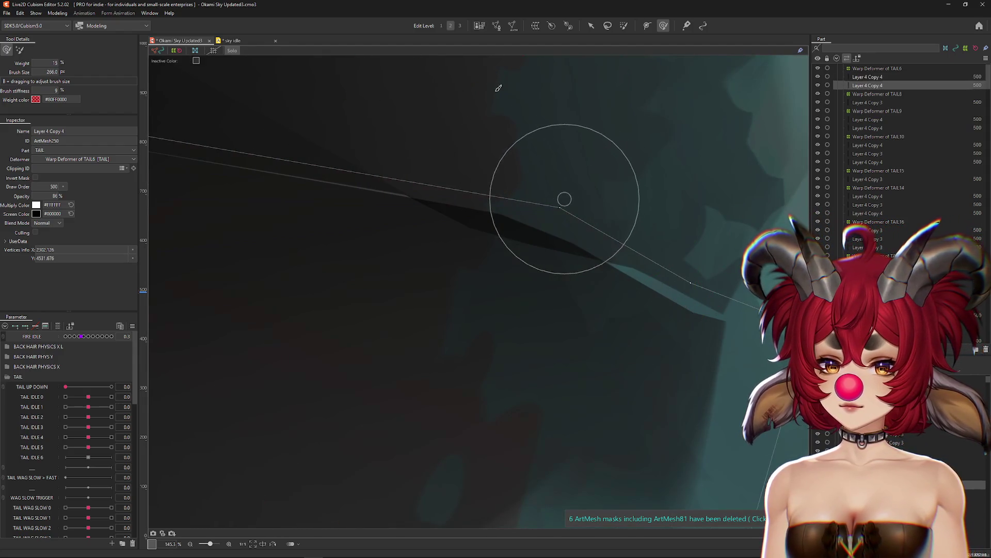
click(496, 26)
scroll(503, 241, down, 4)
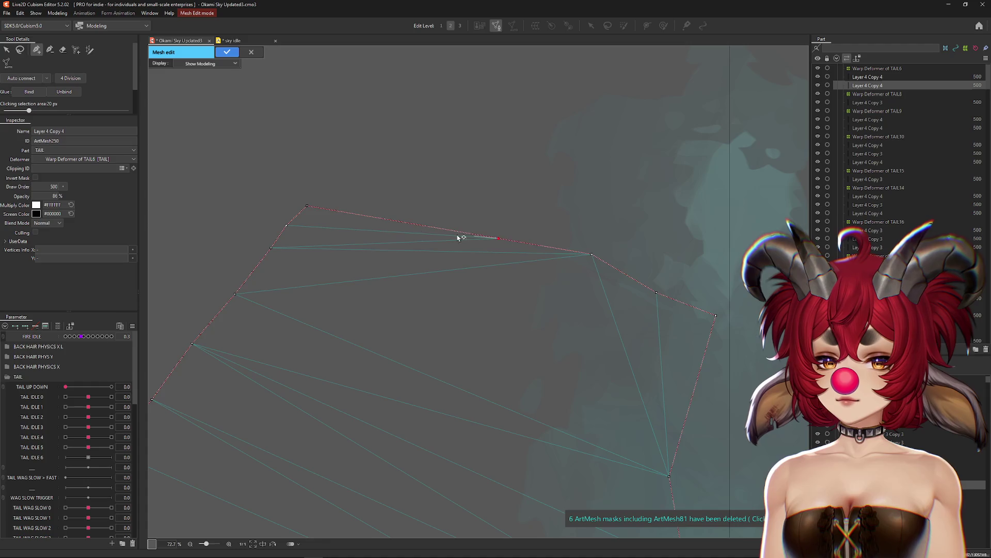
Exit mesh editing and brush tail mesh vertices up and down along the edge.
click(227, 52)
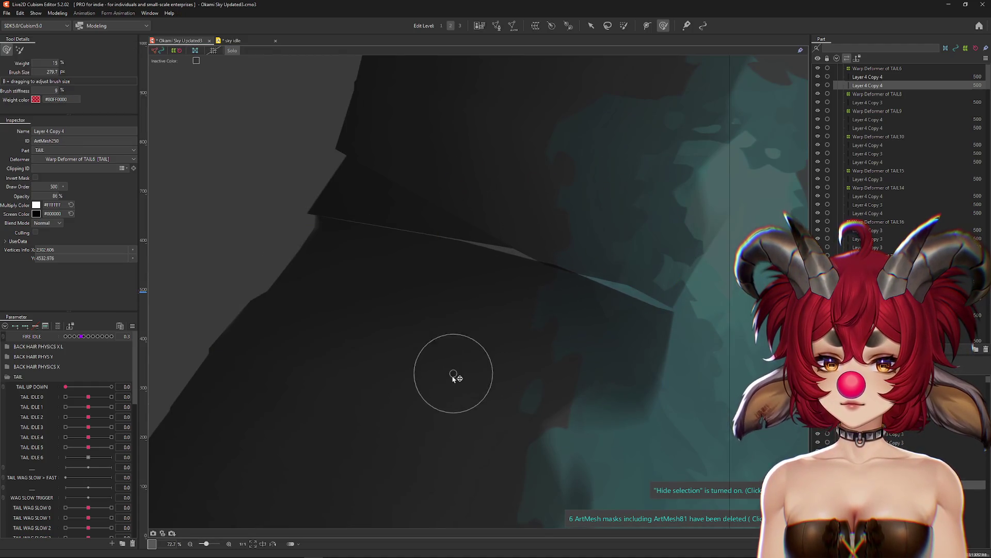
scroll(533, 299, up, 3)
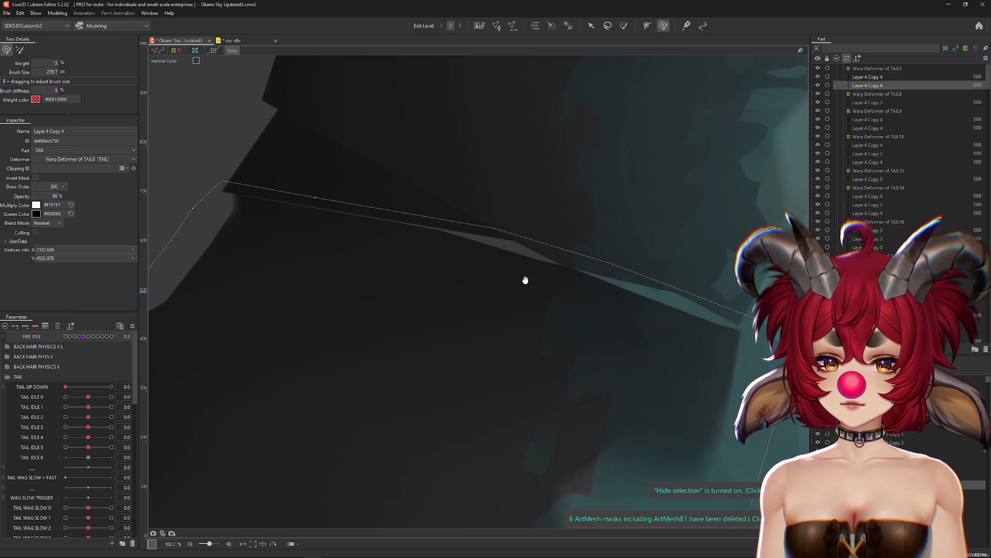
click(497, 26)
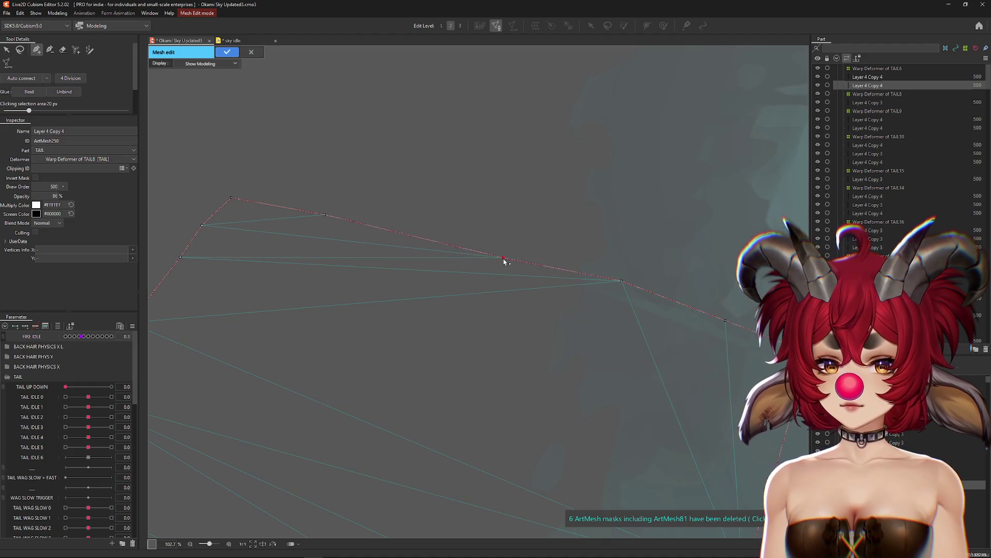
key(Return)
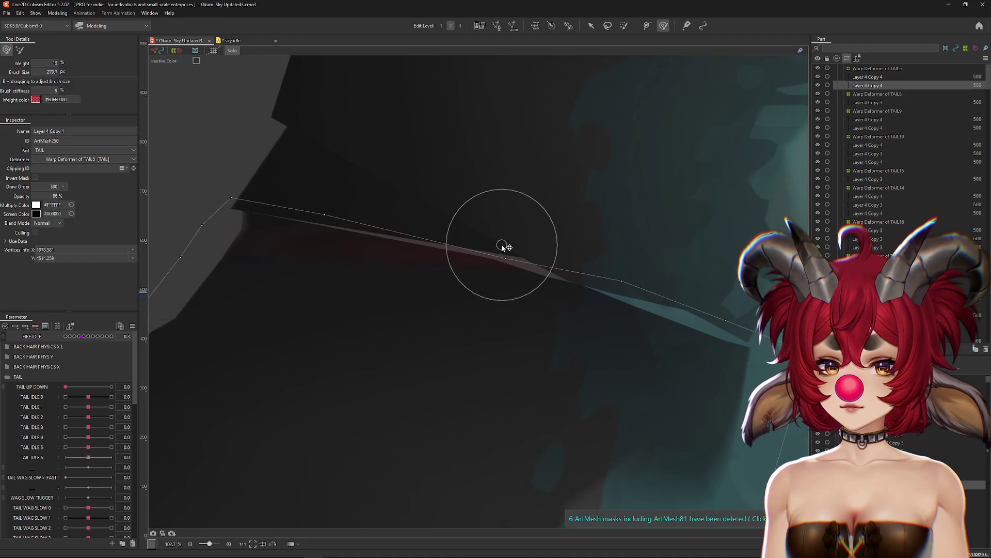
drag(615, 285, 549, 270)
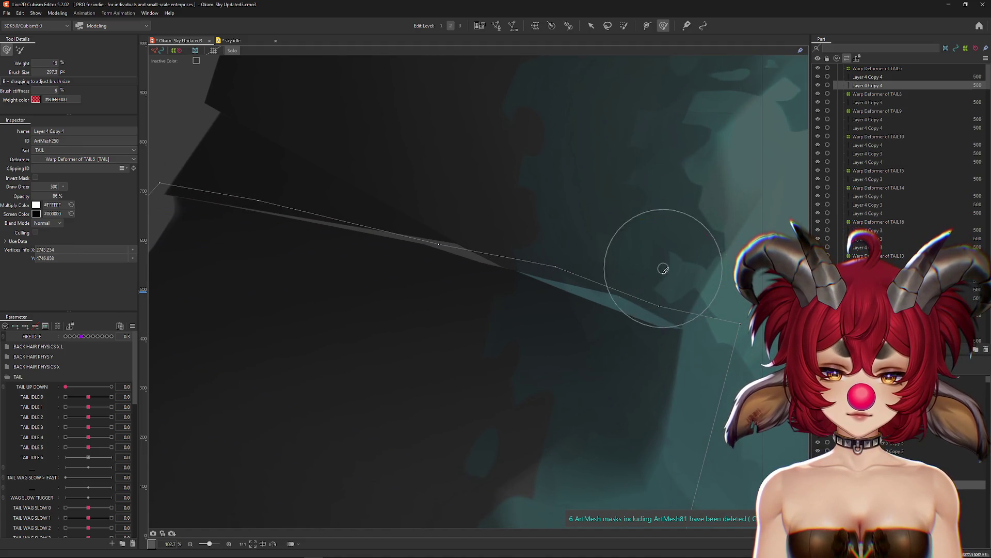
drag(663, 269, 649, 260)
mouse_move(665, 304)
mouse_down()
mouse_move(662, 199)
mouse_move(669, 196)
mouse_up()
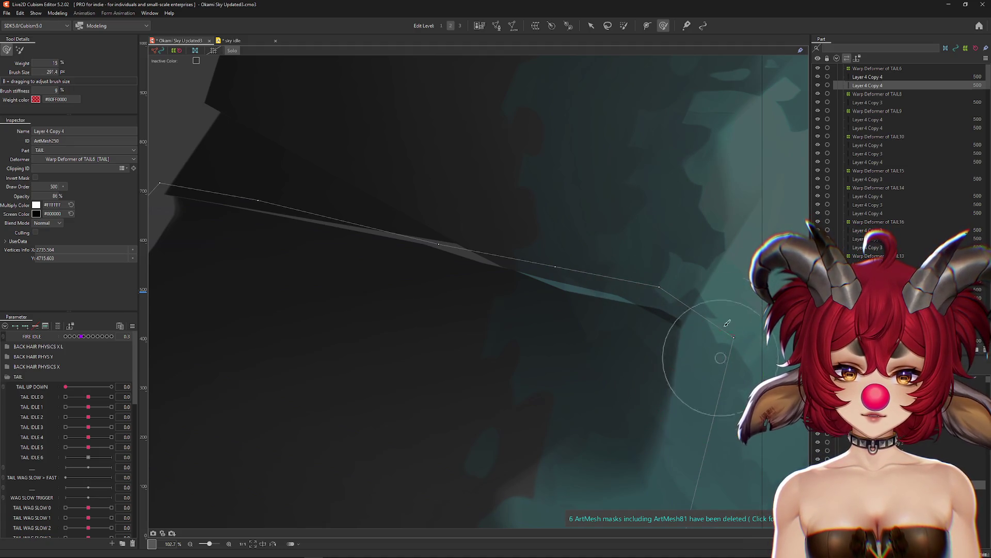
mouse_move(723, 331)
mouse_down()
mouse_move(713, 365)
mouse_move(764, 366)
mouse_up()
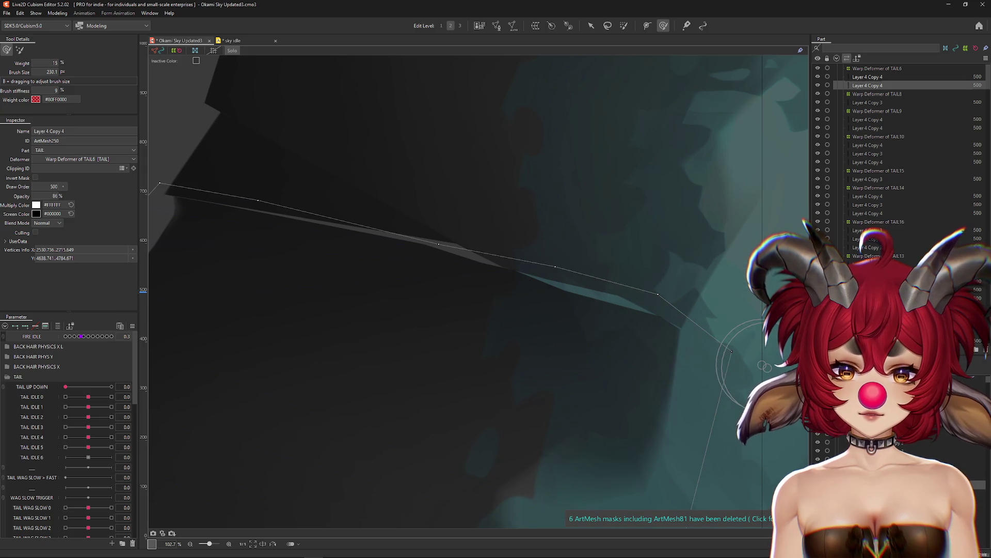
Edit the first Layer 4 Copy 4 mesh, thinning the tail segment, and enlarge the brush.
click(567, 327)
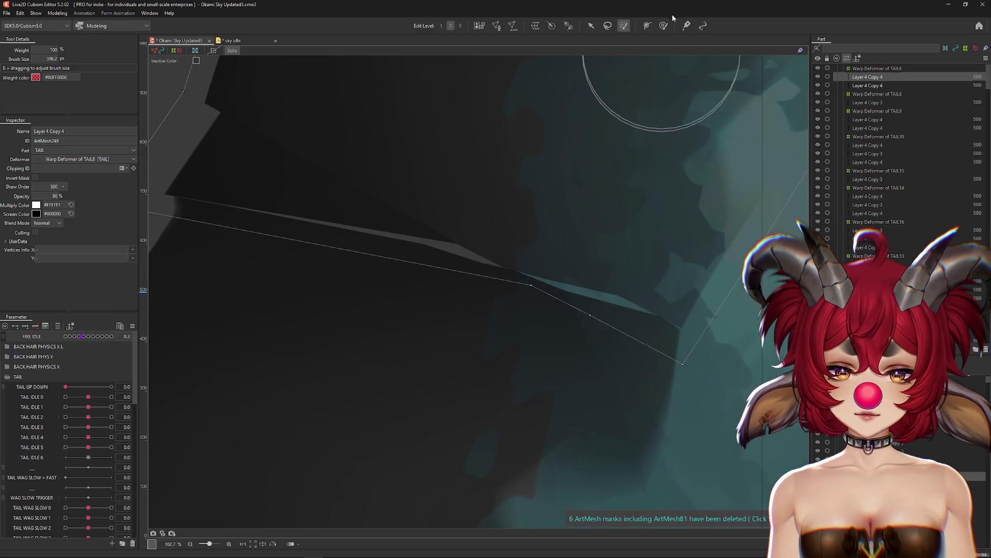
drag(608, 208, 576, 219)
click(503, 27)
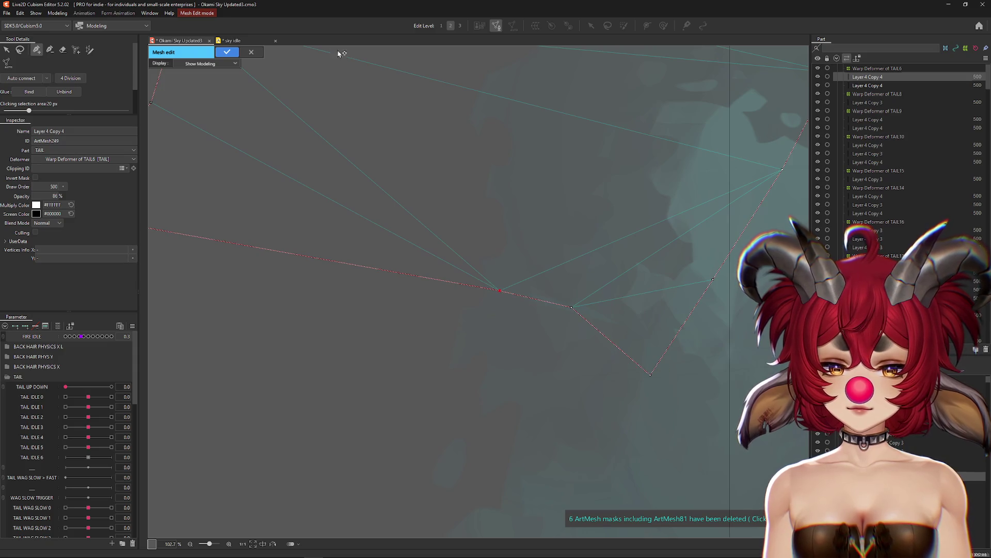
click(230, 49)
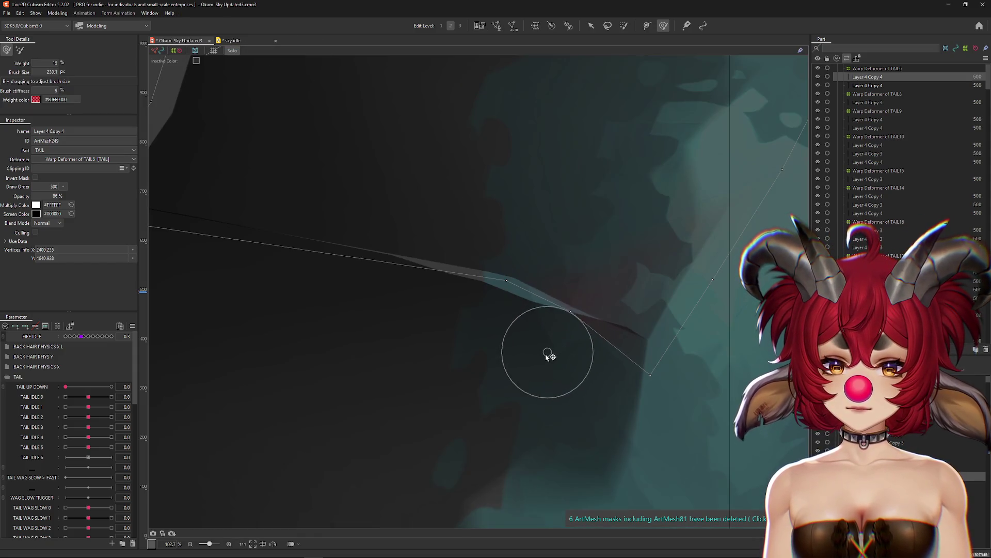
mouse_move(502, 288)
mouse_down()
mouse_move(473, 354)
mouse_move(369, 347)
mouse_move(642, 377)
mouse_move(688, 308)
mouse_move(675, 289)
mouse_move(641, 451)
mouse_up()
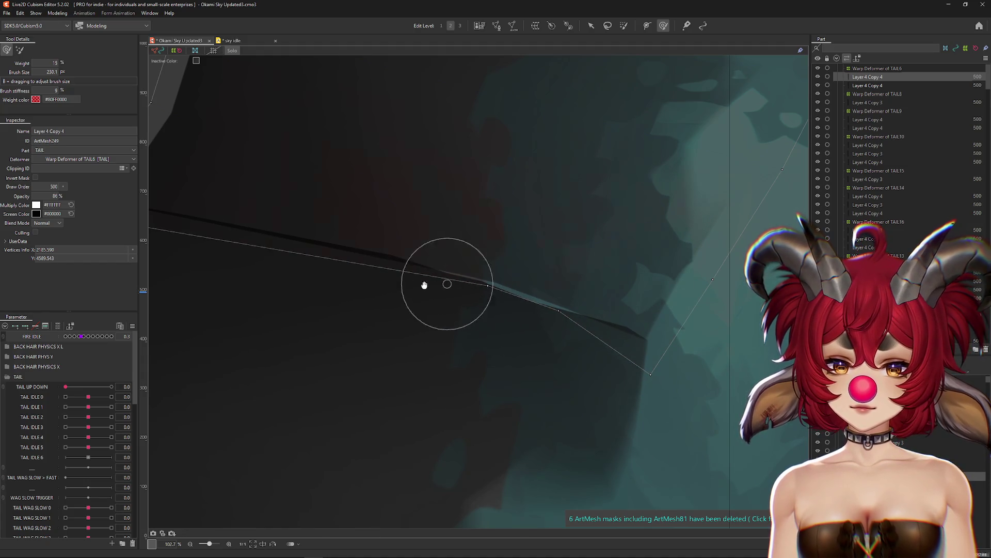
scroll(424, 285, down, 2)
drag(542, 288, 622, 338)
mouse_move(449, 279)
mouse_down()
mouse_move(525, 298)
mouse_move(278, 237)
mouse_up()
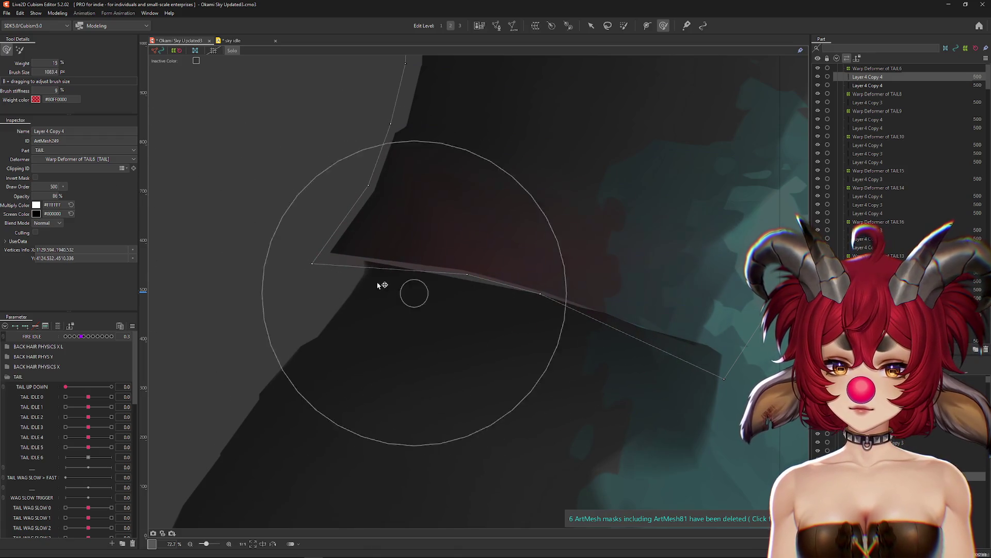
drag(382, 285, 281, 264)
Edit the second Layer 4 Copy 4 mesh, deforming its tip and shifting it right.
click(497, 28)
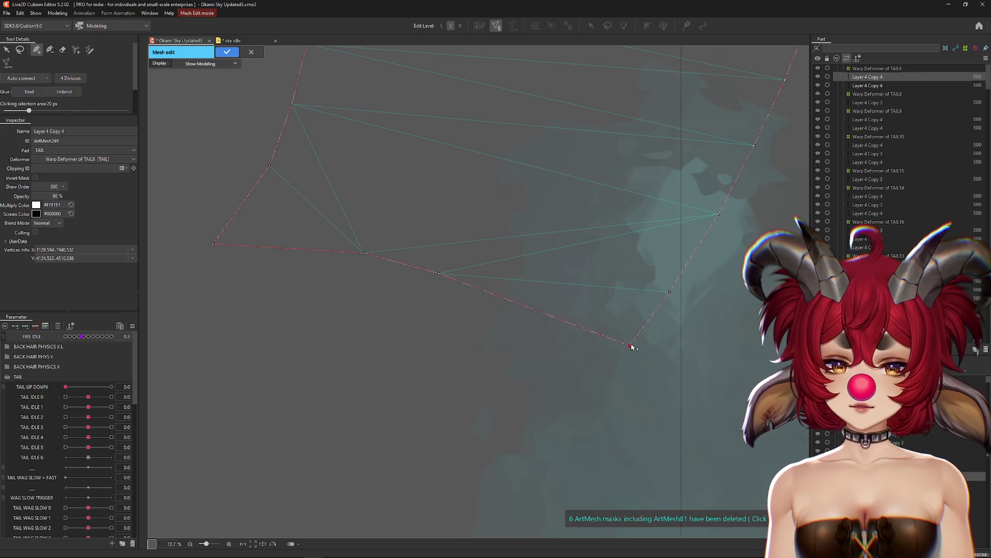
key(ctrl+h)
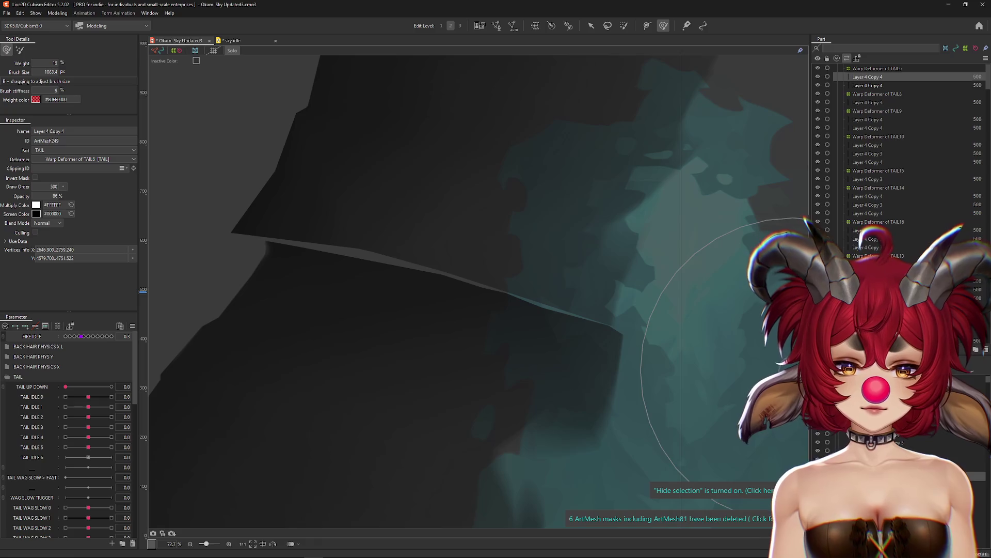
click(549, 403)
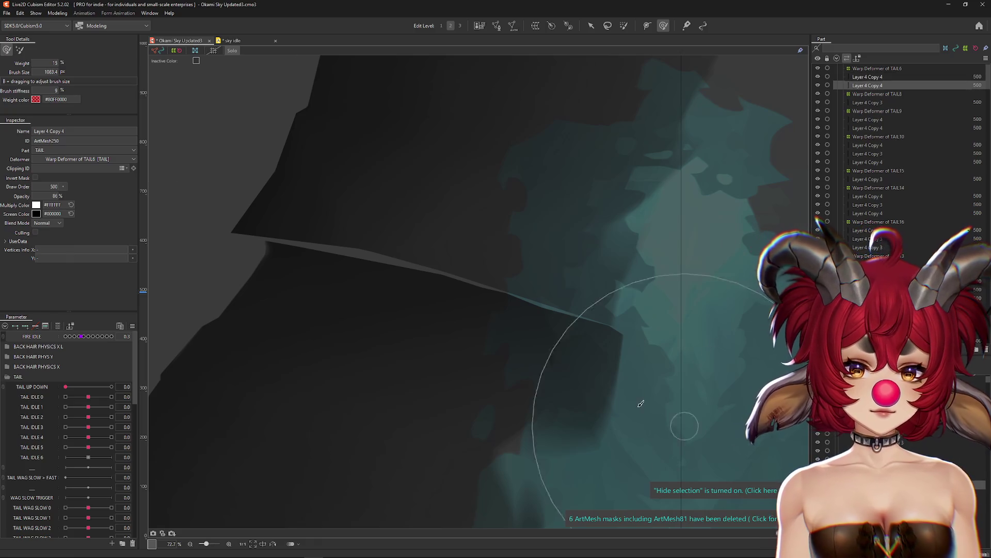
click(496, 25)
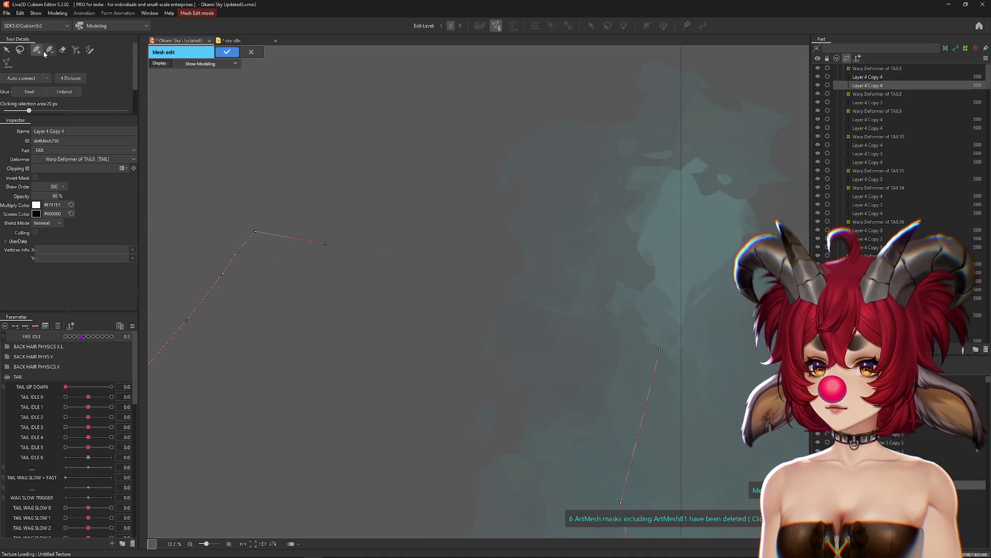
click(227, 51)
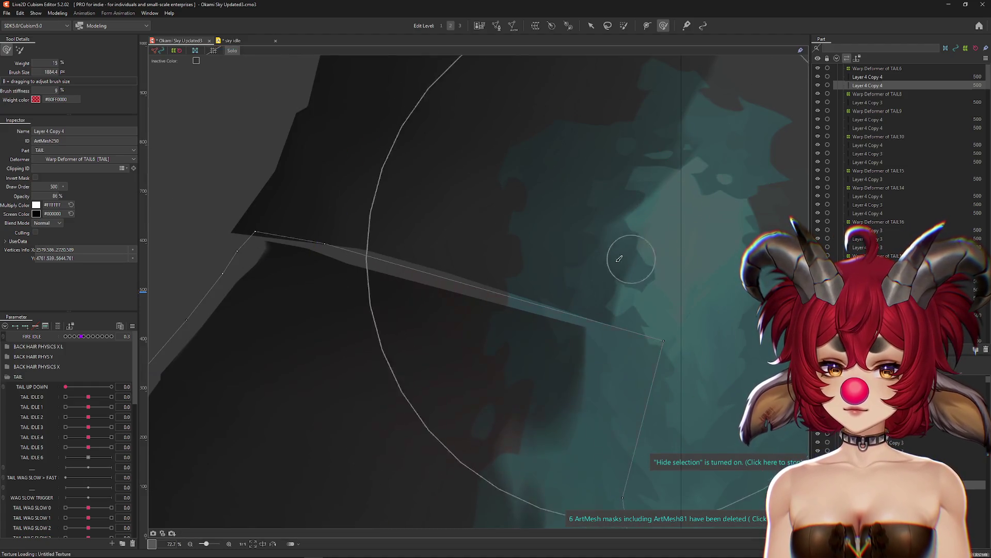
mouse_move(619, 258)
mouse_down()
mouse_move(602, 248)
mouse_move(726, 255)
mouse_move(311, 199)
mouse_move(343, 166)
mouse_move(361, 177)
mouse_up()
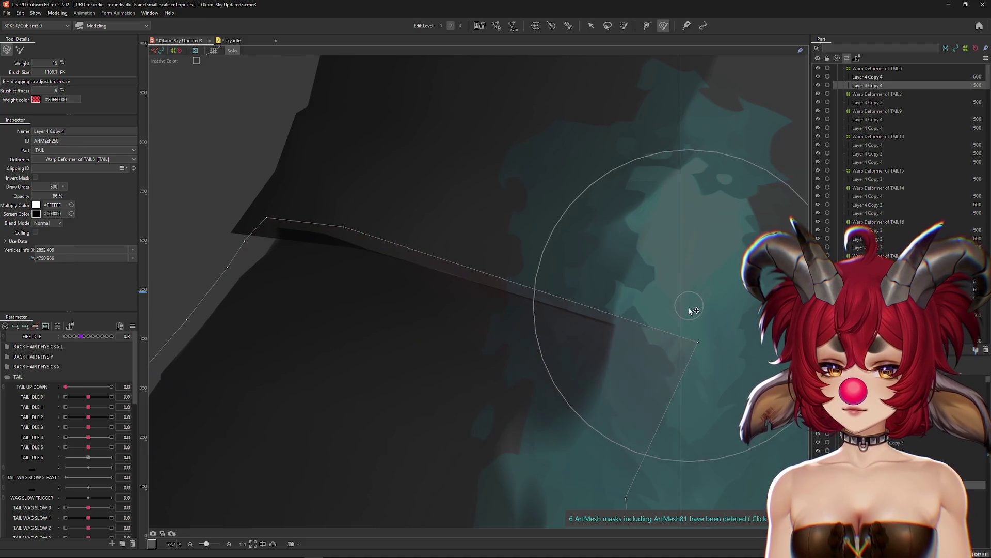
mouse_move(692, 311)
mouse_down()
mouse_move(681, 332)
mouse_move(420, 203)
mouse_move(355, 194)
mouse_up()
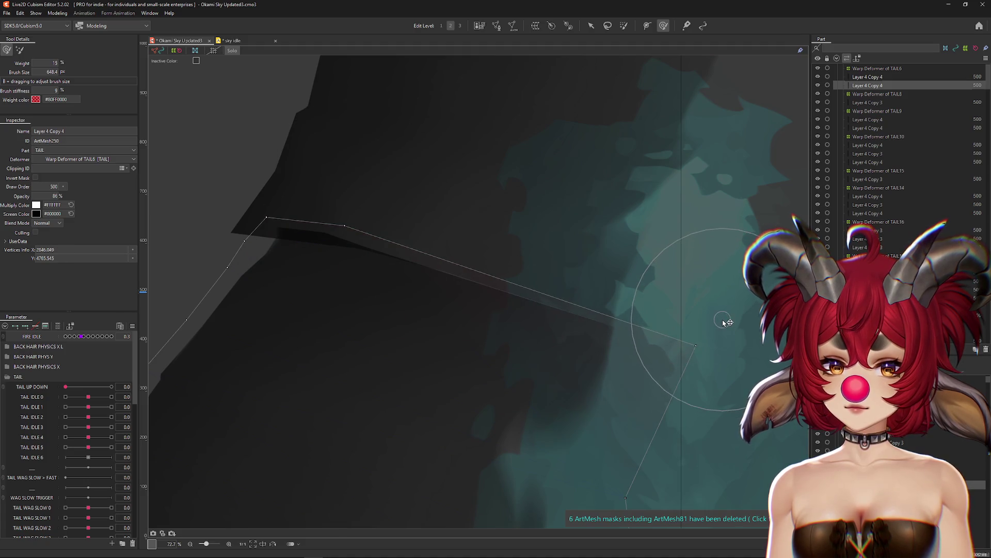
mouse_move(433, 239)
mouse_down()
mouse_move(312, 221)
mouse_move(133, 168)
mouse_up()
drag(212, 170, 343, 182)
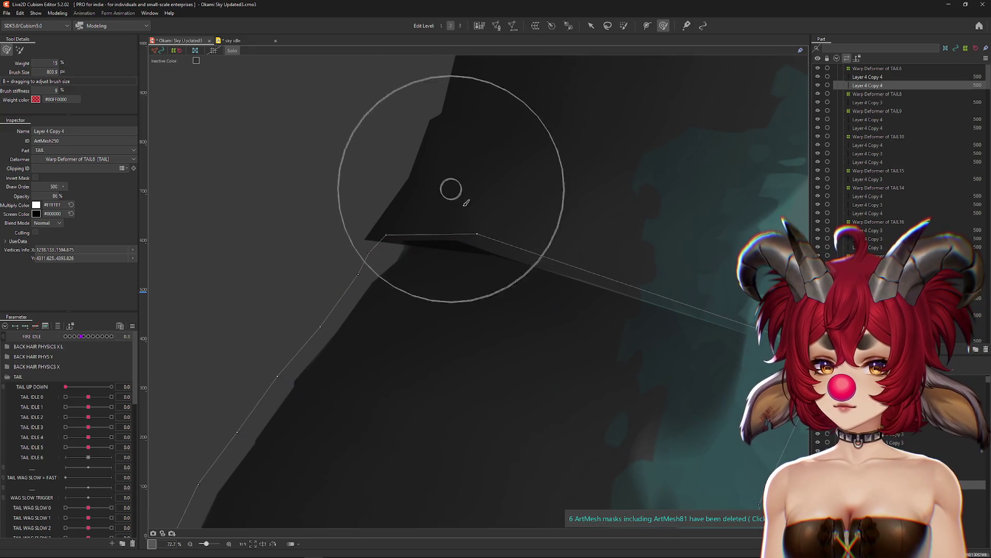
scroll(465, 177, down, 3)
Turn Solo off, enlarge the weight brush and paint weights onto the tail flame mesh.
key(ctrl+h)
drag(569, 224, 496, 204)
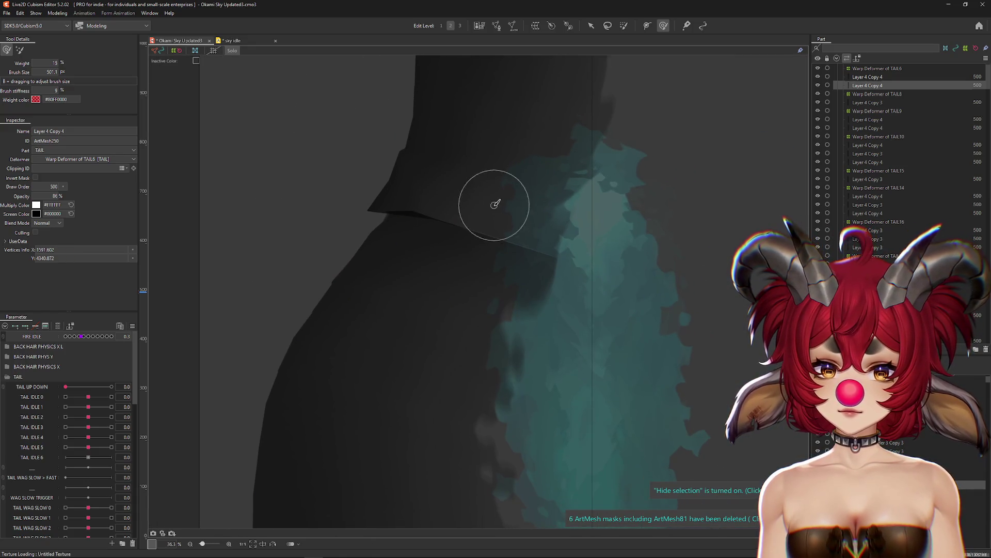
scroll(573, 260, up, 2)
scroll(573, 260, up, 2)
drag(572, 260, 465, 237)
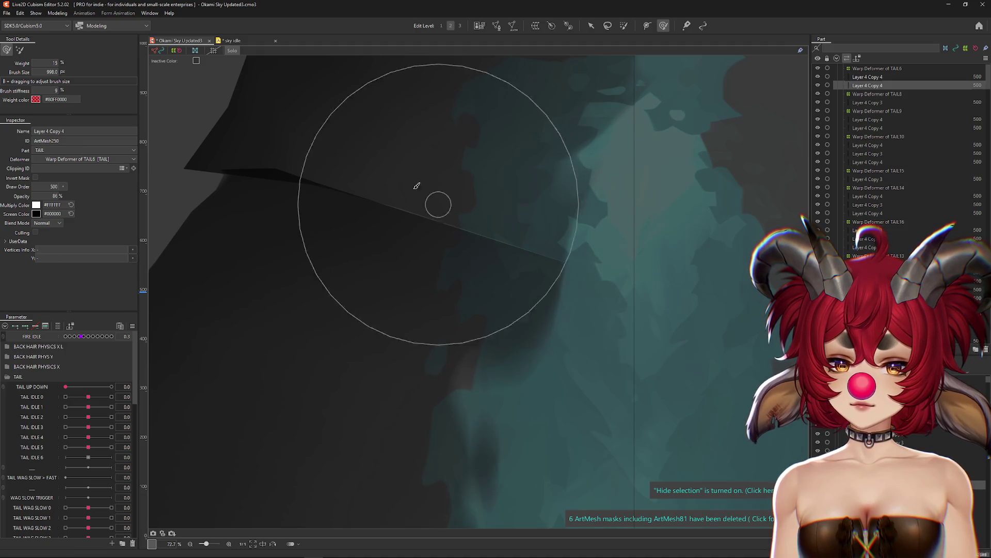
click(233, 52)
mouse_move(343, 155)
mouse_down()
mouse_move(509, 215)
mouse_move(515, 201)
mouse_up()
drag(394, 193, 383, 170)
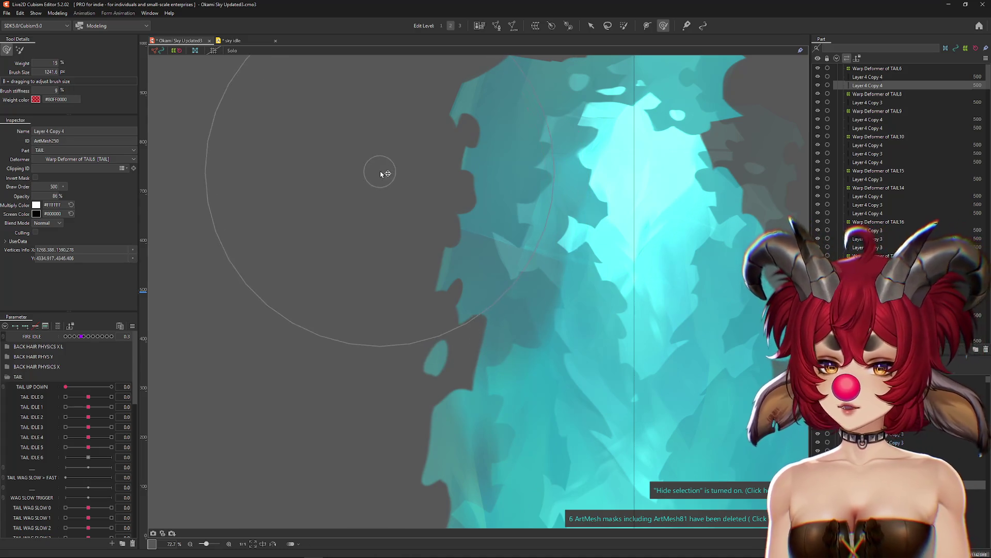
Isolate the TAIL6 Warp Deformer in Solo view with FIRE IDLE at its 0.5 key.
click(877, 68)
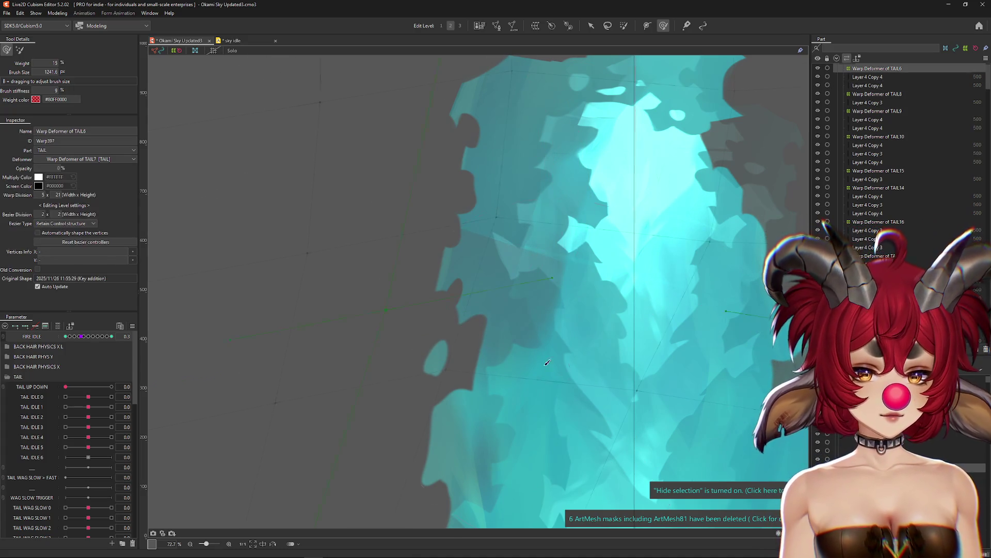
scroll(479, 289, down, 8)
click(69, 336)
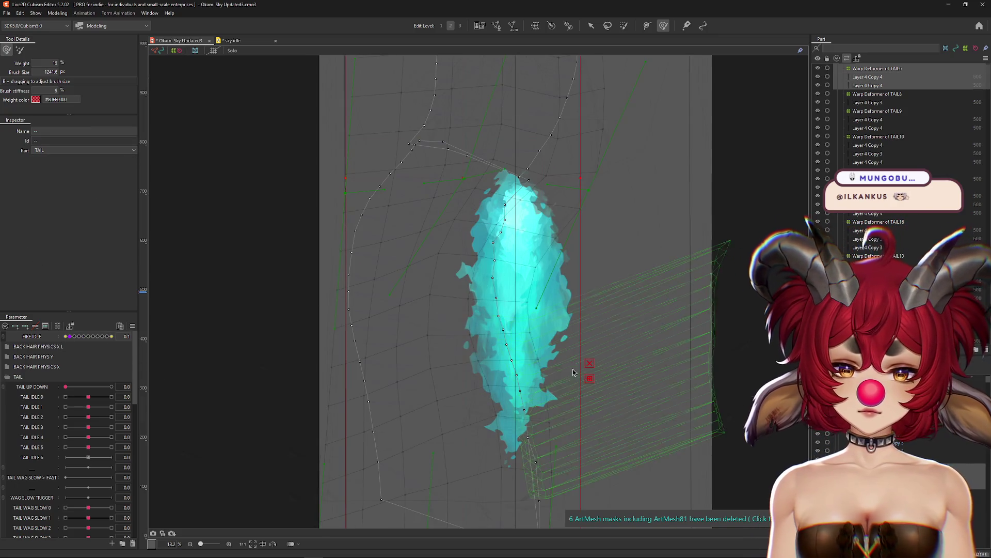
click(232, 50)
click(877, 68)
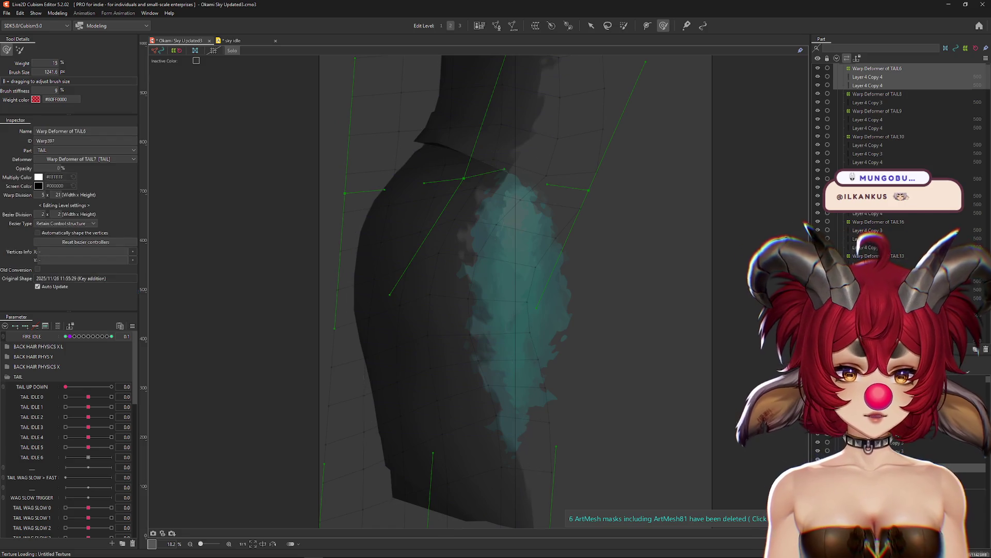
click(89, 336)
With an enlarged deformation brush, bend the TAIL6 warp lattice around the teal flame.
key(b)
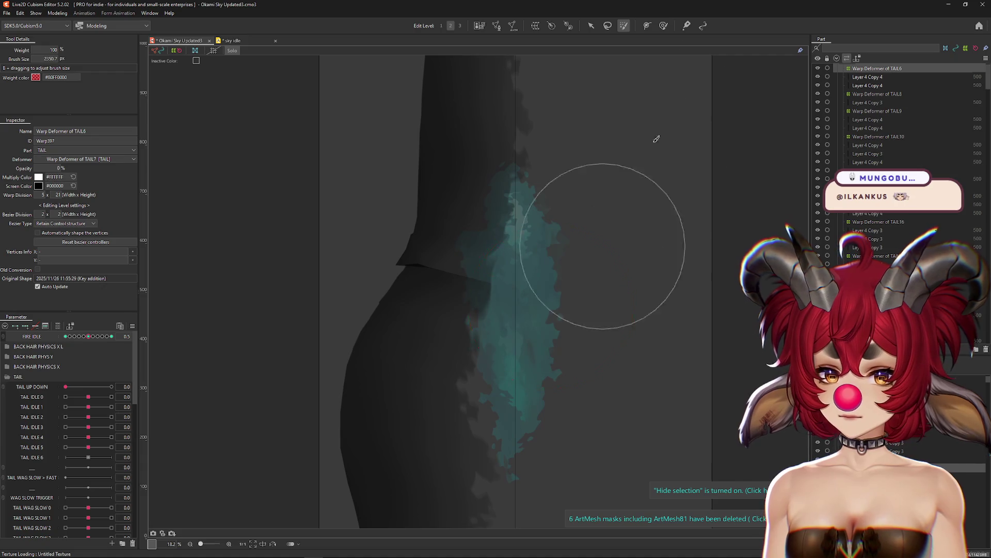
click(663, 25)
drag(448, 283, 537, 290)
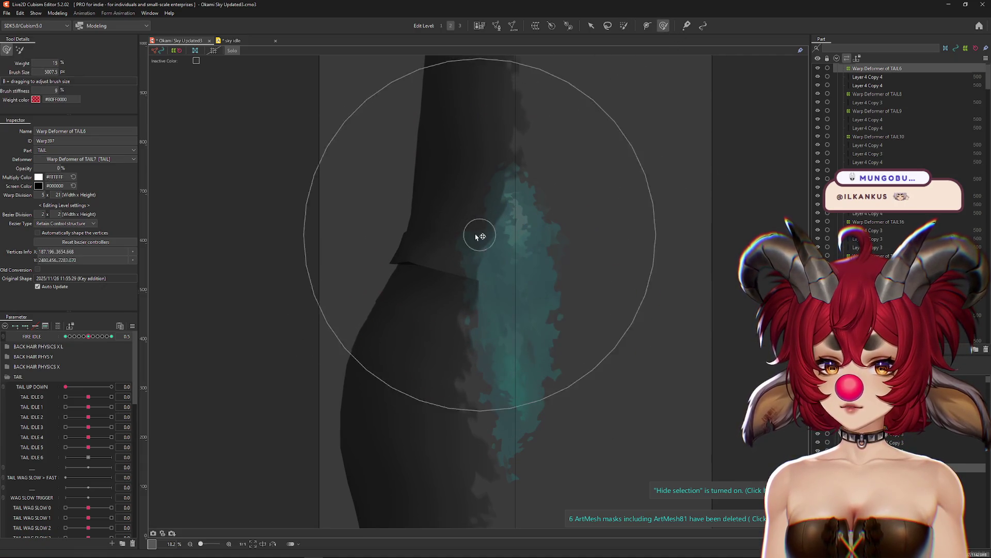
mouse_move(479, 236)
mouse_down()
mouse_move(449, 266)
mouse_move(495, 377)
mouse_move(438, 361)
mouse_move(533, 420)
mouse_move(506, 427)
mouse_move(444, 372)
mouse_move(474, 219)
mouse_move(482, 292)
mouse_move(447, 308)
mouse_up()
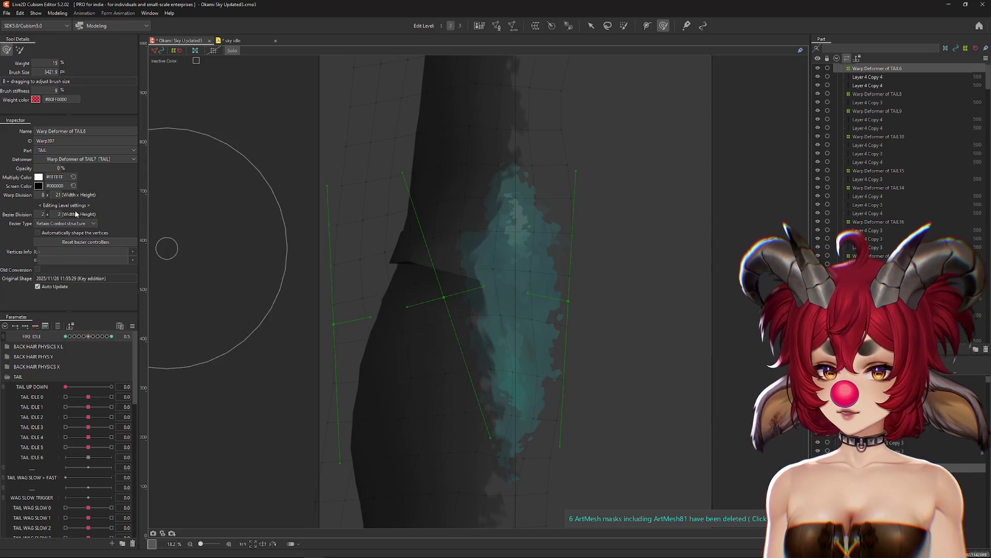
mouse_move(370, 275)
mouse_down()
mouse_move(453, 332)
mouse_move(438, 316)
mouse_up()
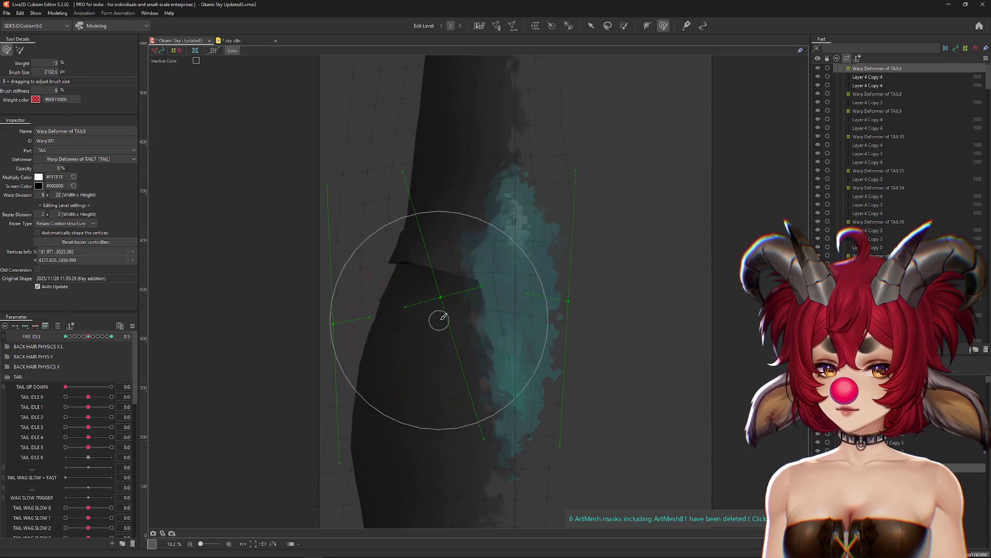
drag(472, 204, 427, 213)
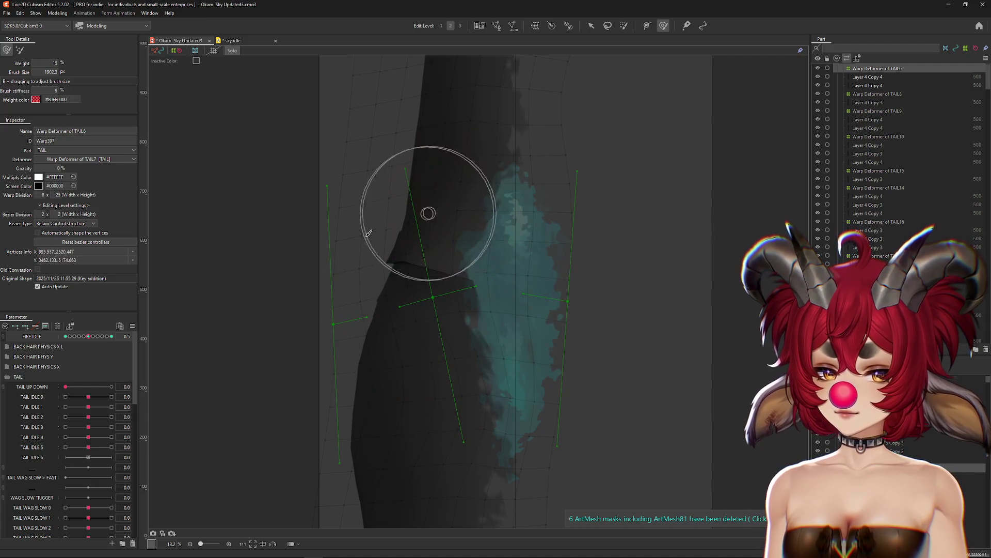
Reshape the TAIL6 warp at FIRE IDLE 0, preview by scrubbing, and leave FIRE IDLE at 0.7.
drag(86, 338, 67, 339)
mouse_move(398, 213)
mouse_down()
mouse_move(425, 166)
mouse_move(520, 166)
mouse_move(522, 225)
mouse_move(502, 303)
mouse_move(509, 461)
mouse_move(463, 287)
mouse_move(454, 201)
mouse_move(482, 192)
mouse_move(442, 211)
mouse_move(482, 294)
mouse_move(316, 382)
mouse_up()
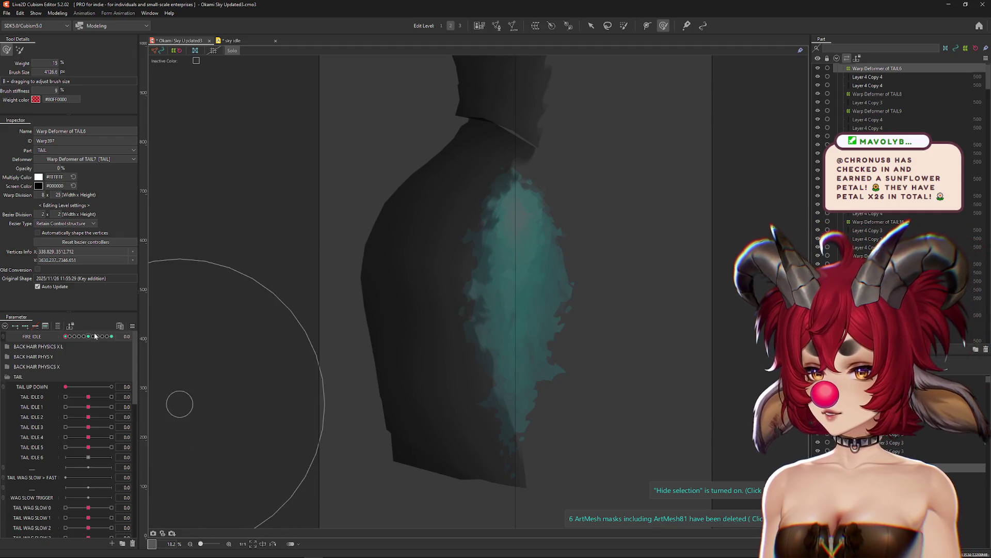
drag(94, 336, 112, 336)
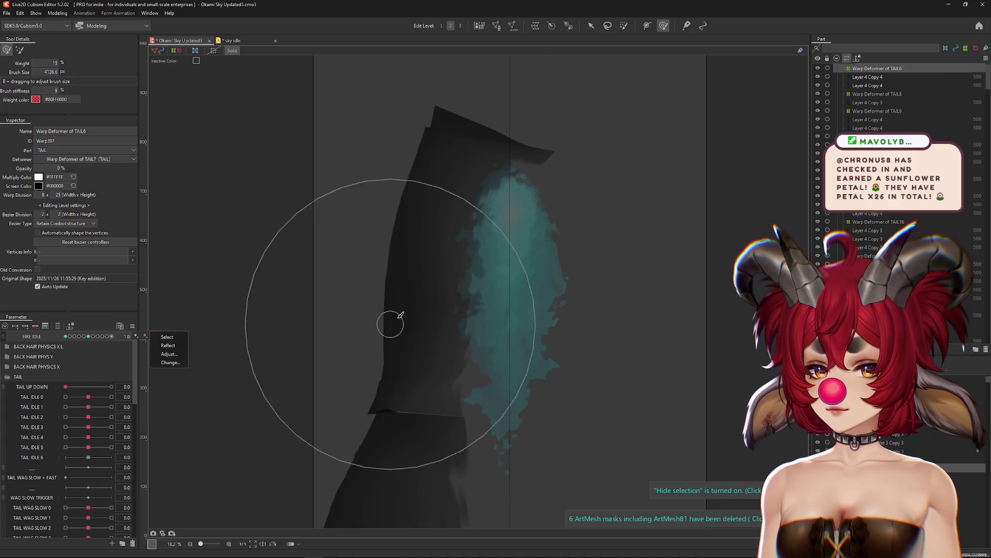
mouse_move(401, 314)
mouse_down()
mouse_move(427, 283)
mouse_move(365, 350)
mouse_up()
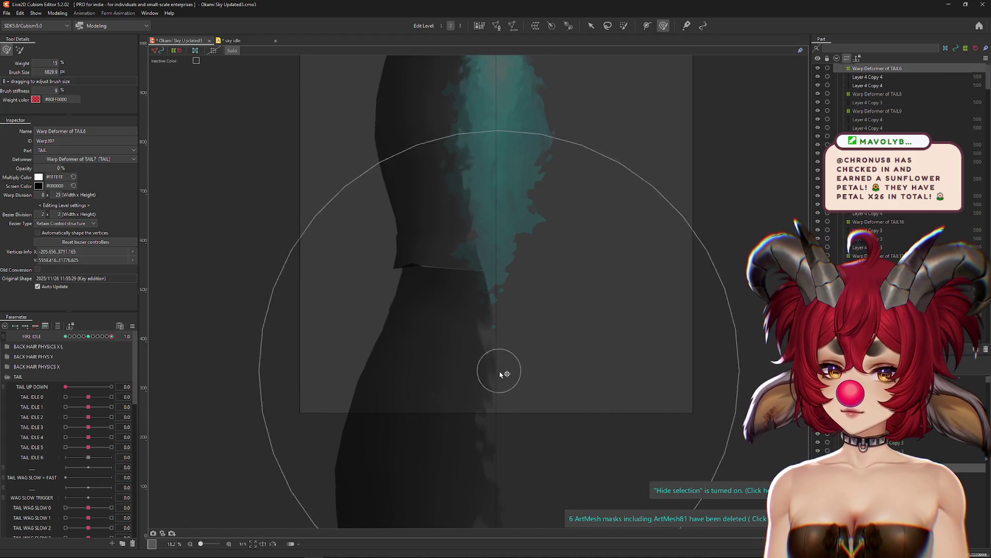
mouse_move(501, 373)
mouse_down()
mouse_move(455, 251)
mouse_move(457, 306)
mouse_move(421, 312)
mouse_move(465, 195)
mouse_move(497, 166)
mouse_up()
scroll(449, 260, down, 3)
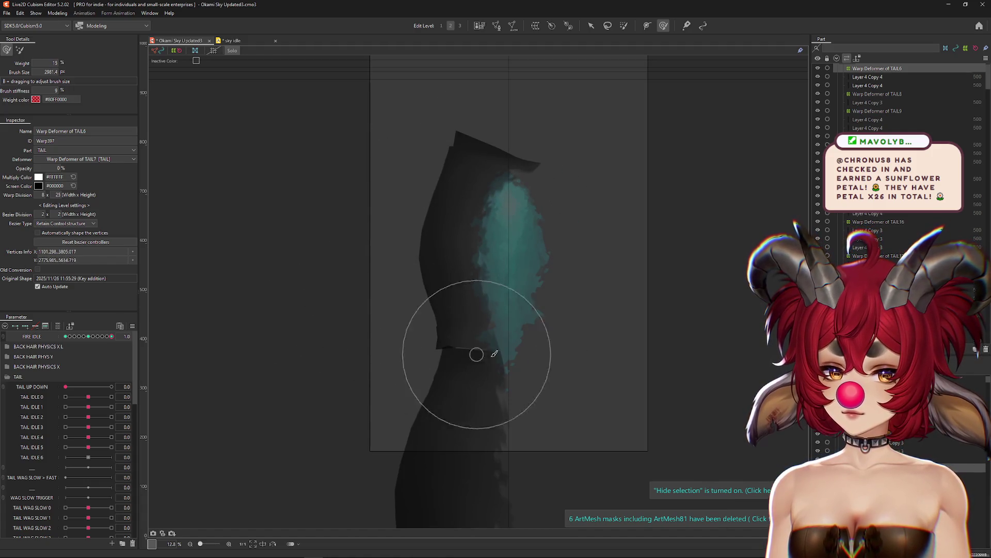
click(97, 336)
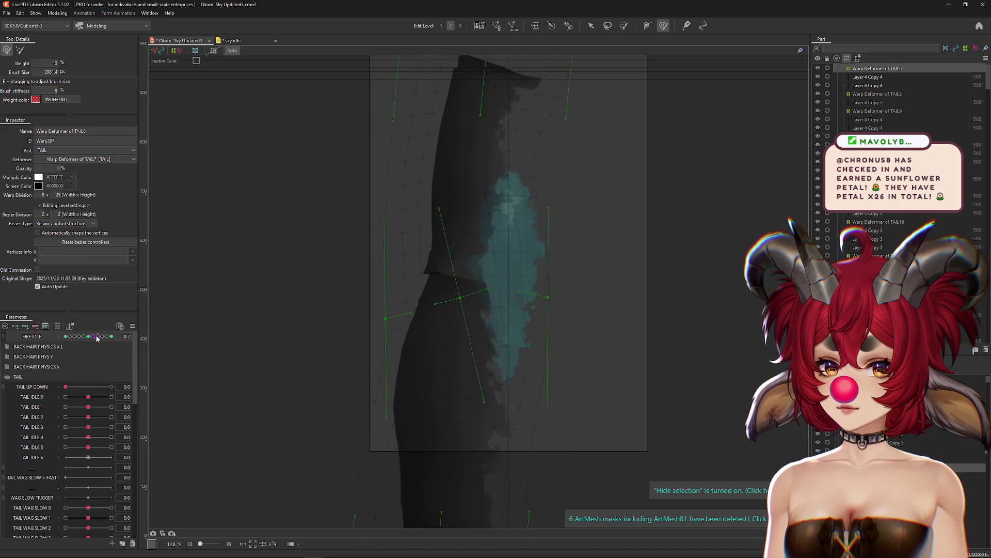
Check FIRE IDLE at keys 0.6, 0.5, 0.8, 0.3 and 0.9, then scrub it to 0.4.
click(93, 336)
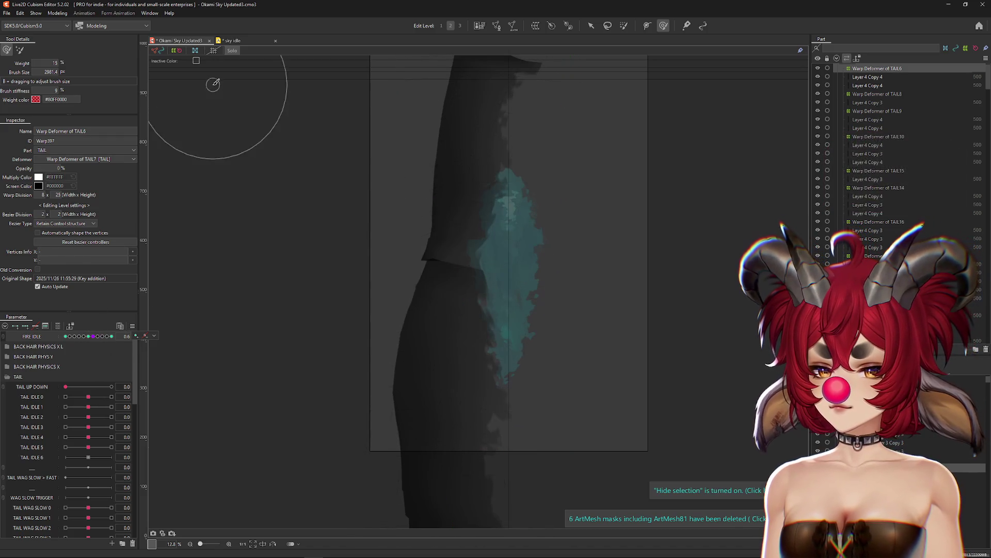
click(88, 336)
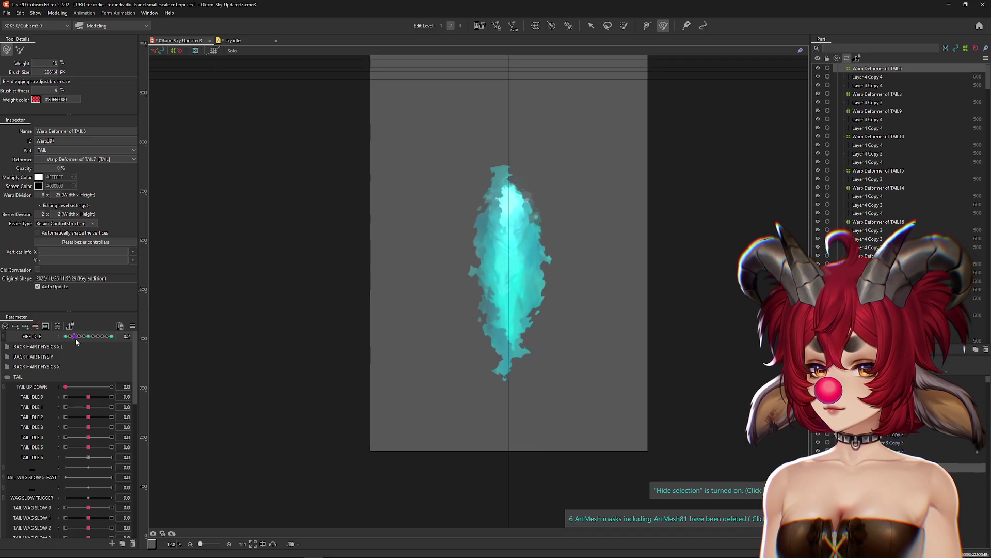
click(101, 339)
click(79, 336)
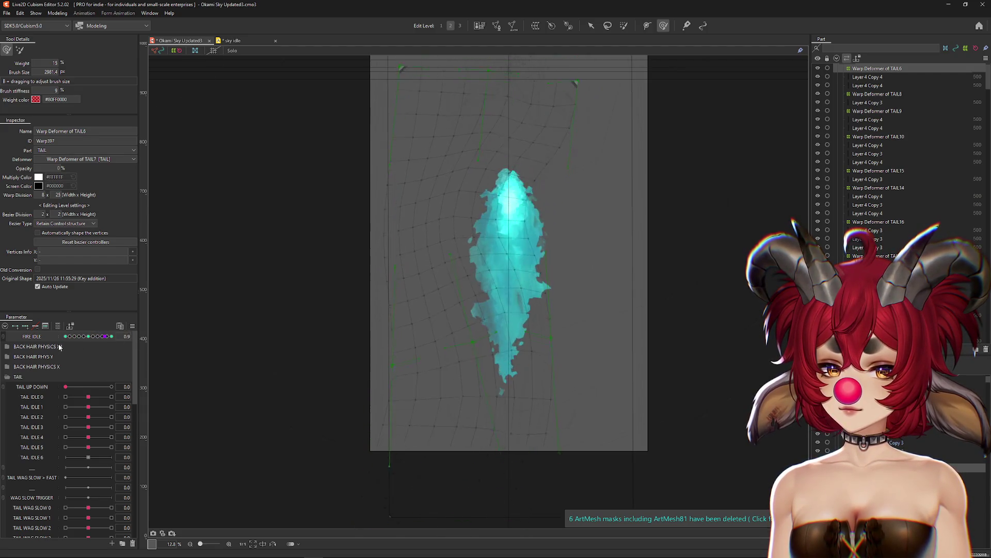
click(105, 336)
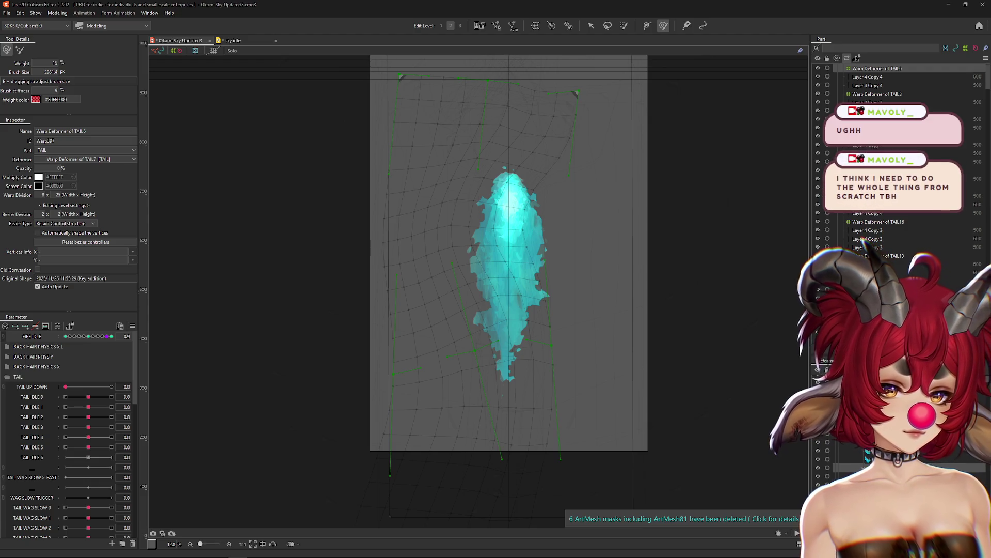
drag(85, 339, 83, 338)
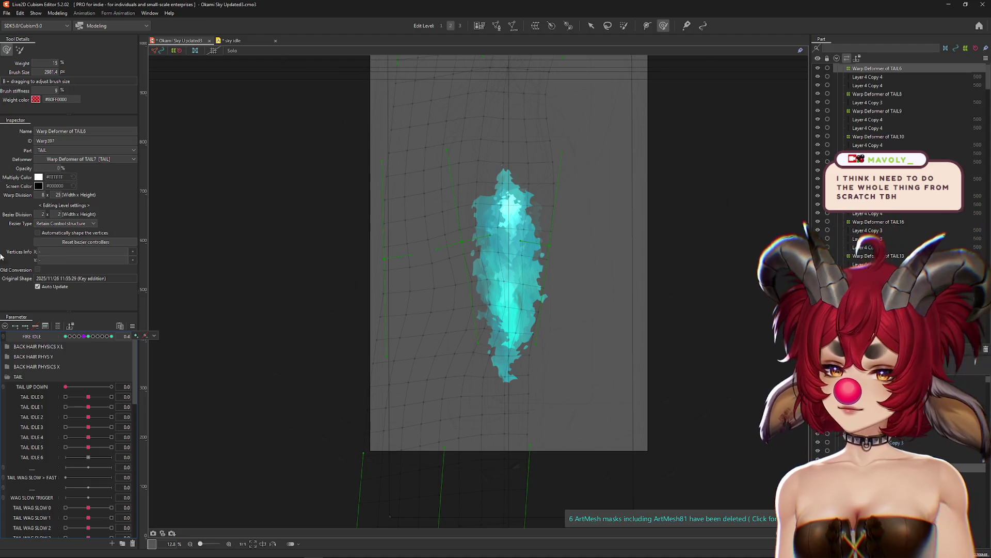
click(58, 13)
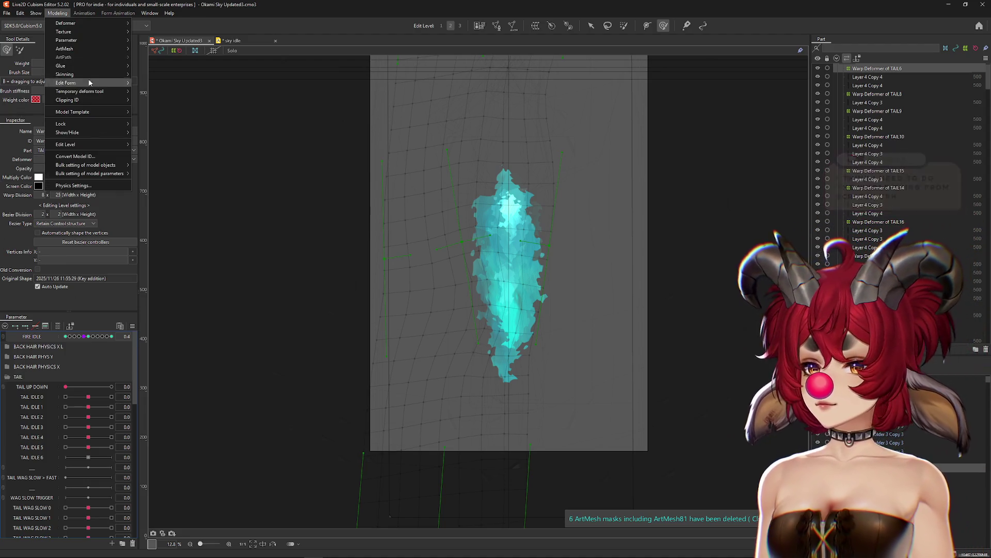
Play the preview in Physics Settings, then turn on selection hiding with Ctrl+H.
click(101, 183)
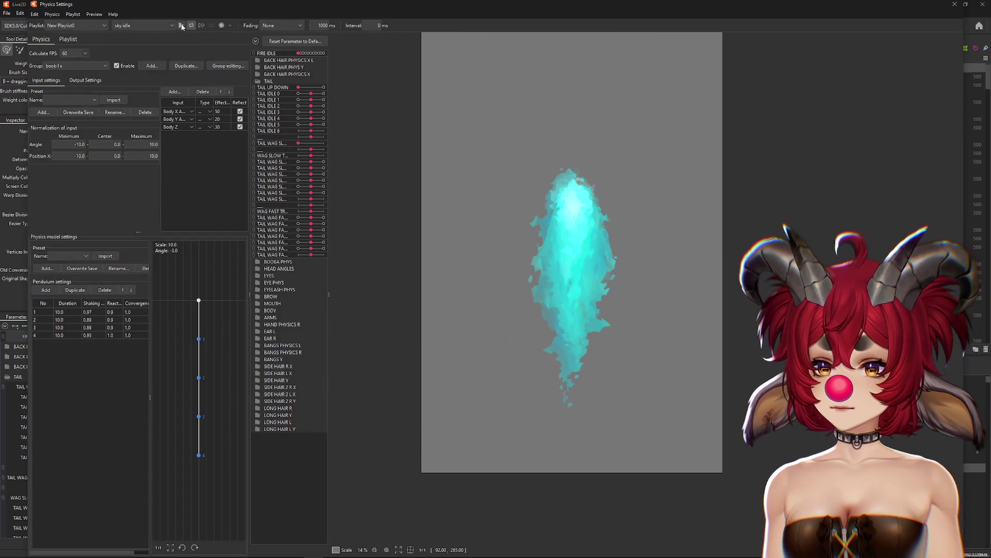
click(182, 26)
scroll(587, 312, up, 3)
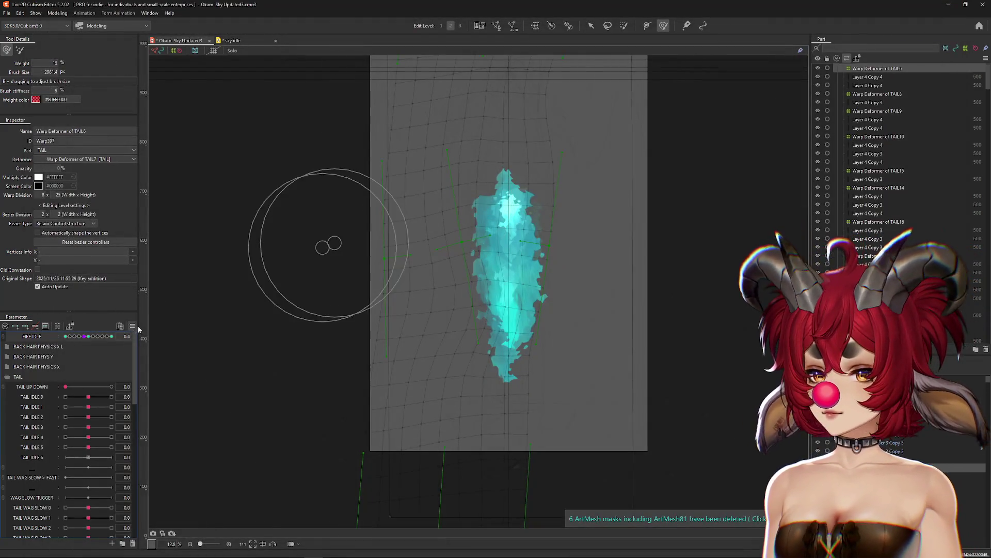
key(ctrl+h)
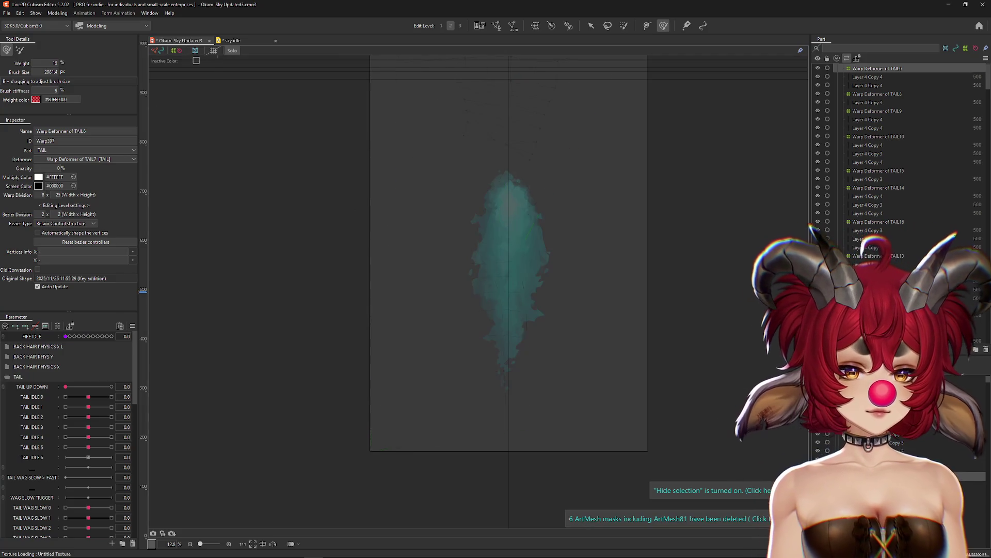
Solo the Layer 4 Copy 4 flame mesh and revert the meshes to their original shapes.
click(867, 77)
scroll(615, 416, down, 2)
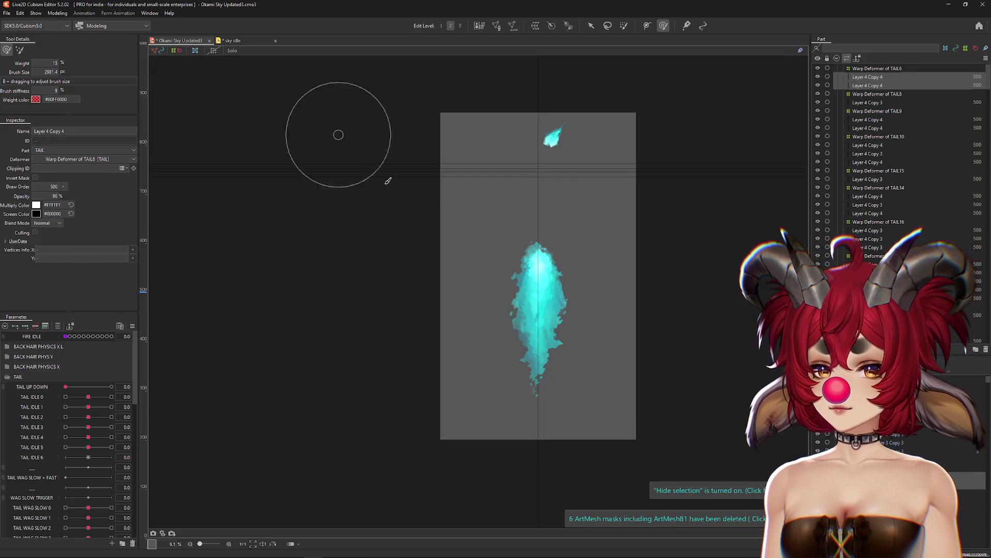
drag(388, 181, 341, 178)
click(232, 51)
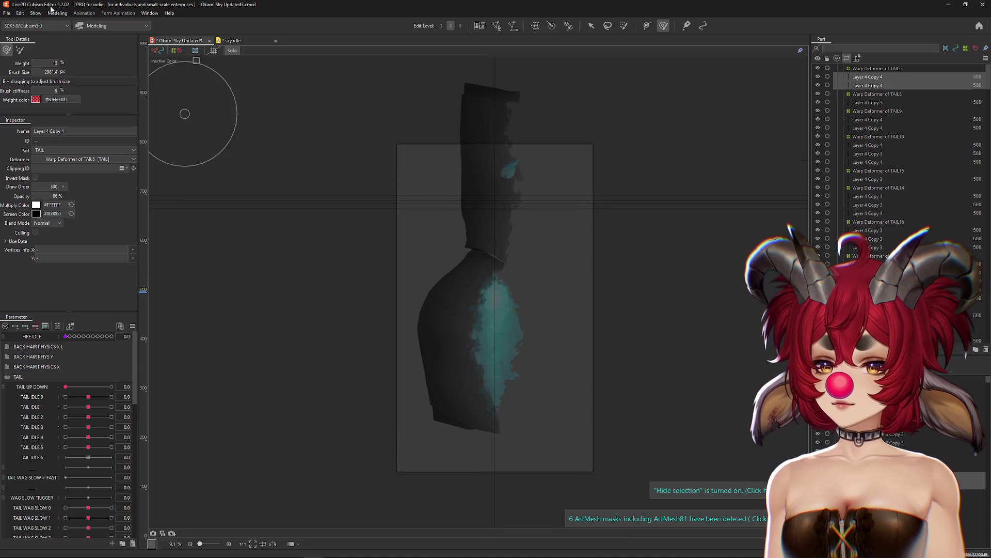
click(57, 13)
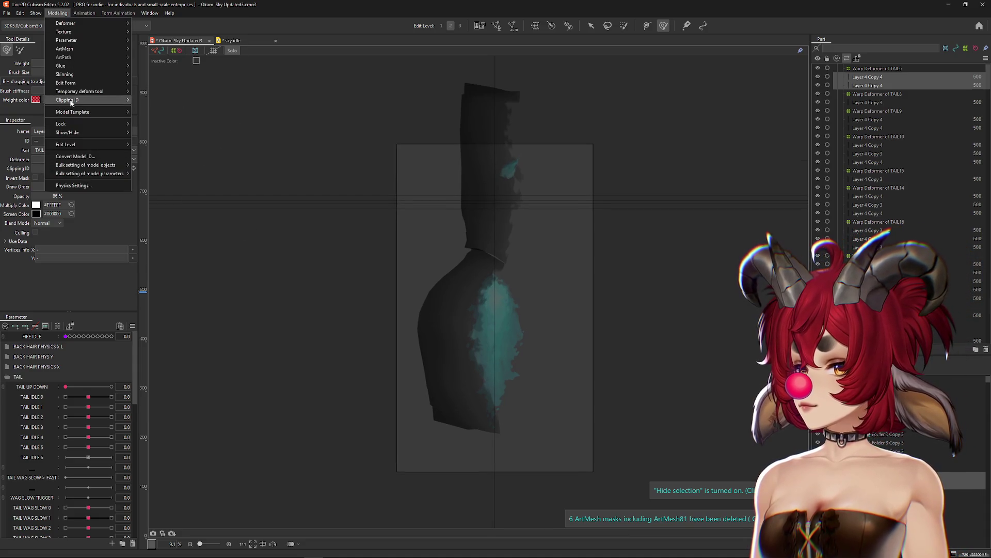
mouse_move(65, 84)
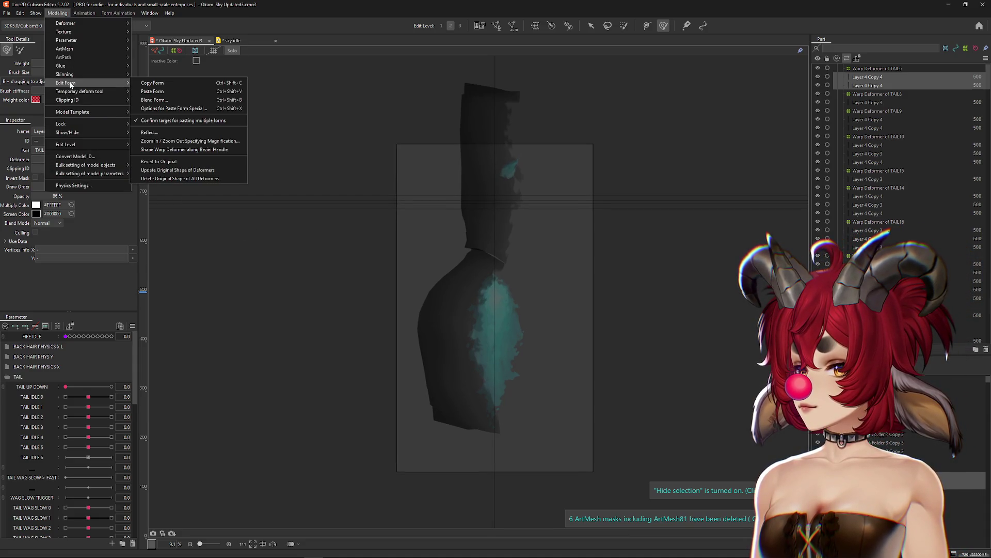
click(175, 162)
click(590, 26)
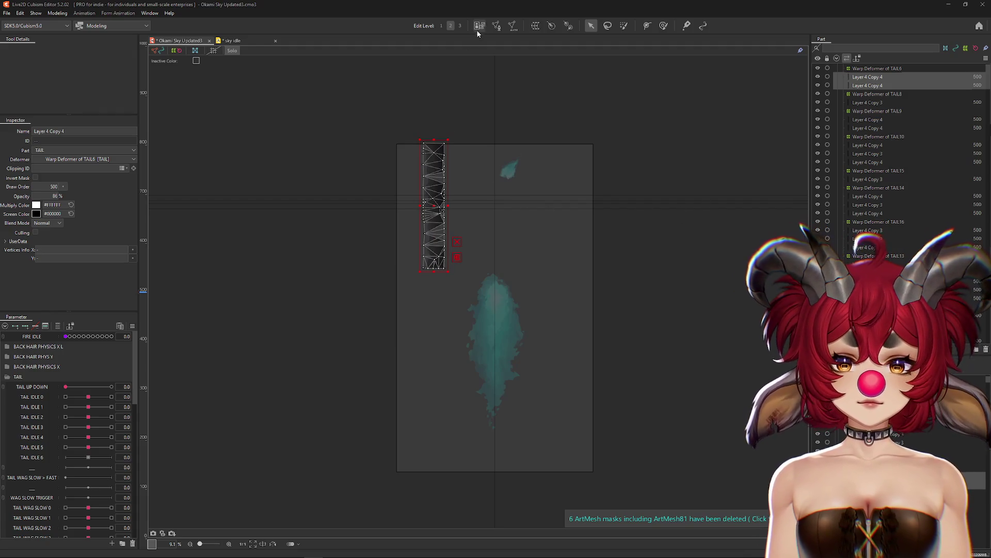
Try the Deformation (Little) auto-mesh preset, undo it, and select Warp Deformer of TAIL6.
key(ctrl+shift+a)
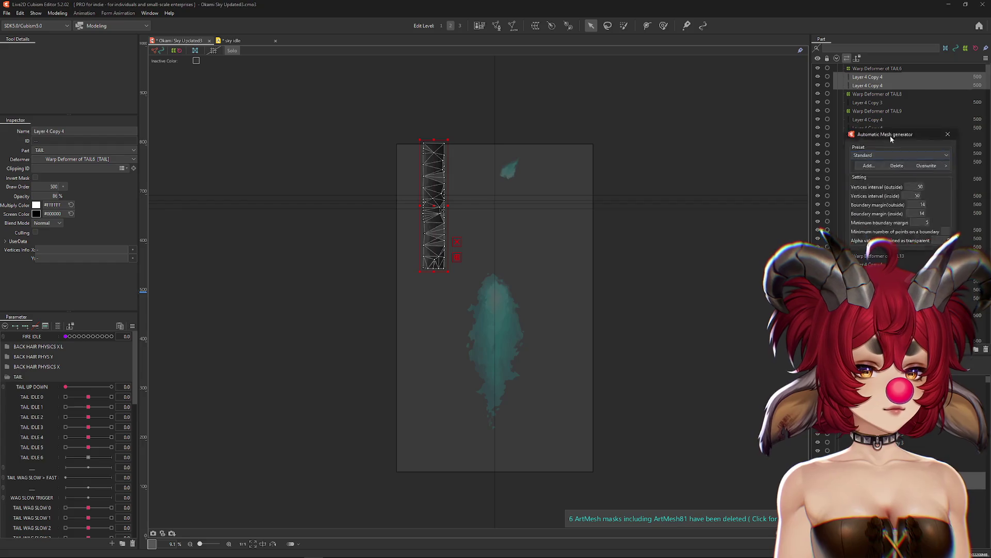
drag(878, 138, 620, 120)
click(617, 135)
click(607, 152)
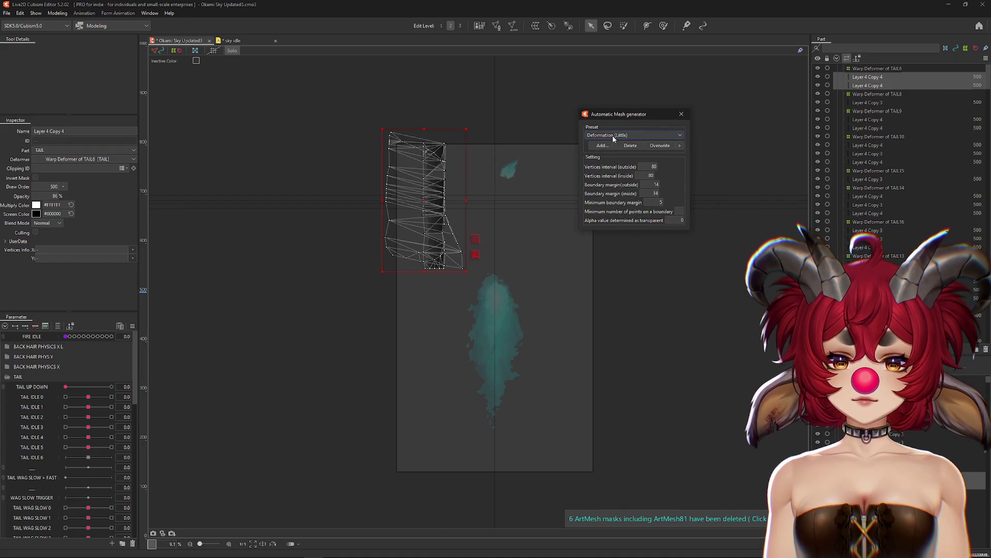
click(615, 135)
click(612, 154)
click(682, 114)
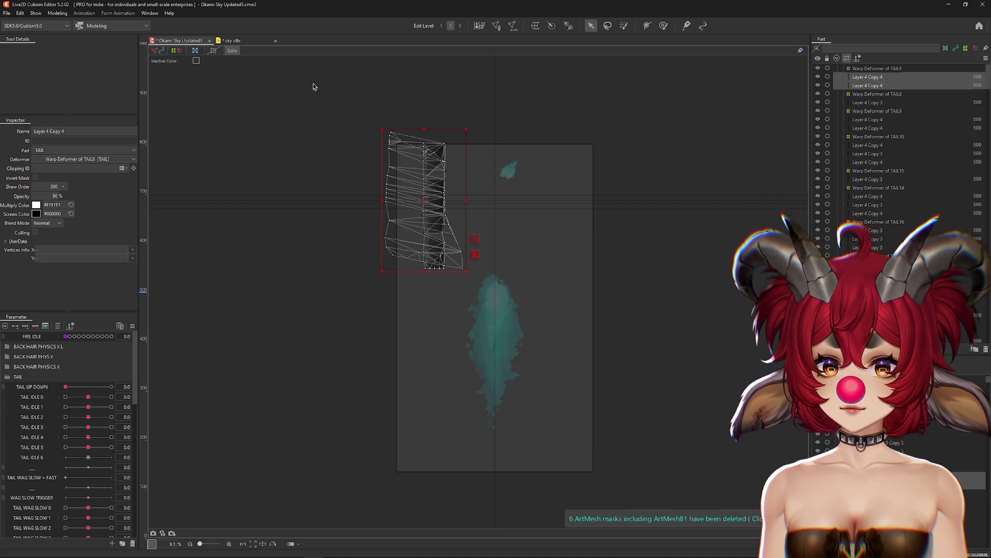
key(ctrl+z)
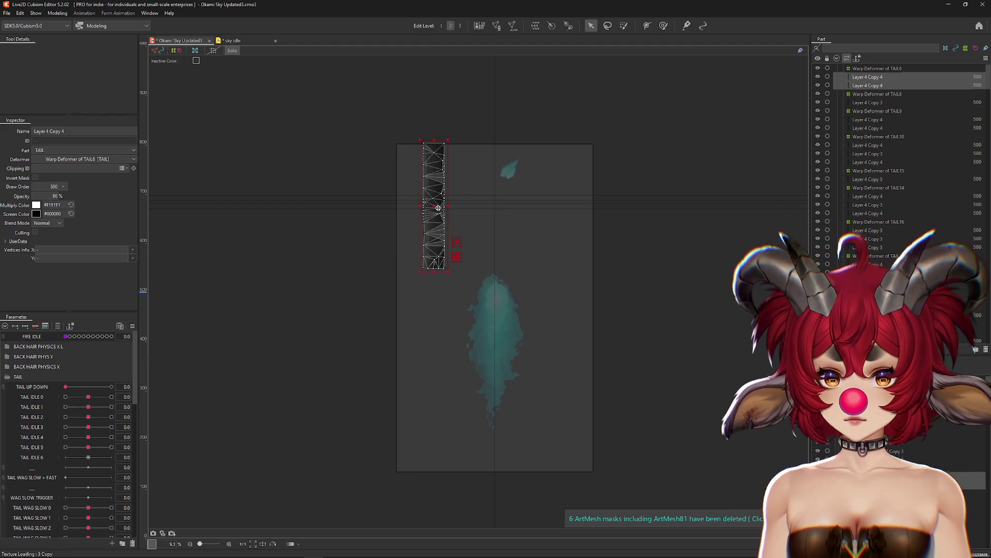
click(877, 68)
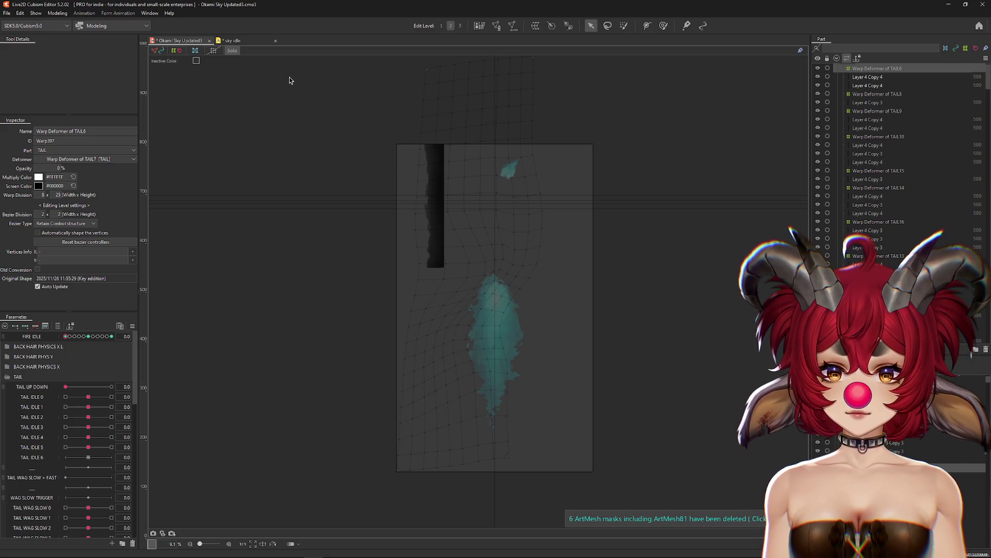
With Solo off, wrap the Layer 4 Copy 4 tail meshes in a new Warp Deformer of TAIL.
click(233, 50)
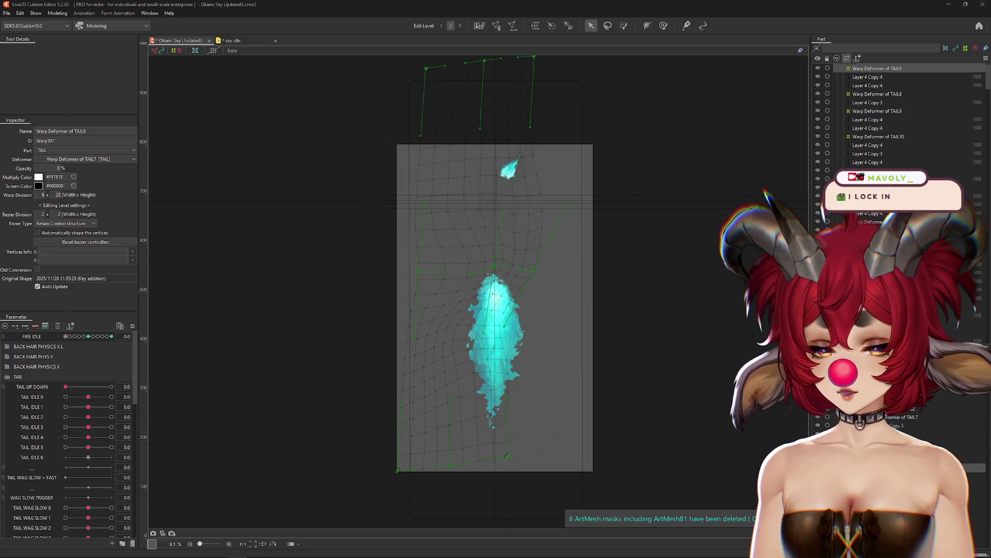
click(434, 207)
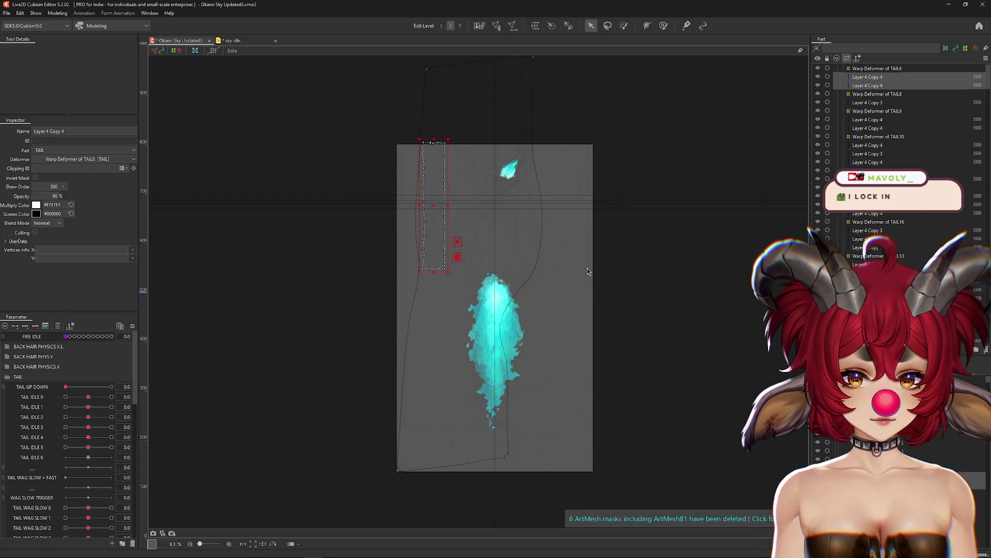
click(496, 25)
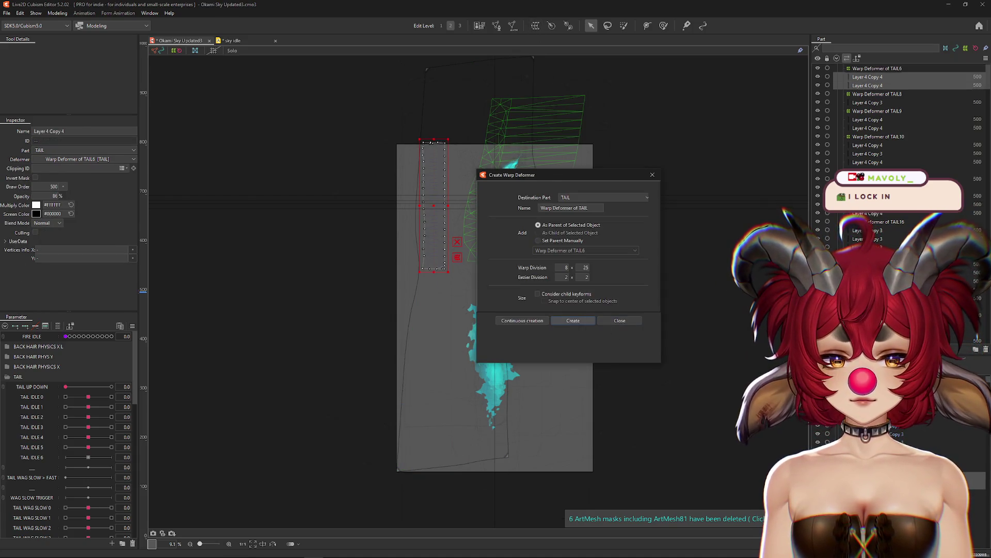
key(Return)
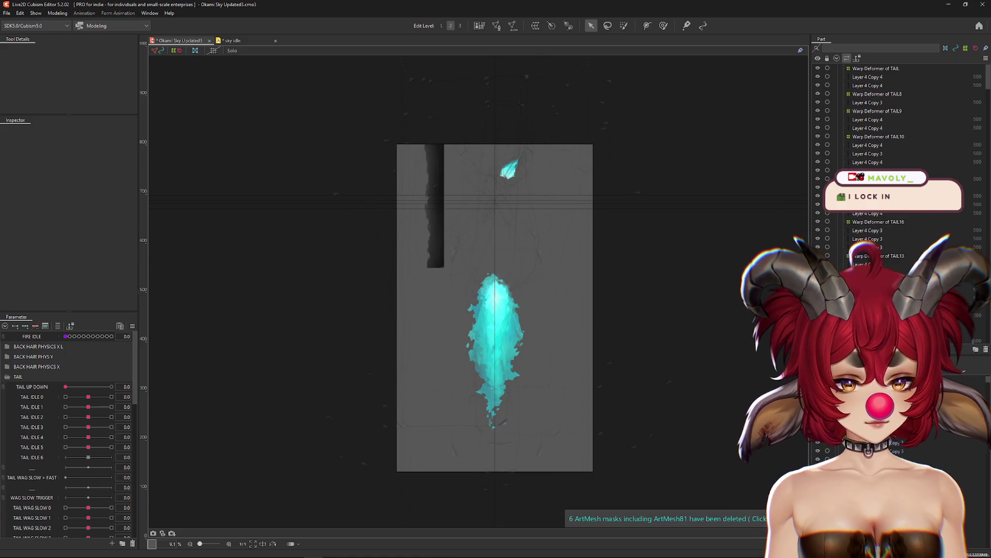
click(437, 243)
scroll(427, 209, up, 2)
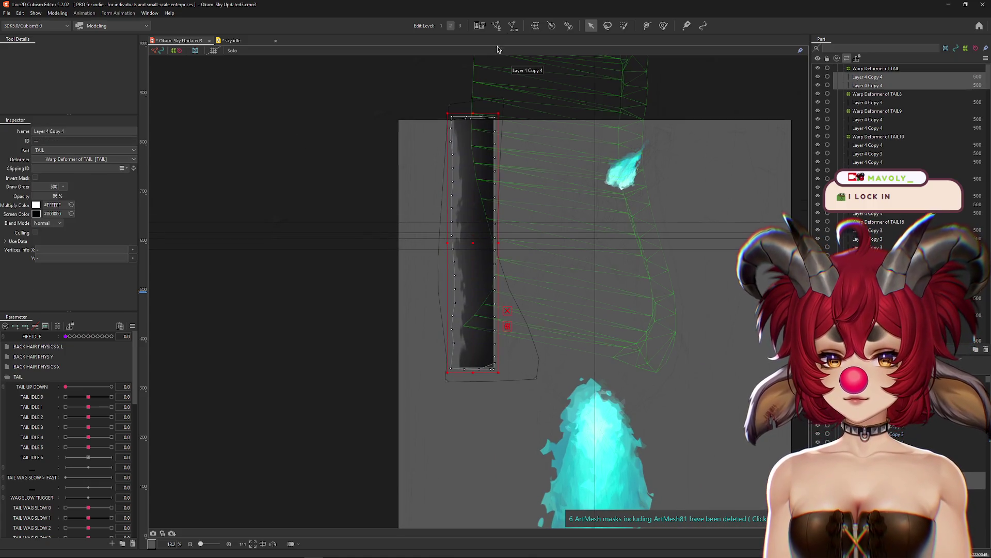
click(513, 27)
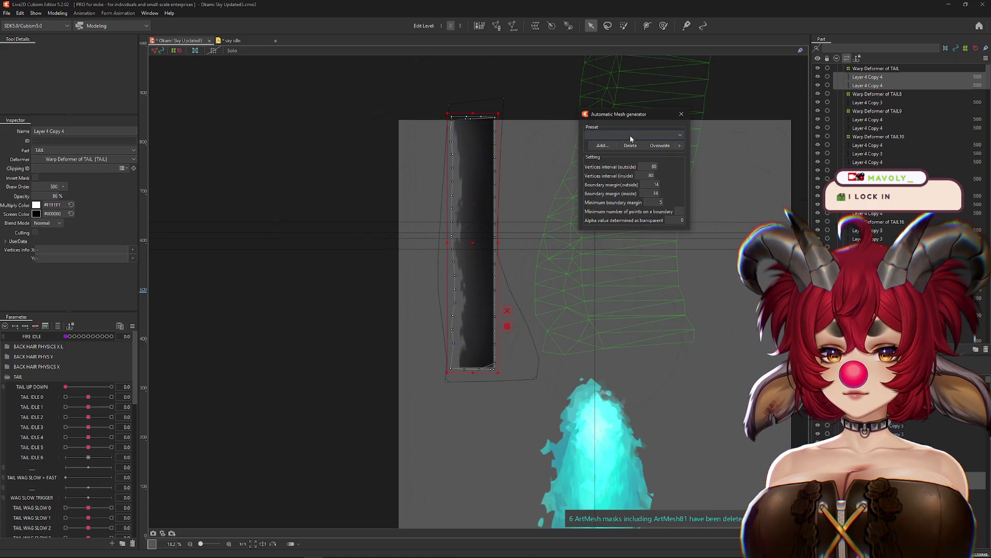
Close the mesh generator, then briefly enter and exit mesh editing on the tail strip.
click(681, 115)
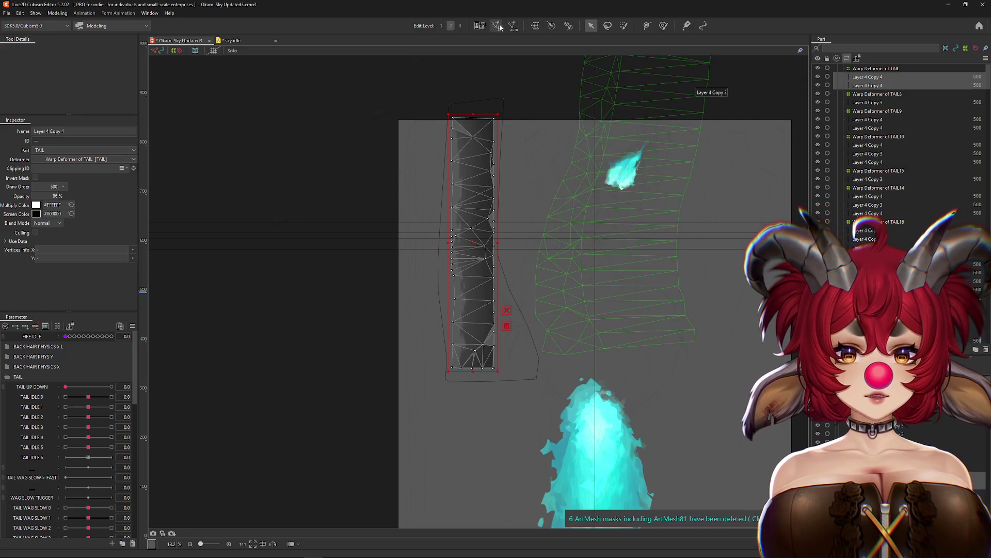
click(496, 26)
scroll(451, 133, up, 3)
scroll(451, 132, up, 3)
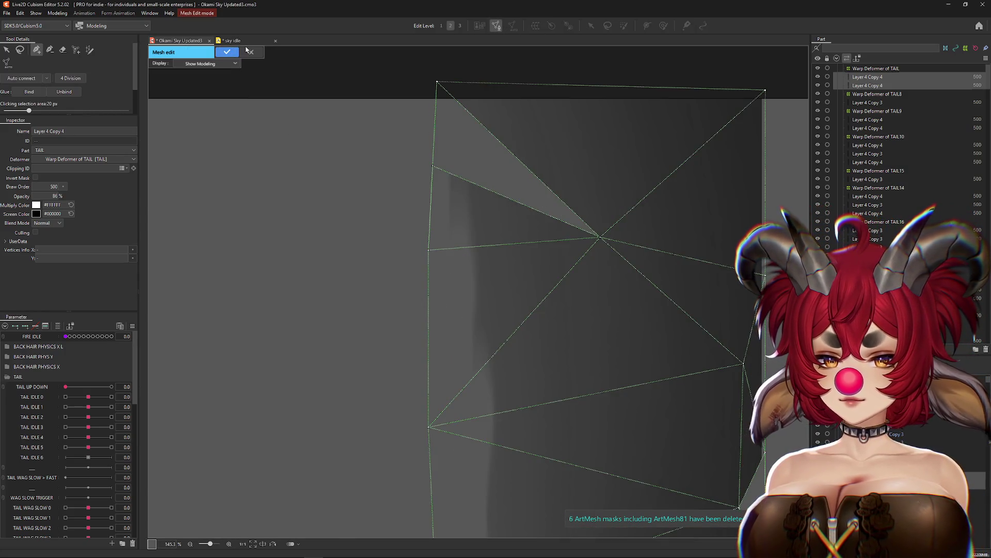
click(227, 52)
Reopen mesh editing, dismiss both Inappropriate Meshes warnings, and leave mesh editing.
scroll(537, 317, down, 3)
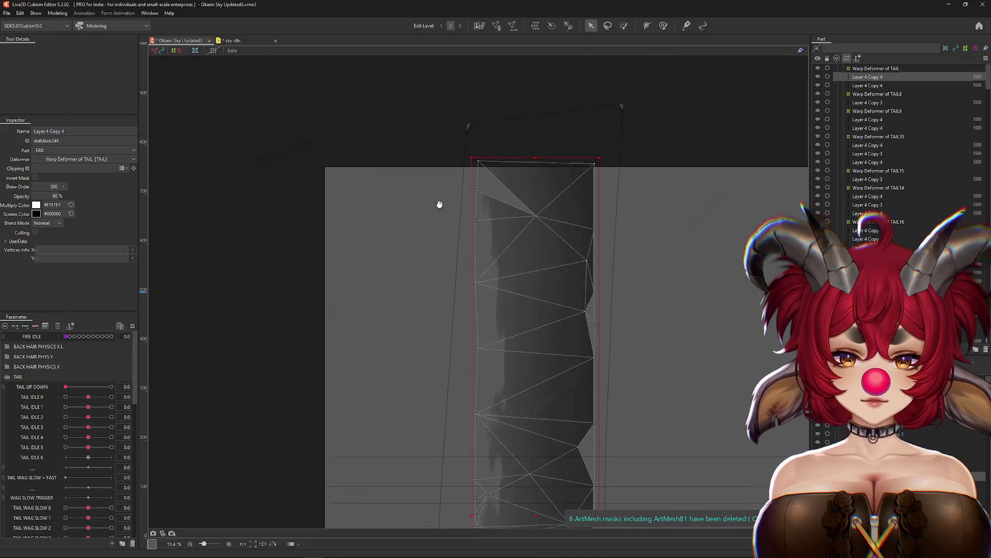
click(496, 26)
click(496, 25)
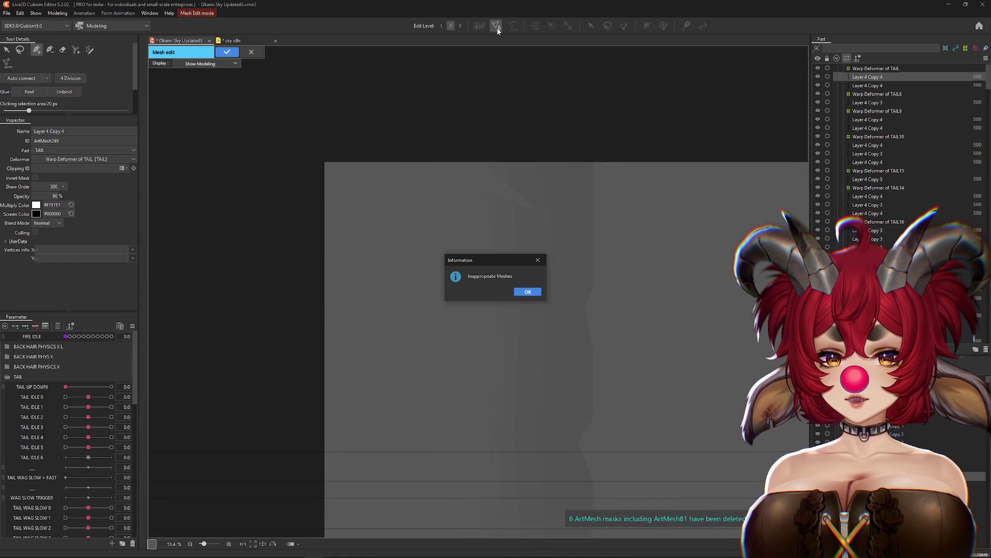
click(528, 292)
click(230, 54)
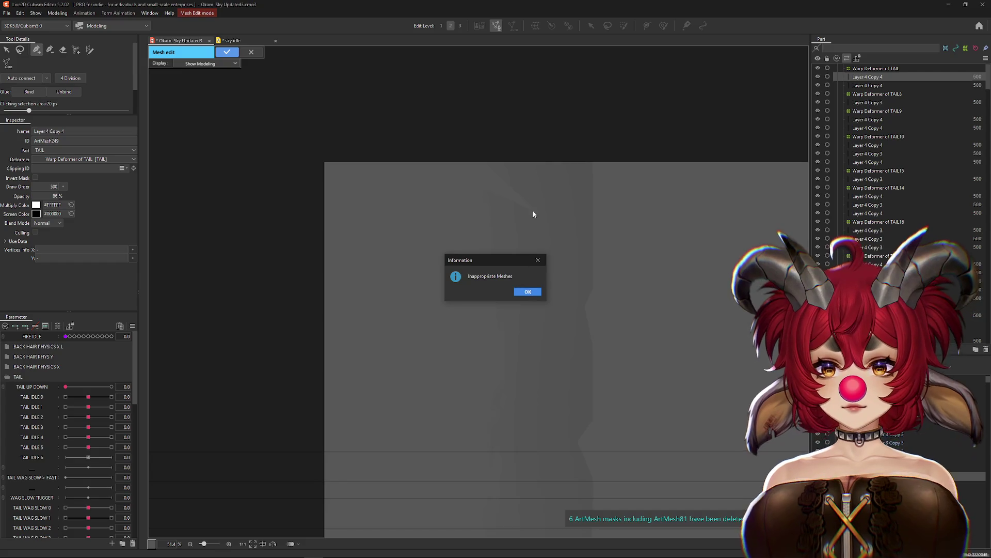
key(Return)
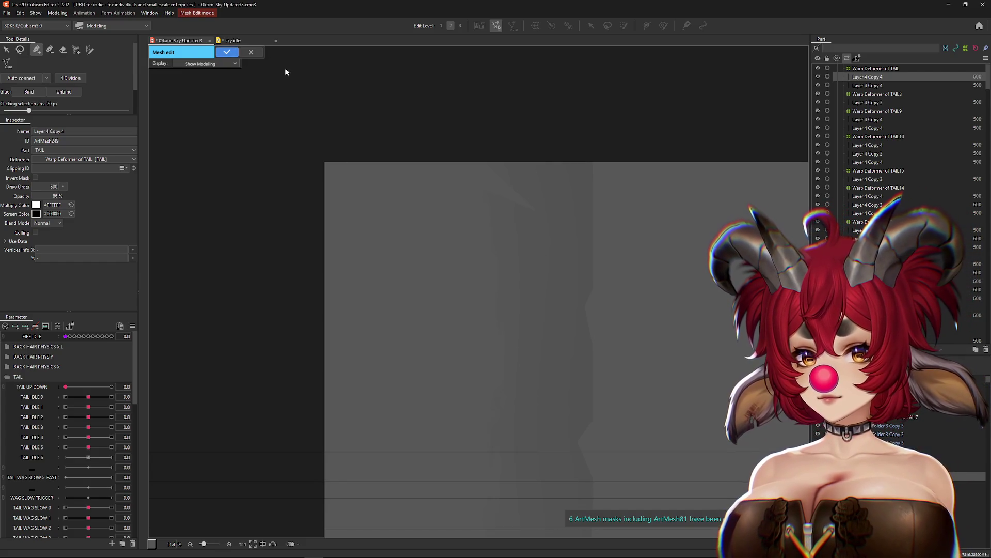
click(252, 52)
Select the Layer 4 Copy 4 tail strip and move it down about 490 px.
scroll(664, 357, down, 2)
click(550, 294)
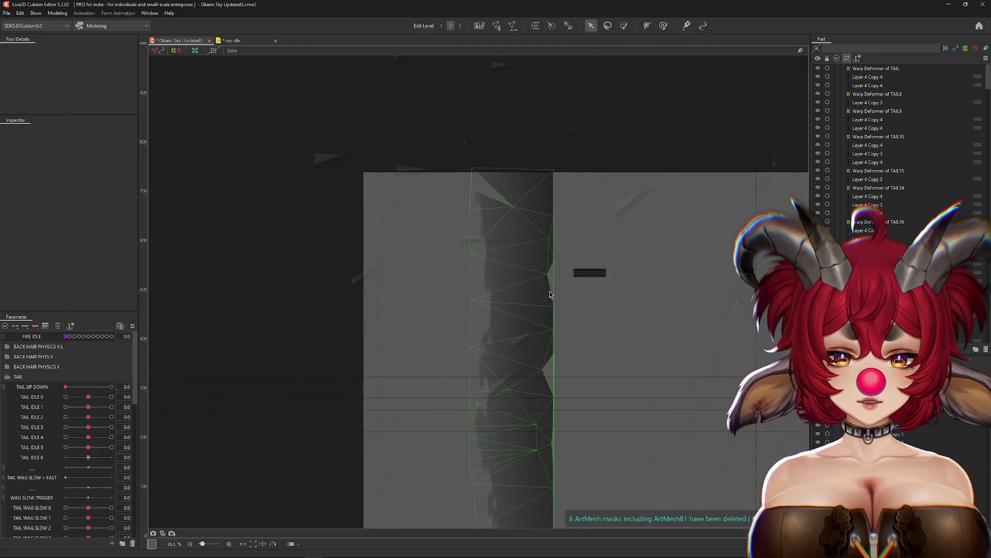
click(549, 292)
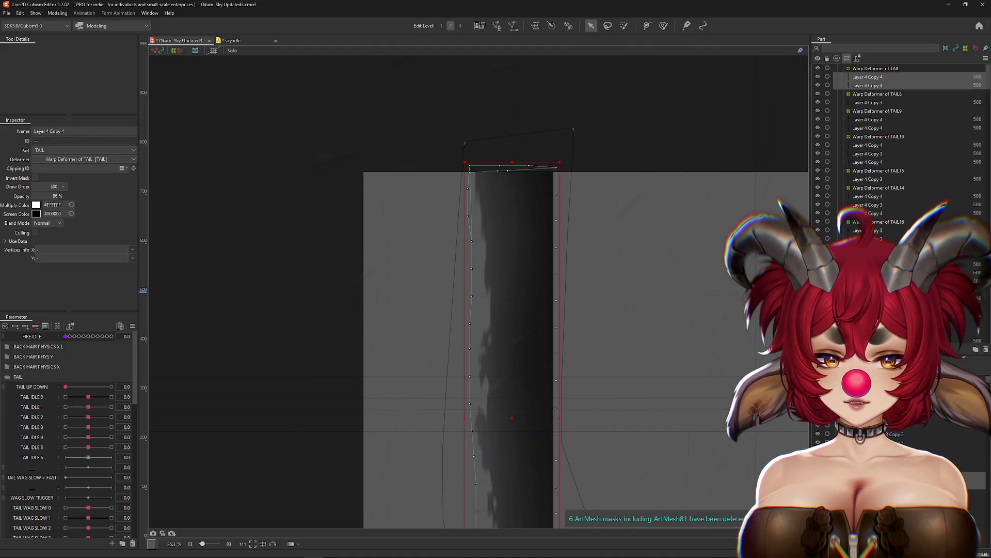
scroll(646, 419, down, 4)
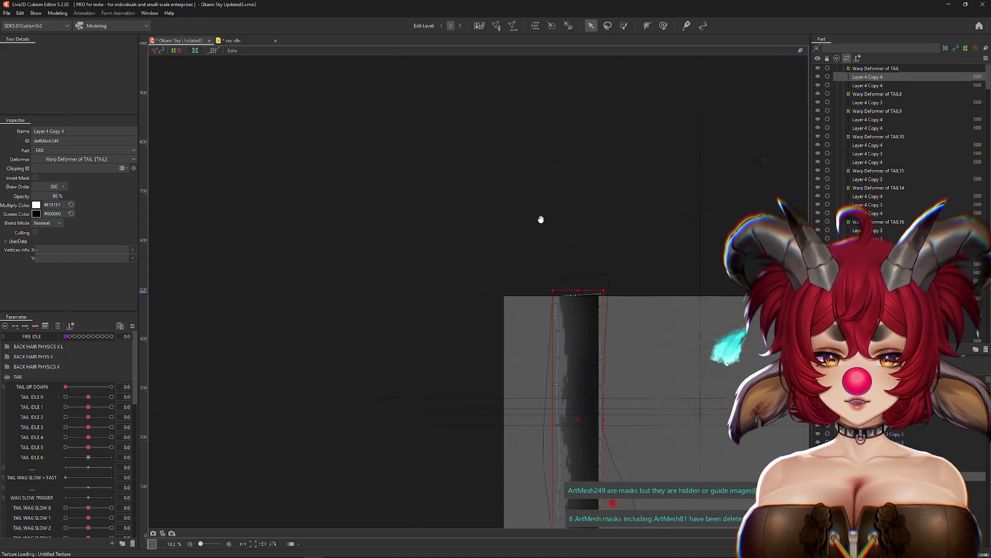
key(ctrl+h)
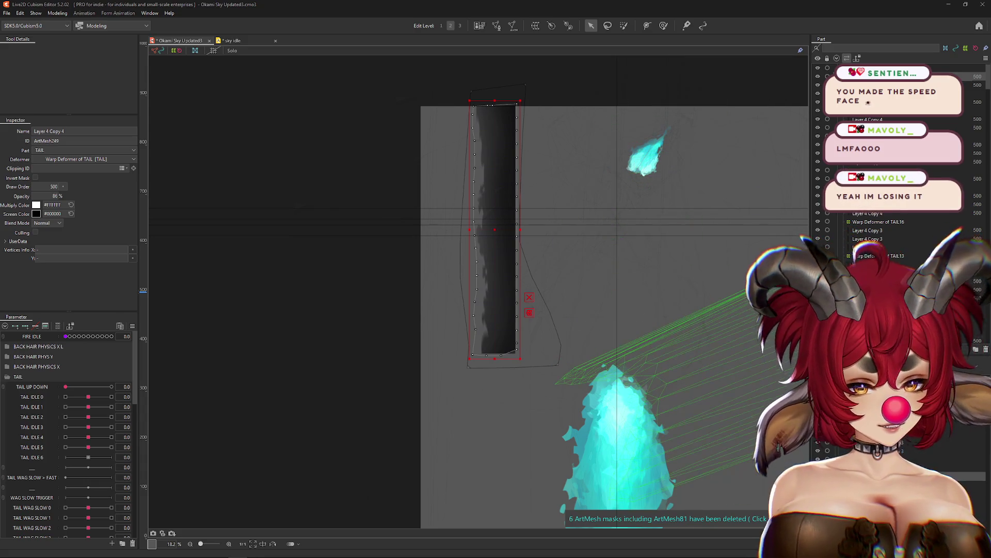
drag(493, 224, 479, 482)
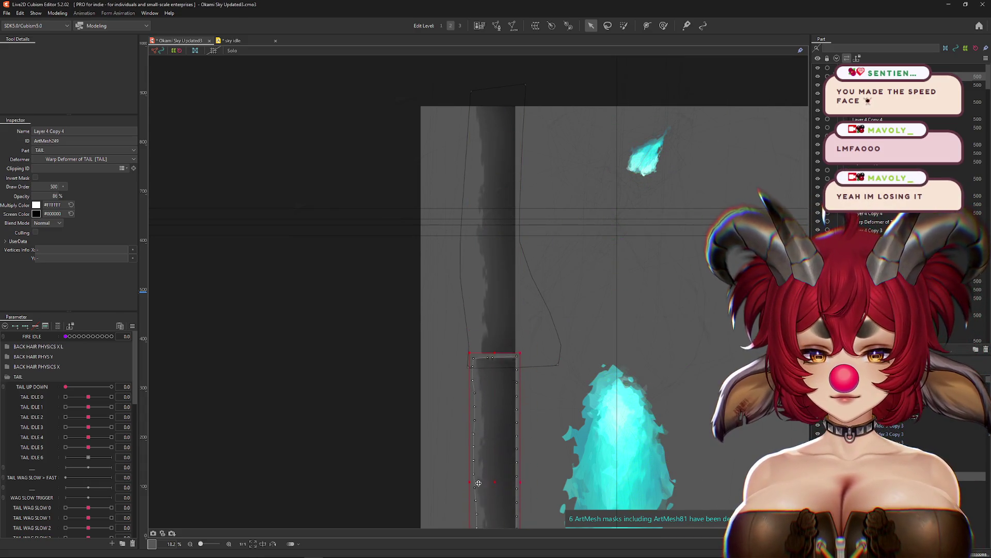
Switch to the glue weight brush with selection hidden and shrink the brush.
scroll(481, 453, up, 2)
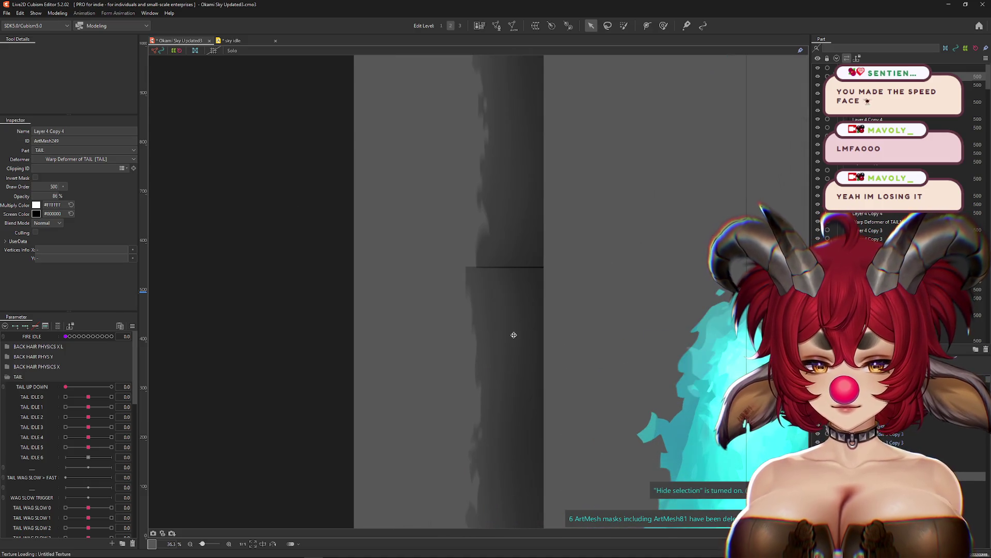
key(w)
key(ctrl+h)
mouse_move(554, 240)
mouse_down()
mouse_move(538, 204)
mouse_move(521, 210)
mouse_move(520, 222)
mouse_move(575, 215)
mouse_move(522, 233)
mouse_up()
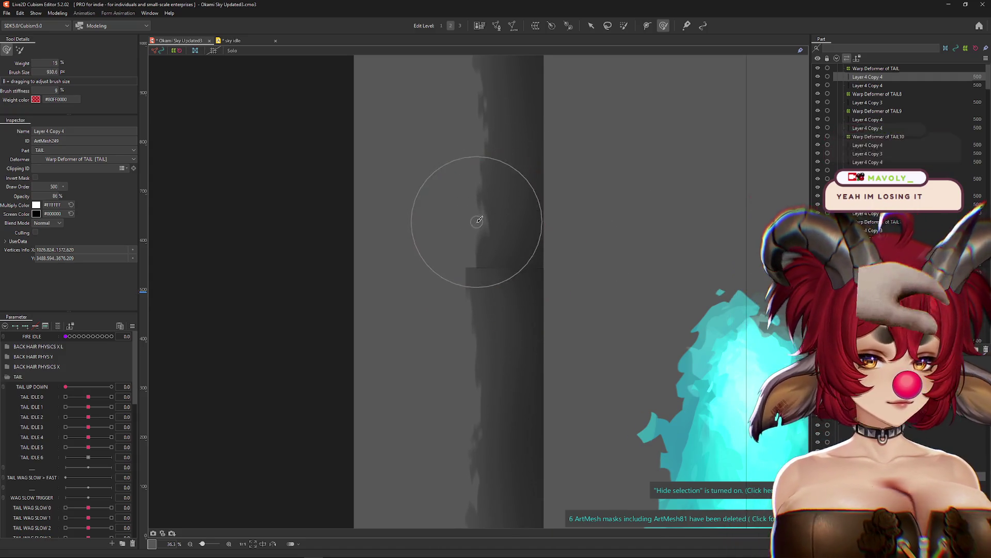
Open mesh editing on the tail strip, then cancel it, discarding the edits, and hide the selection.
scroll(471, 217, up, 1)
key(ctrl+e)
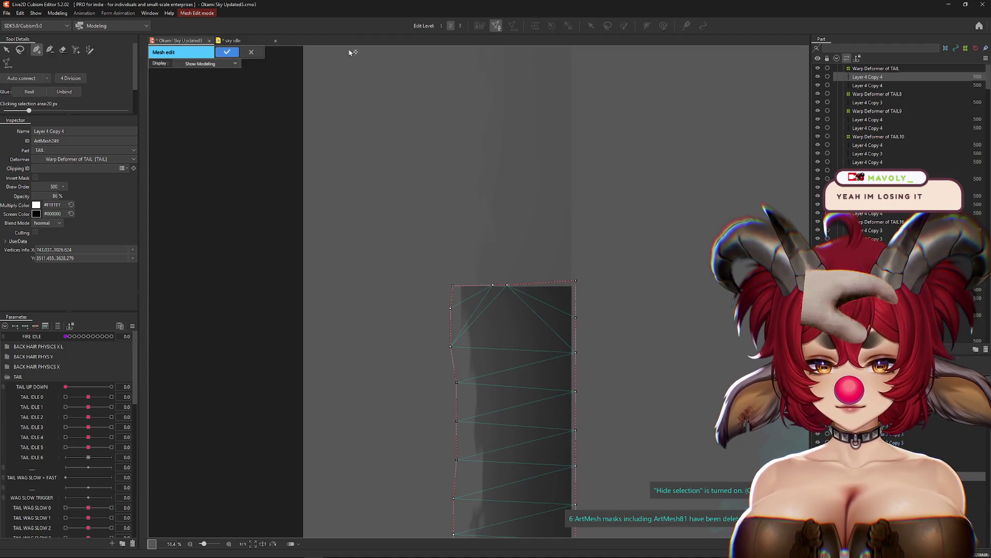
key(Return)
scroll(543, 262, up, 4)
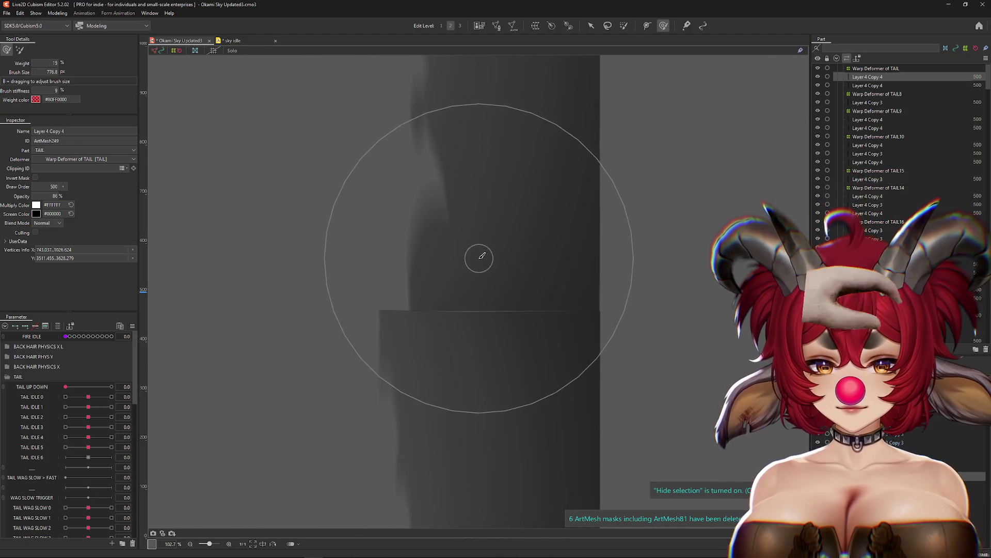
key(ctrl+e)
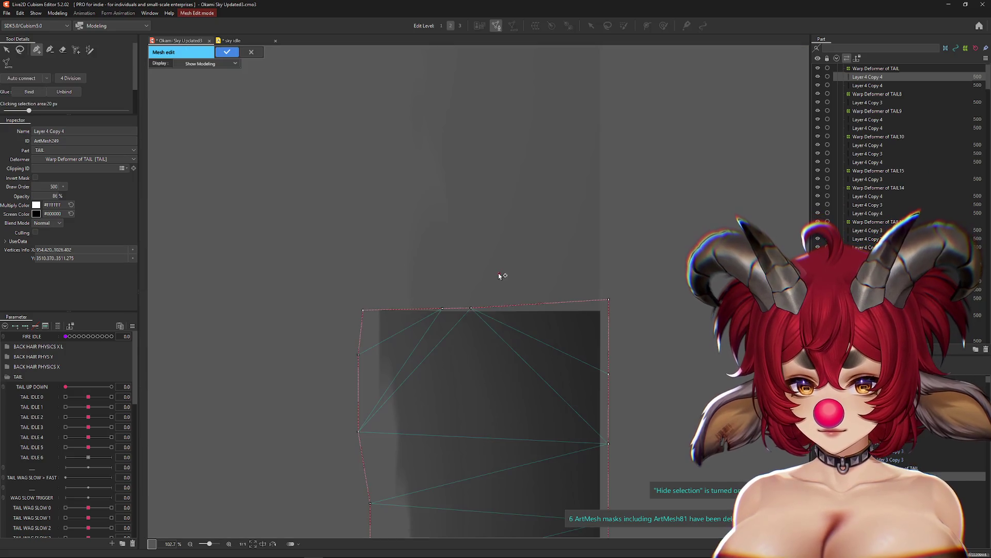
click(251, 52)
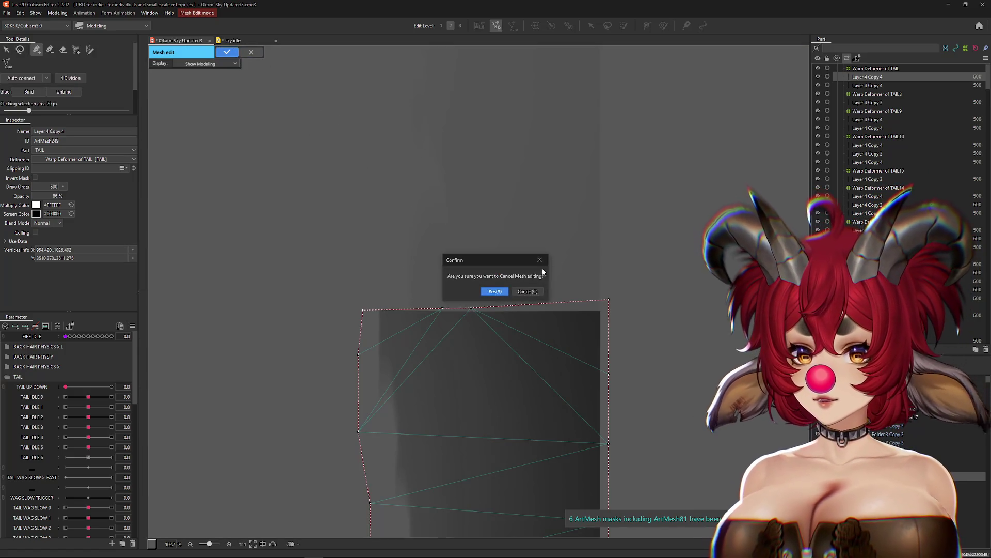
click(495, 291)
scroll(472, 308, up, 4)
key(ctrl+h)
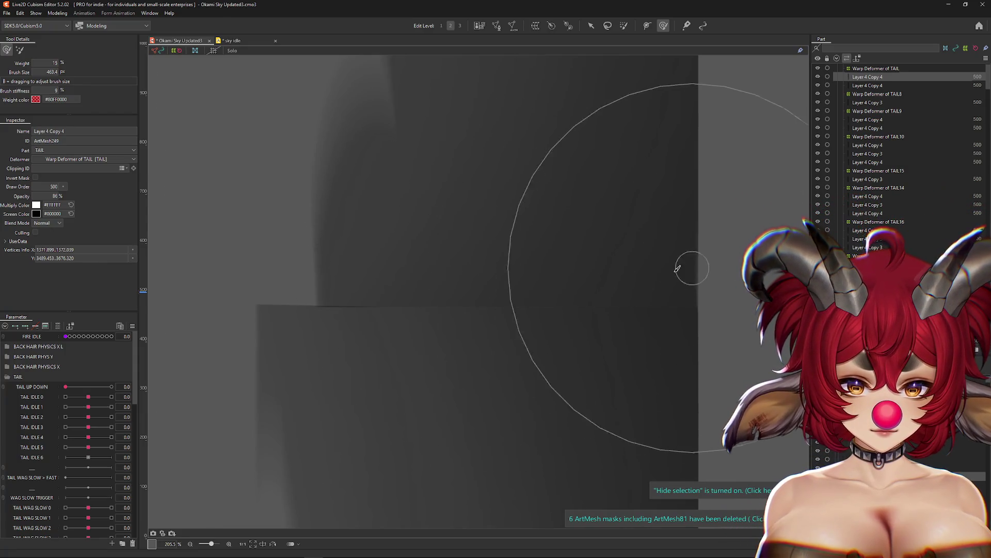
Resize the glue brush, paint glue weight across the strip seam, and zoom out to the whole canvas.
scroll(498, 267, left, 3)
drag(498, 267, 399, 272)
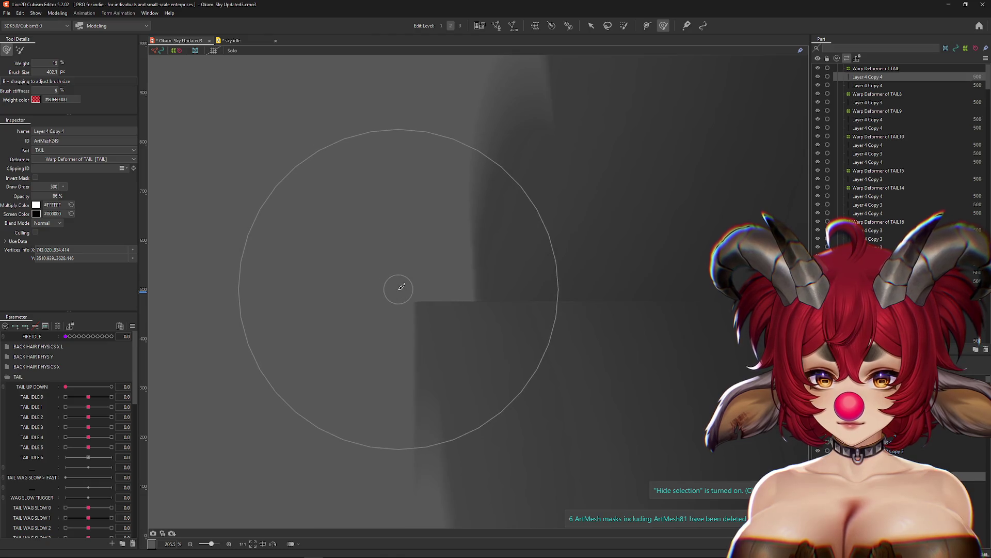
drag(586, 298, 557, 261)
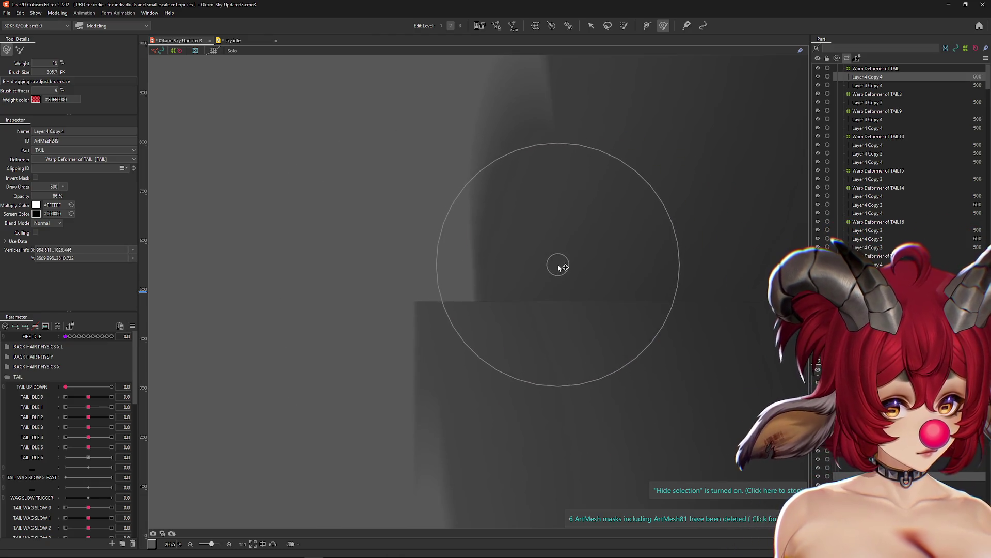
scroll(544, 250, right, 1)
scroll(538, 248, down, 3)
mouse_move(458, 230)
mouse_down()
mouse_move(371, 230)
mouse_move(385, 249)
mouse_up()
mouse_move(449, 257)
mouse_down()
mouse_move(475, 255)
mouse_move(547, 193)
mouse_move(555, 219)
mouse_move(494, 231)
mouse_move(540, 195)
mouse_up()
scroll(540, 195, up, 5)
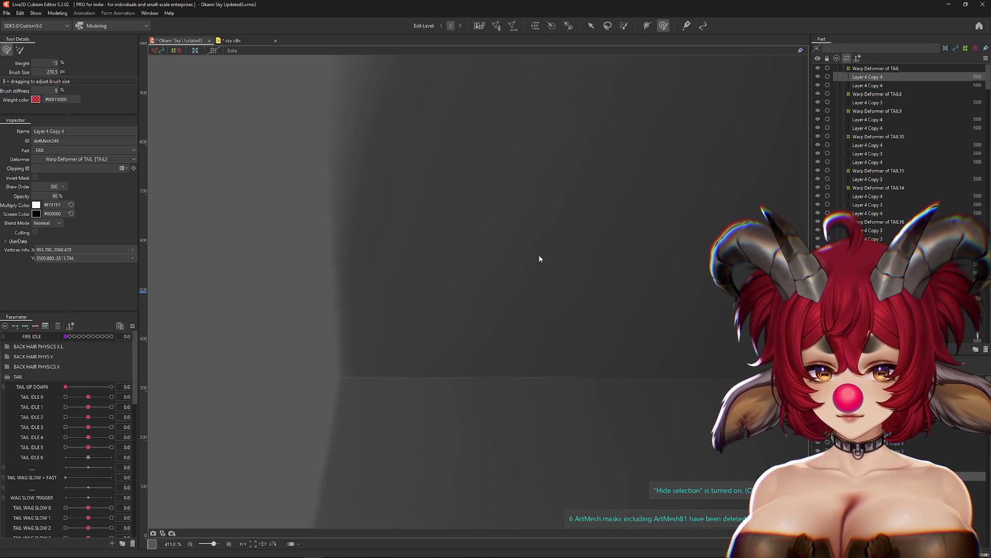
scroll(540, 259, down, 1)
scroll(547, 264, down, 7)
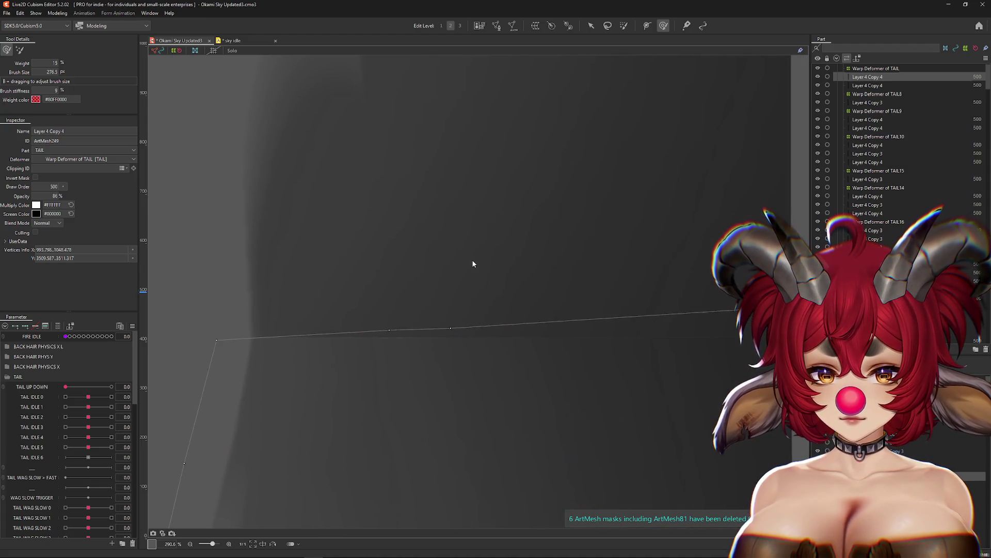
scroll(470, 265, down, 2)
scroll(565, 292, down, 10)
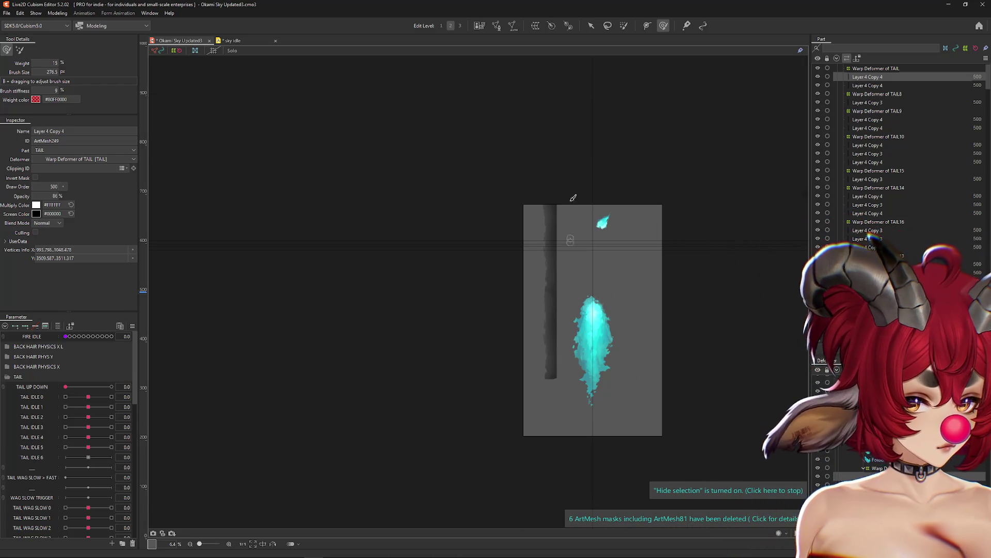
Reflect the tail strip mesh and move the flipped copy down onto the canvas.
click(591, 27)
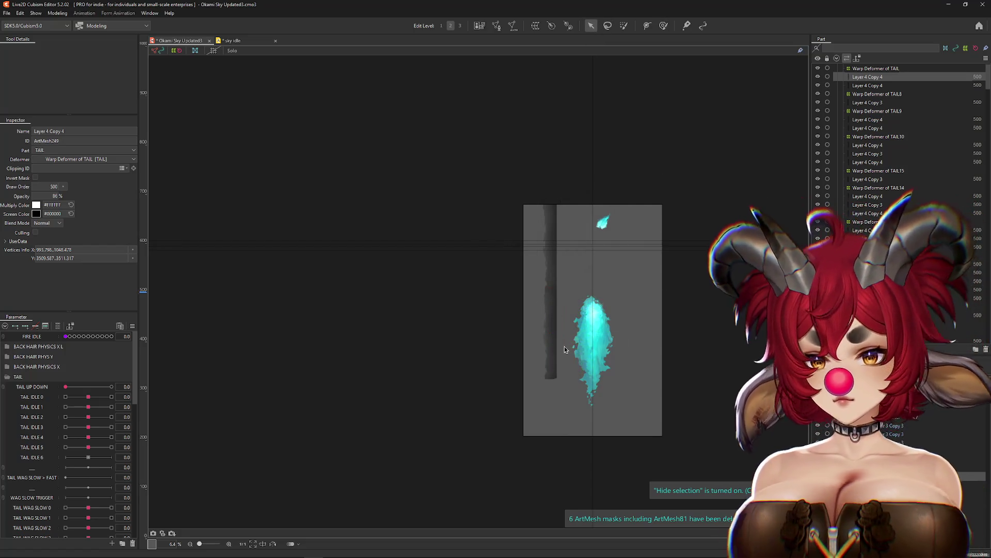
right_click(553, 370)
click(569, 519)
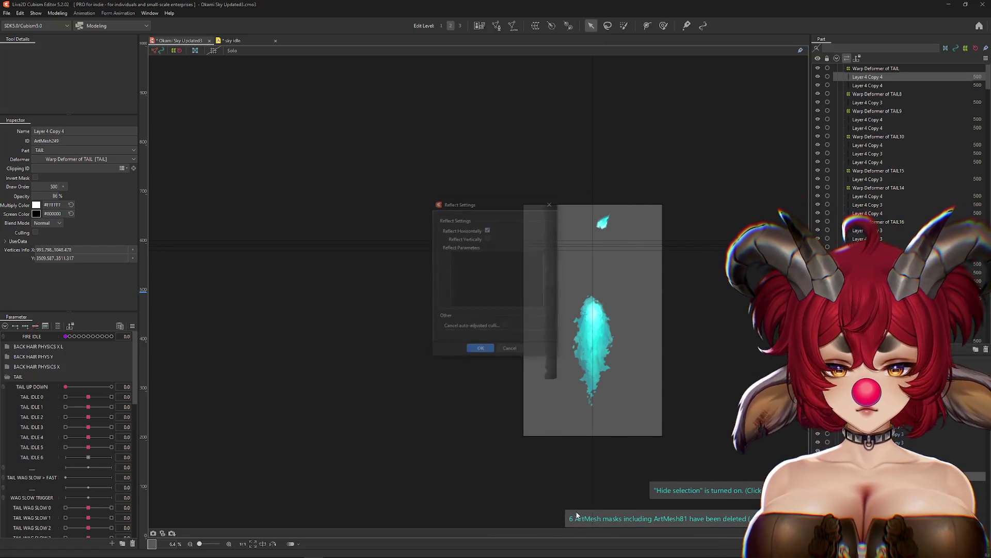
click(481, 350)
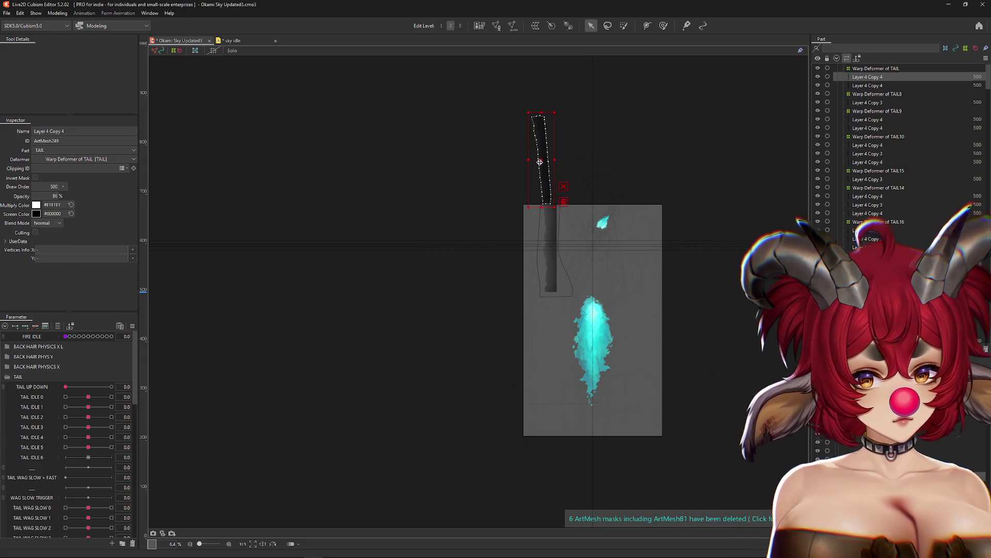
mouse_move(539, 161)
mouse_down()
mouse_move(545, 319)
mouse_move(527, 332)
mouse_move(566, 336)
mouse_up()
Undo and redo the last strip change, then add the other Layer 4 Copy 4 mesh to the selection.
scroll(547, 333, up, 4)
key(ctrl+h)
scroll(566, 336, down, 4)
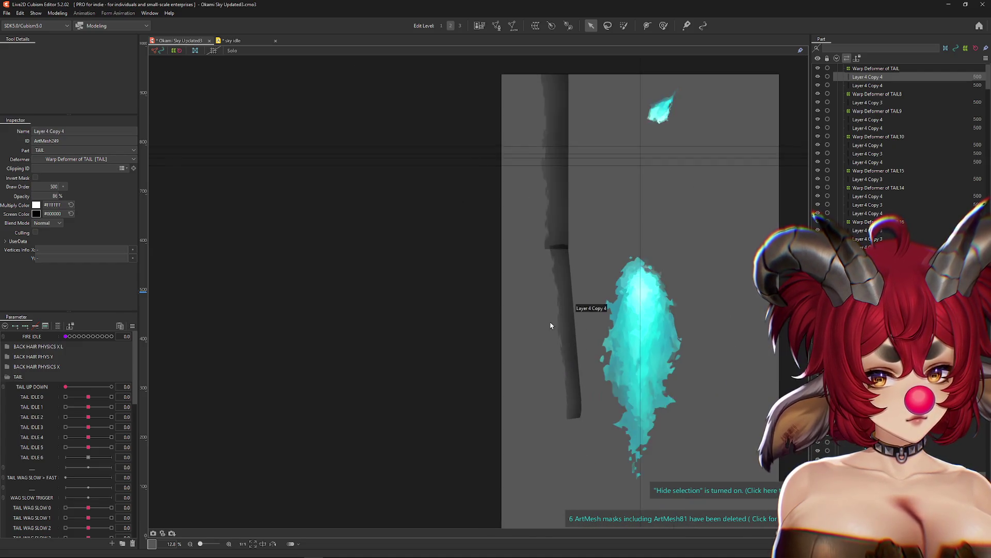
key(ctrl+z)
key(ctrl+z)
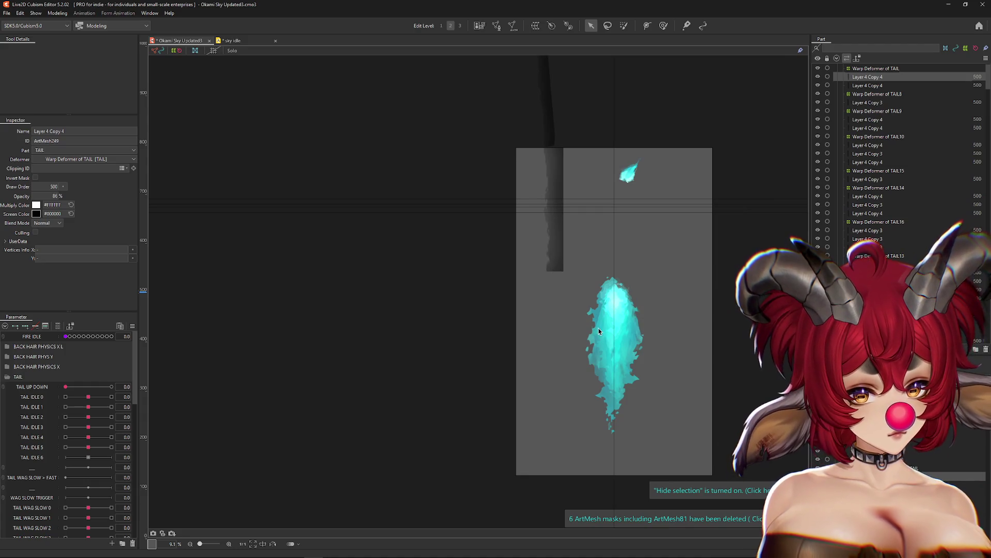
key(ctrl+y)
ctrl+click(868, 86)
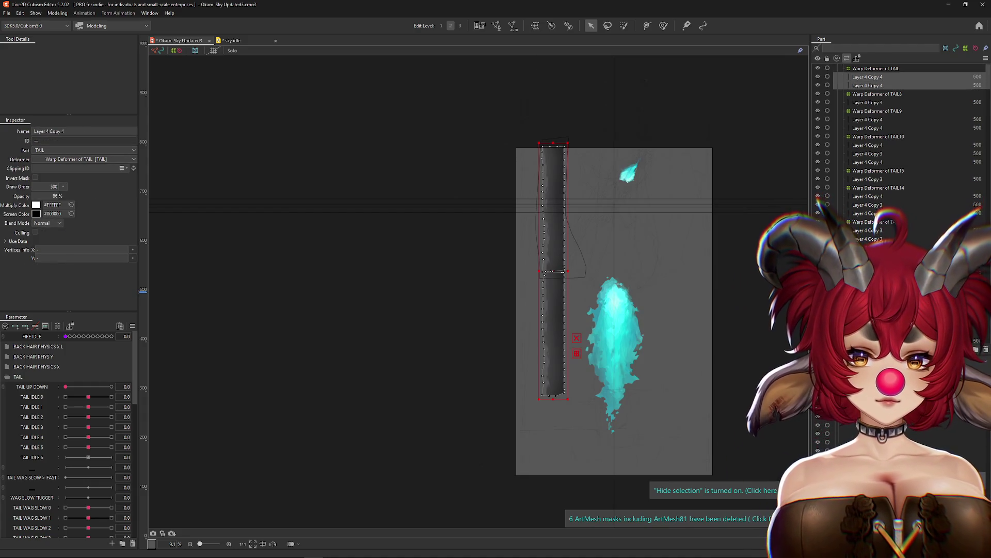
Wrap the tail strip in a new Warp Deformer of TAIL6 and inspect it and its parent deformer.
click(537, 30)
key(Return)
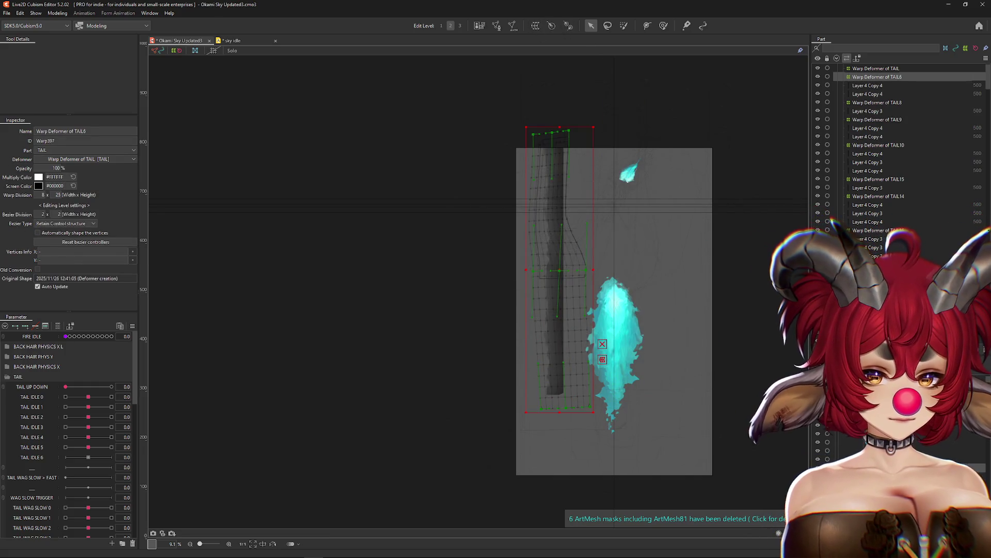
click(878, 77)
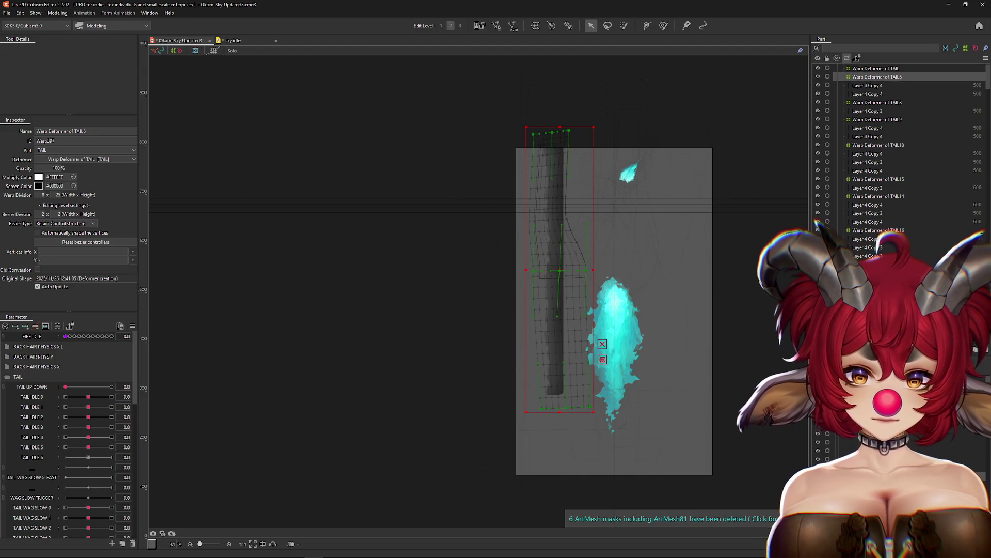
click(876, 68)
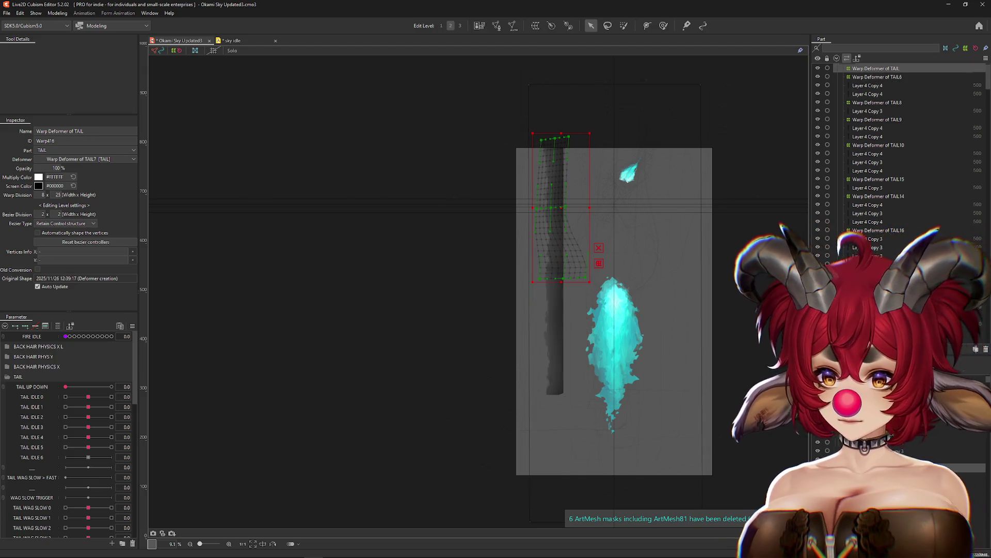
Delete the lower Layer 4 Copy 4 tail mesh piece and paste it back in.
click(553, 232)
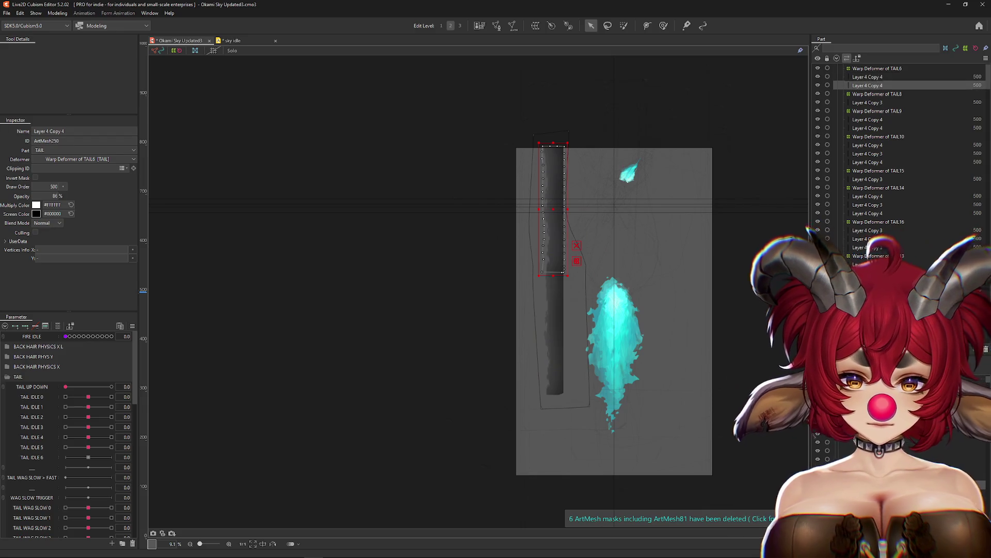
scroll(542, 306, up, 5)
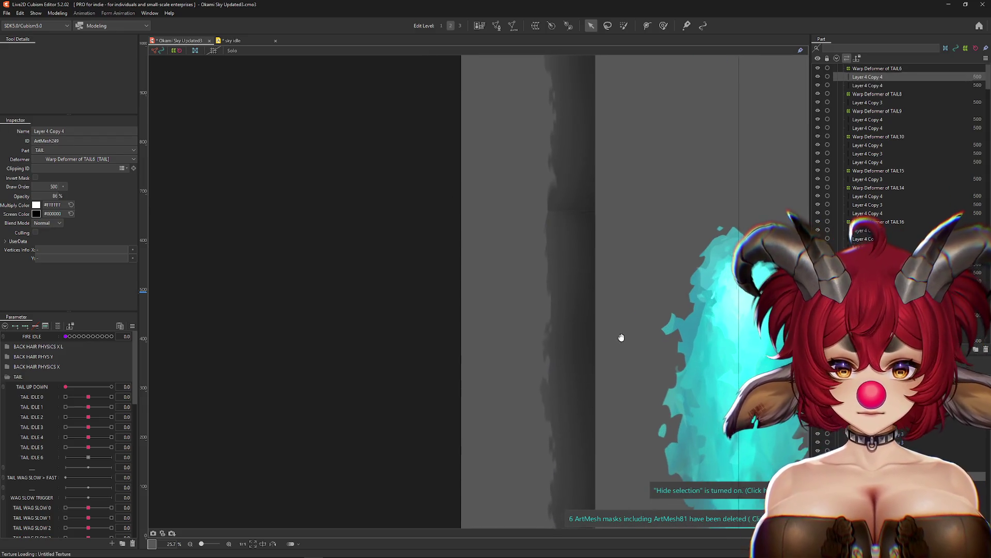
scroll(591, 284, down, 3)
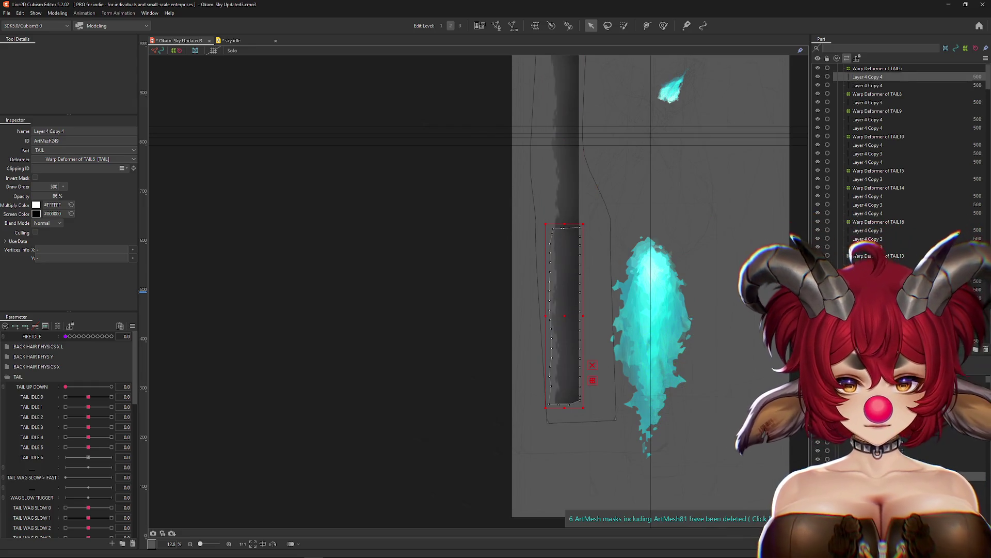
key(Delete)
key(ctrl+v)
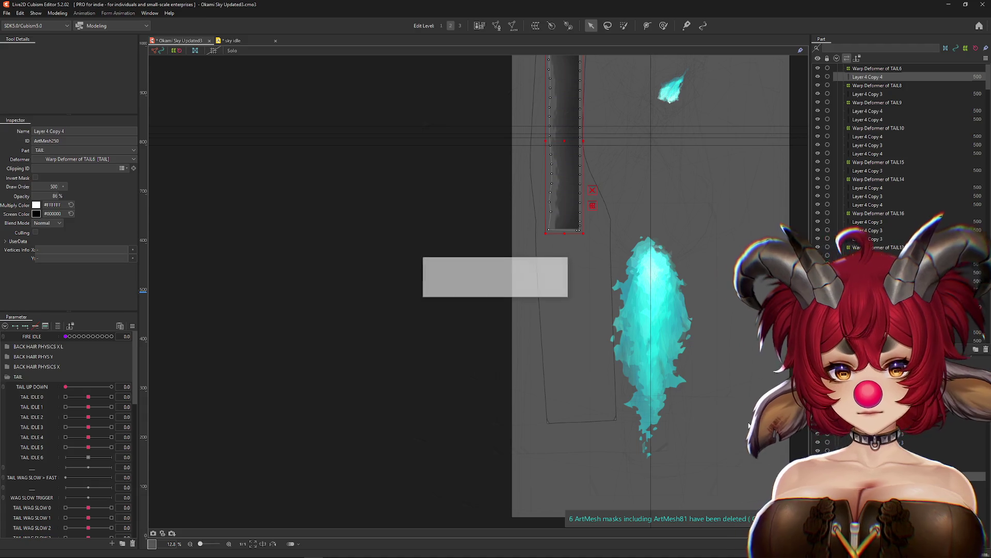
Reflect the lower tail piece vertically and check the flip with outlines hidden.
right_click(574, 314)
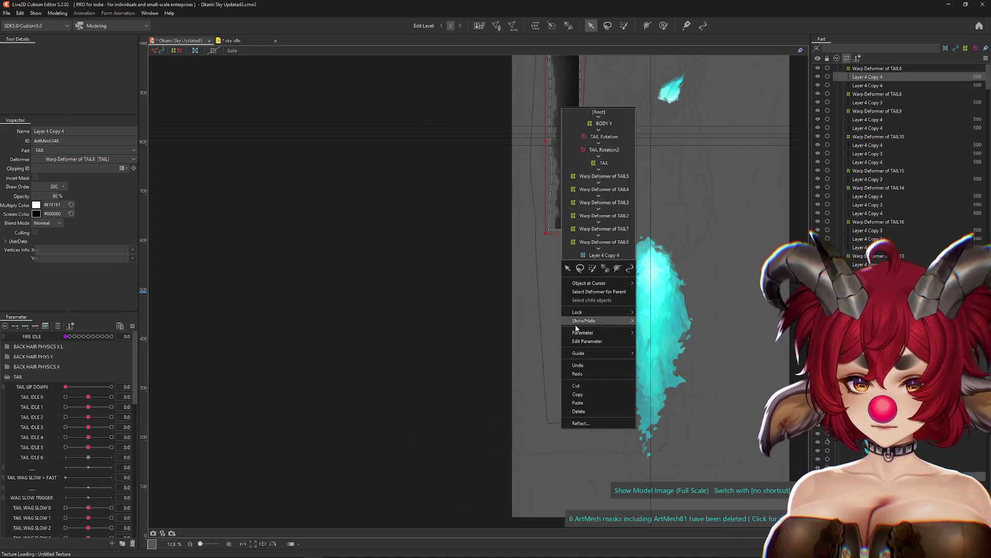
click(587, 421)
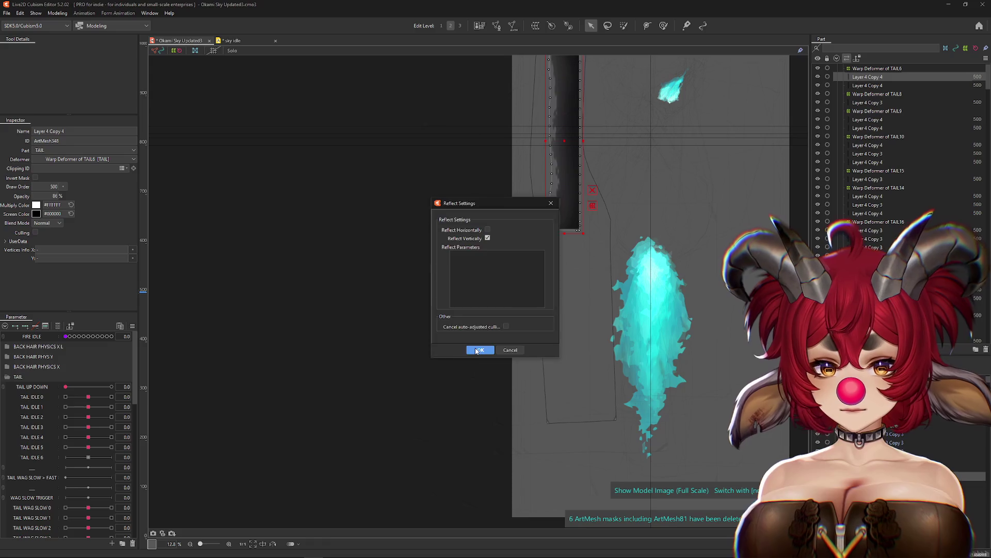
click(477, 351)
key(ctrl+h)
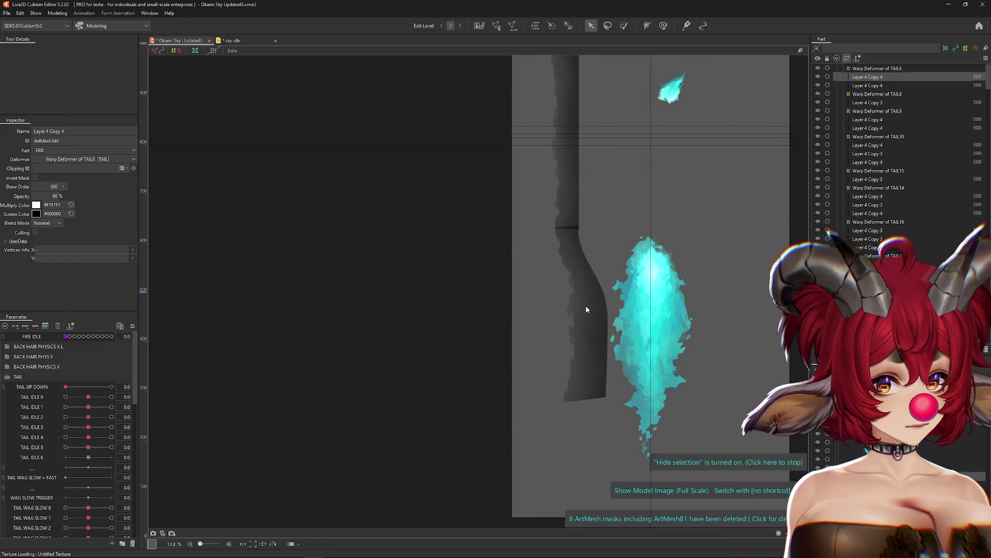
click(581, 317)
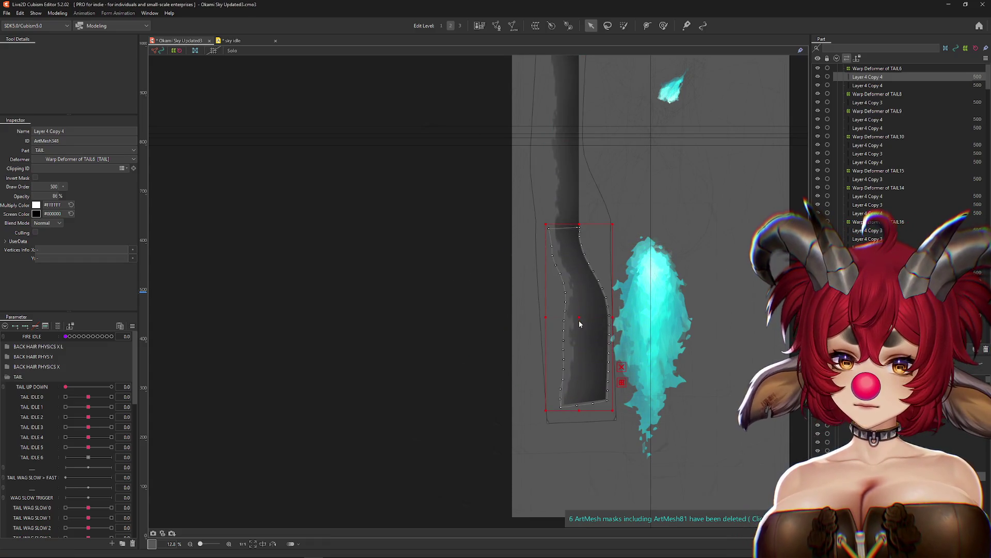
scroll(579, 324, up, 2)
key(ctrl+h)
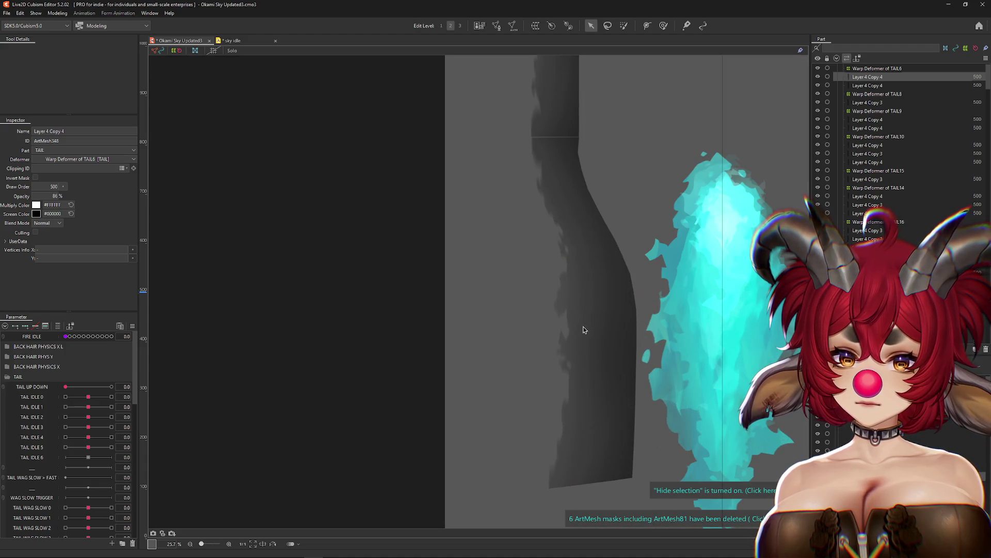
scroll(665, 351, down, 3)
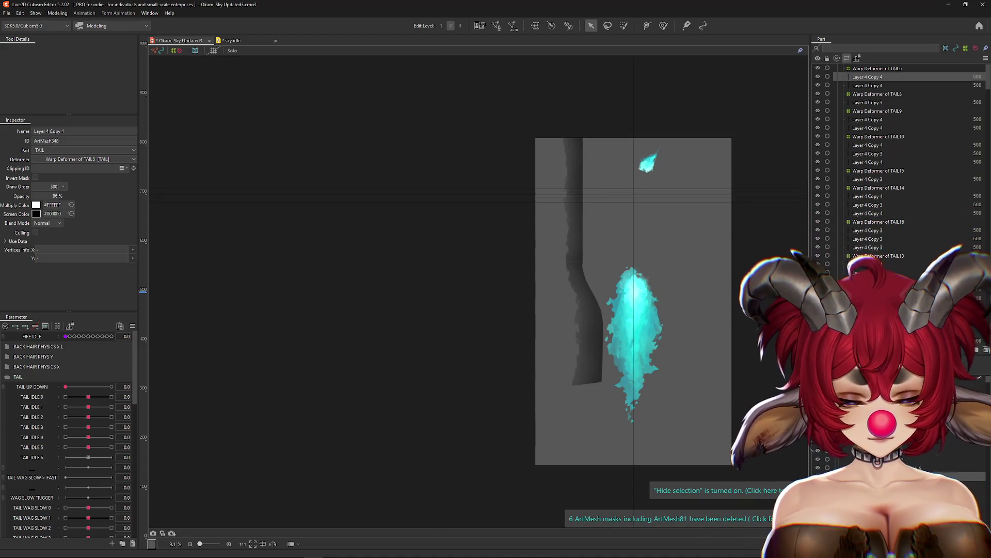
Duplicate the upper tail strip, reflect the copy vertically and move it down the tail.
click(572, 201)
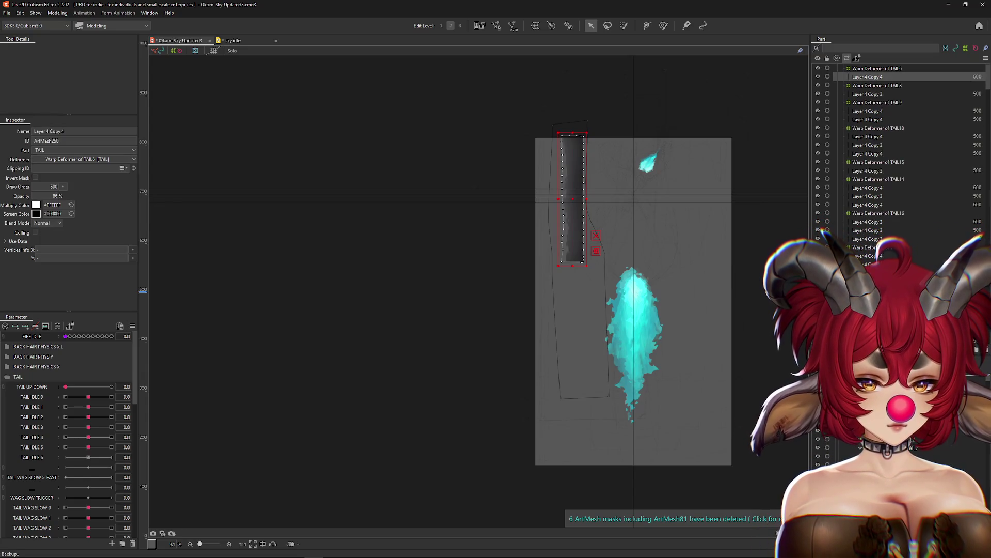
scroll(585, 237, up, 1)
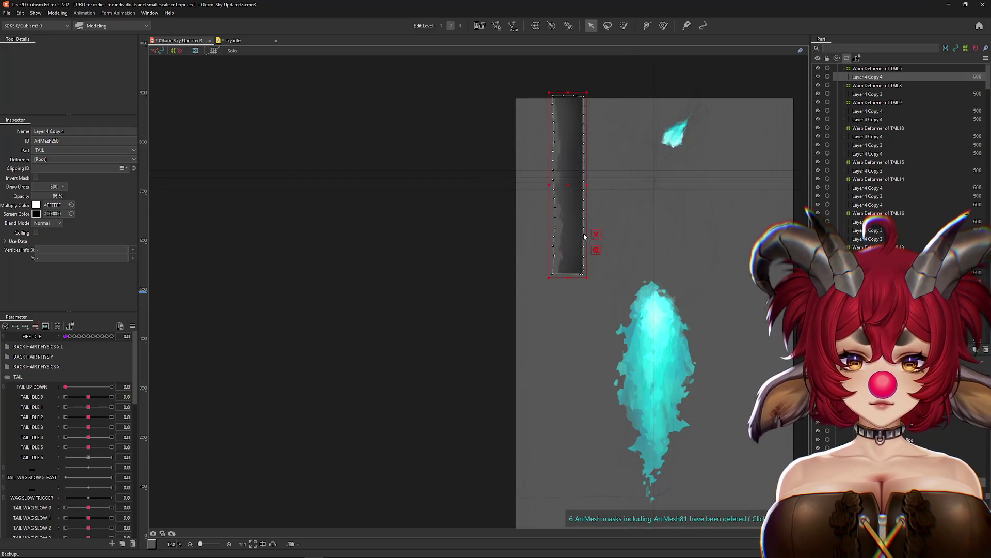
key(ctrl+d)
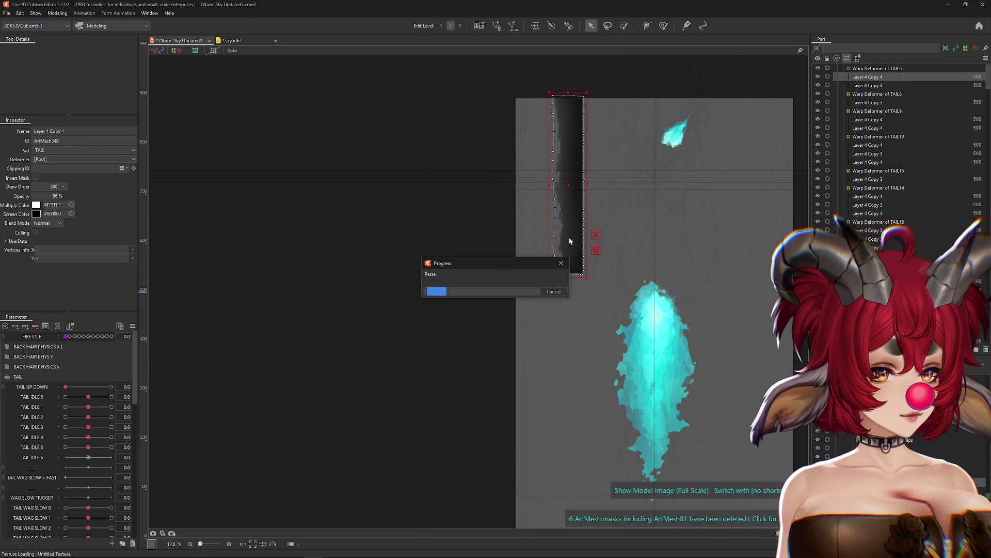
right_click(574, 237)
click(594, 399)
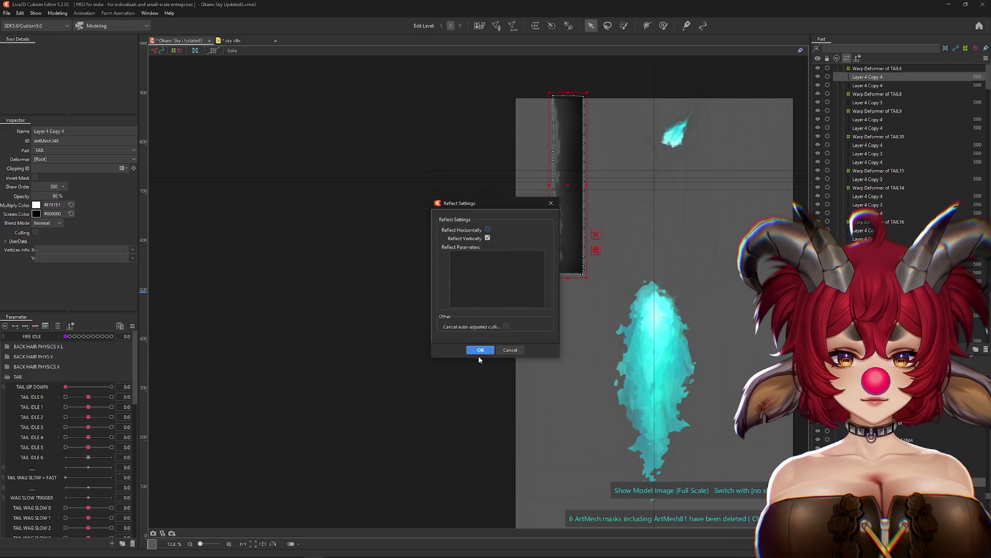
click(480, 351)
key(ctrl+z)
drag(566, 475, 568, 367)
scroll(566, 375, up, 5)
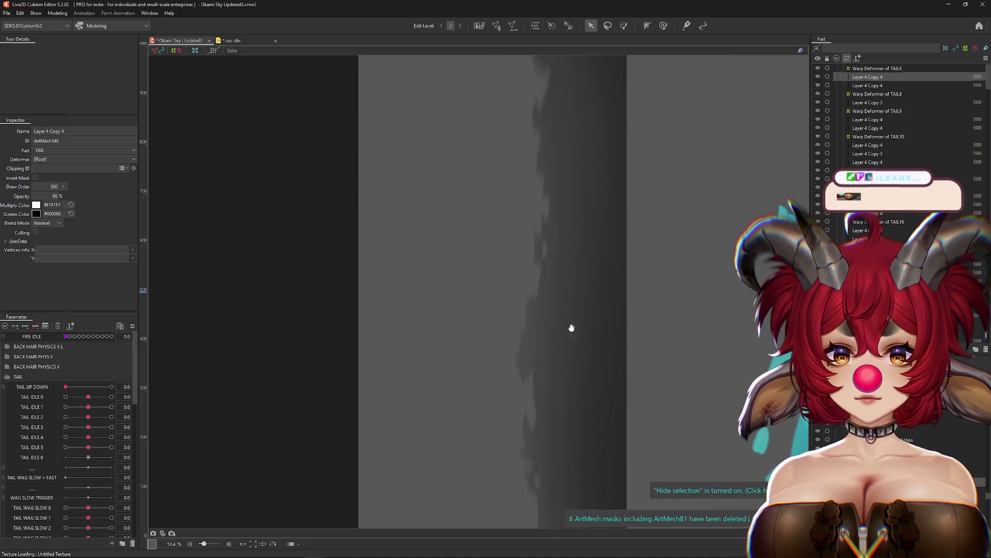
scroll(571, 330, up, 3)
Replay the Twitch clip from the start, then close its browser window.
key(alt+Tab)
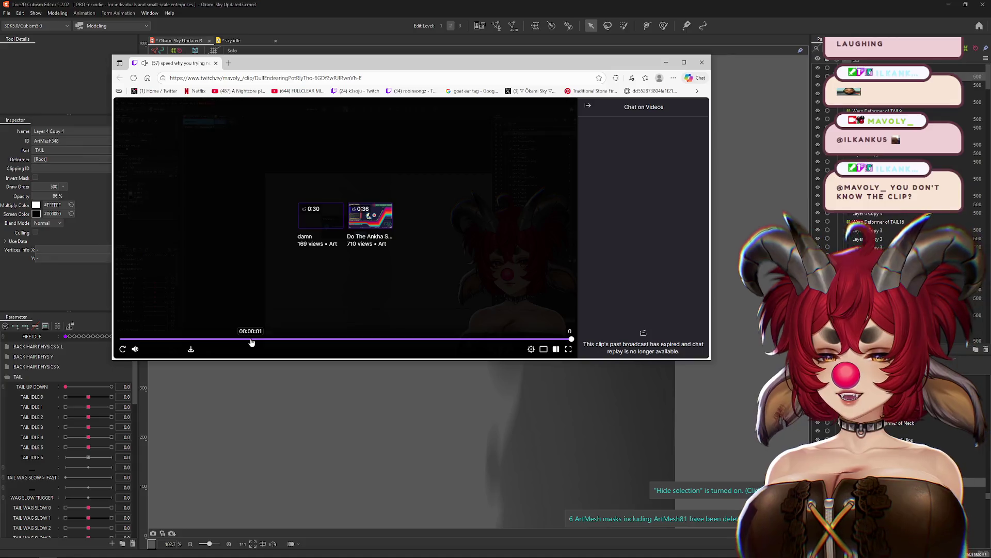
key(space)
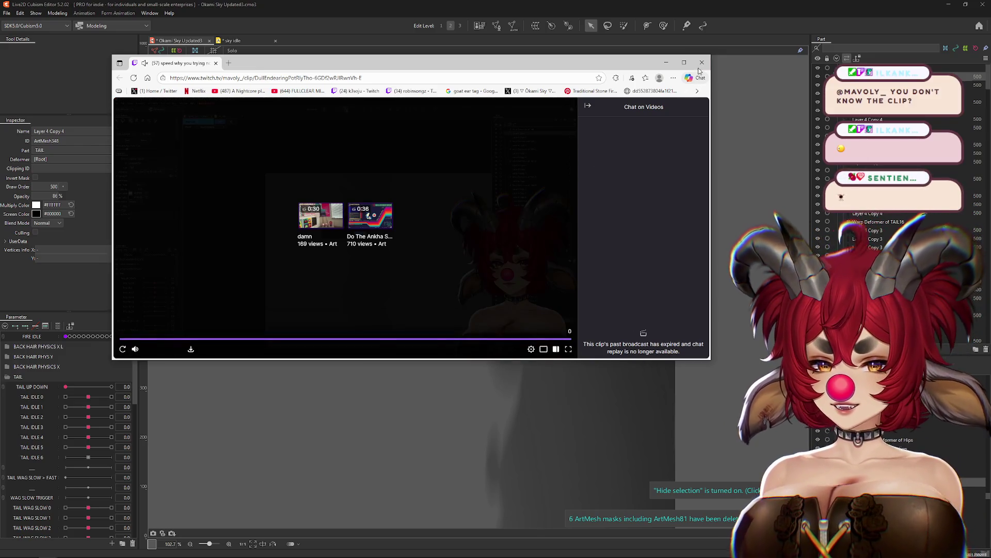
click(701, 63)
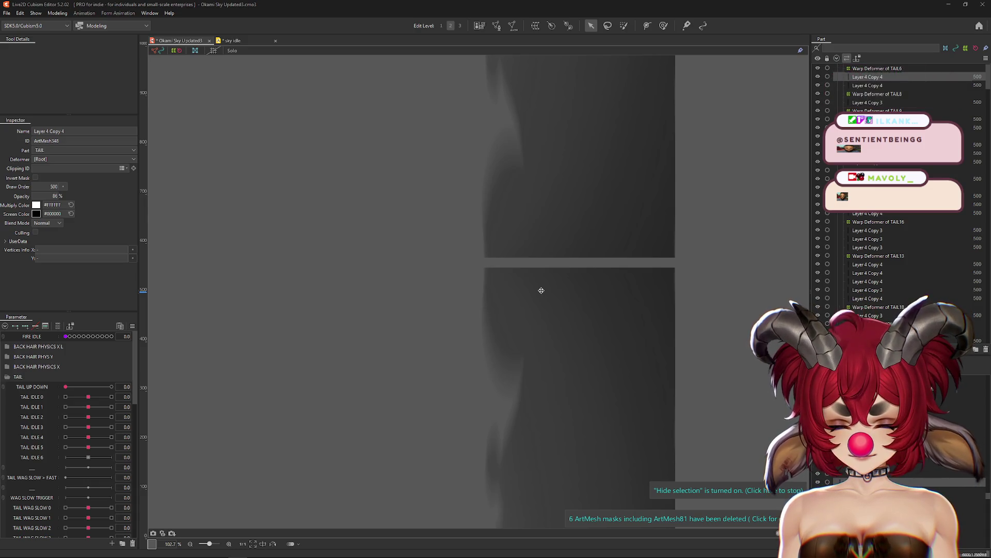
Zoom to the Layer 4 Copy 4 tail strip and enter Mesh Edit mode.
scroll(549, 280, down, 6)
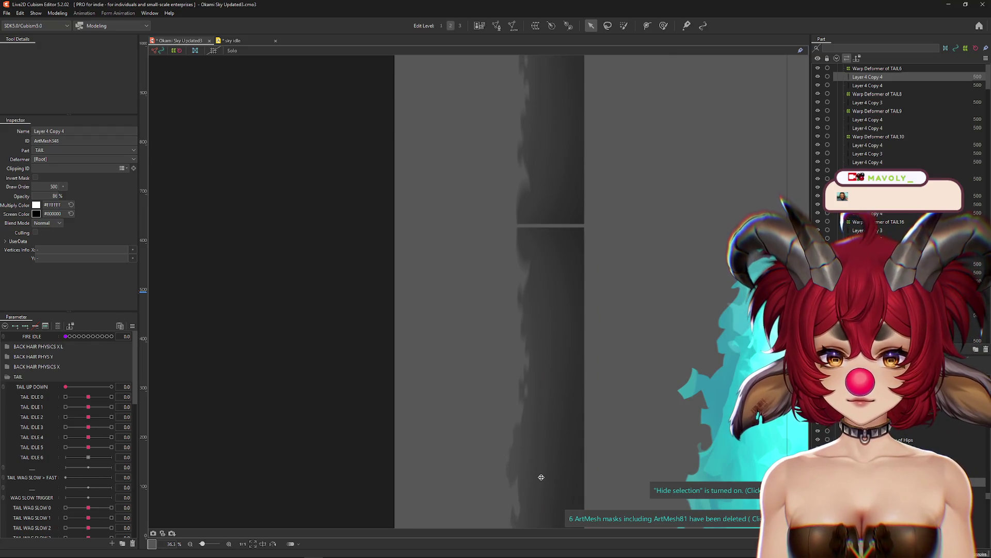
scroll(550, 202, up, 10)
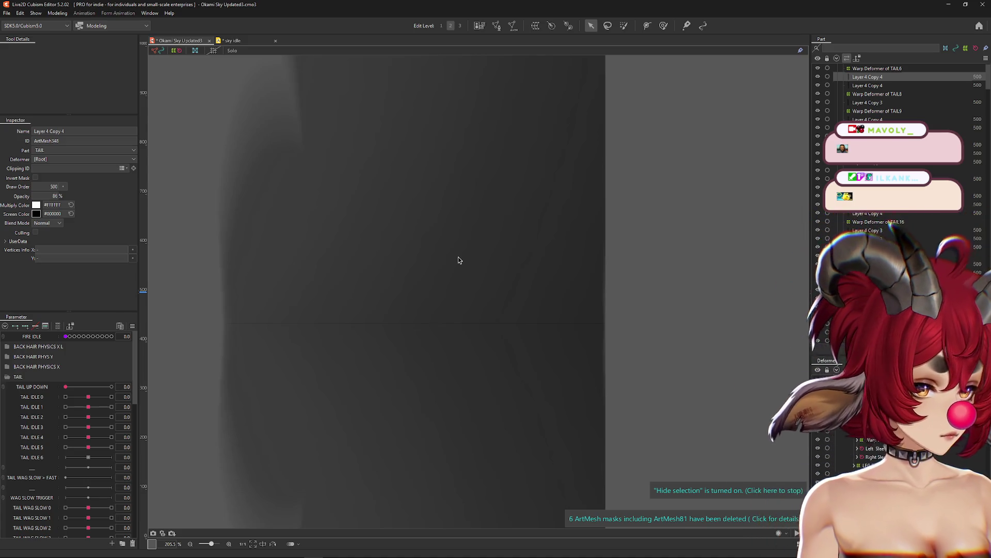
scroll(447, 263, down, 6)
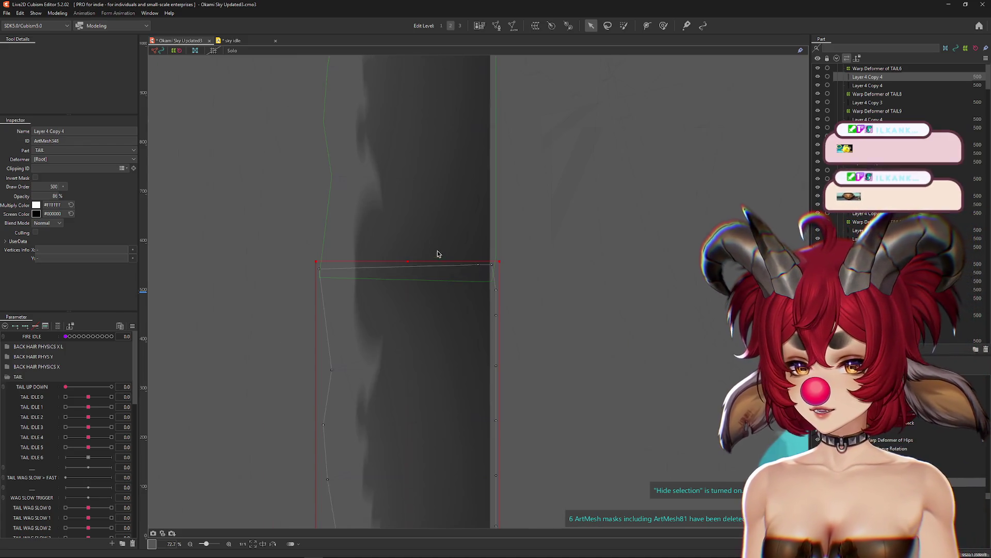
click(499, 30)
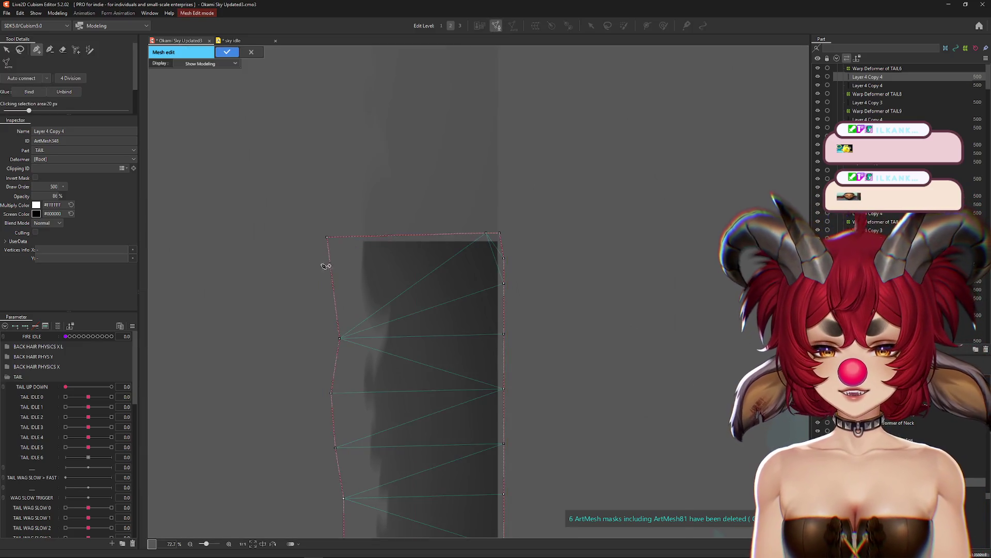
Delete and redraw the first tail mesh's top edge between its upper corners.
scroll(340, 231, up, 4)
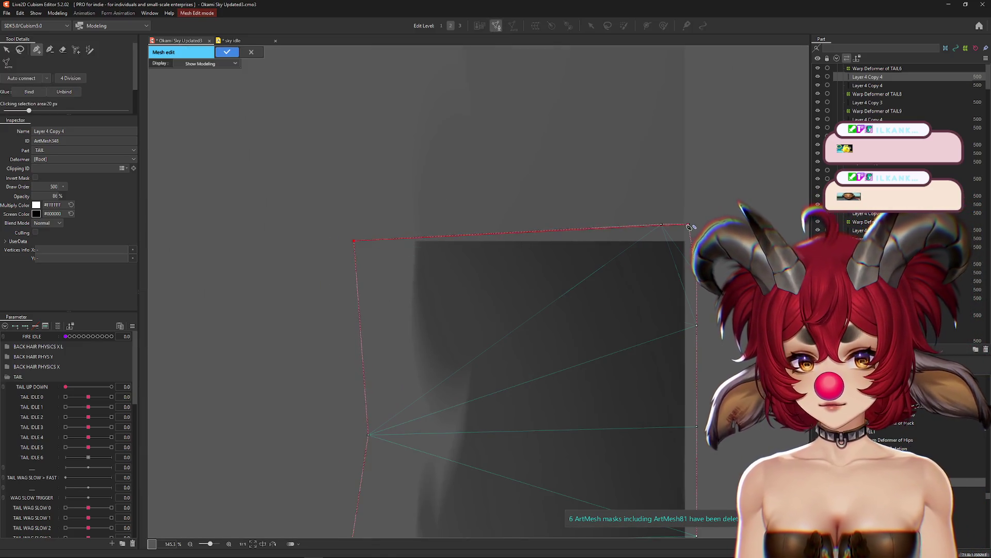
ctrl+click(692, 227)
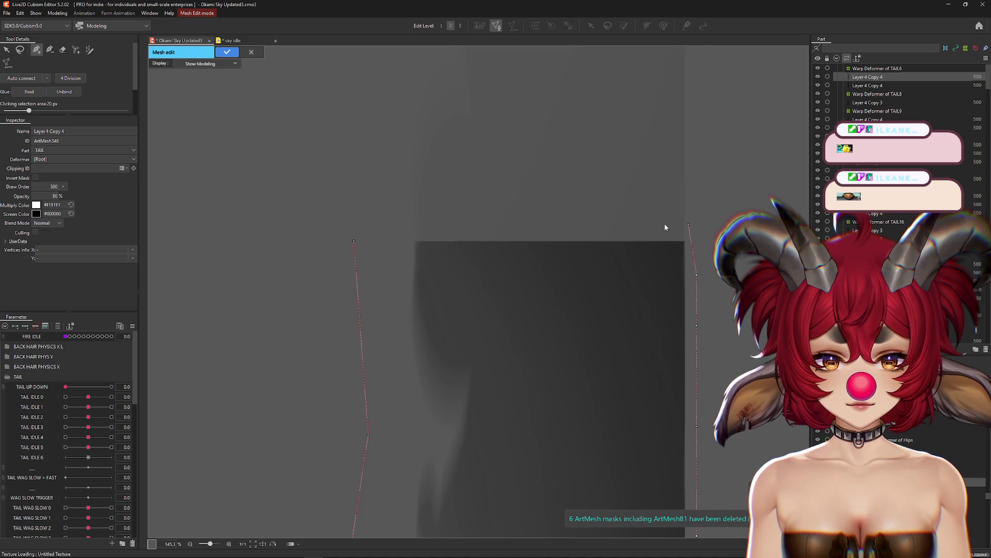
drag(692, 243, 367, 238)
scroll(723, 237, up, 2)
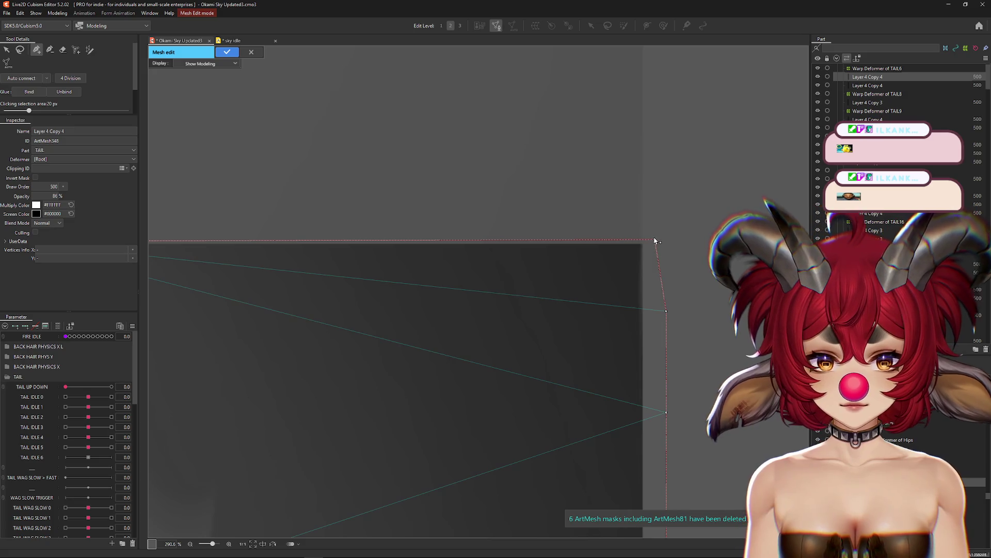
click(655, 242)
key(Return)
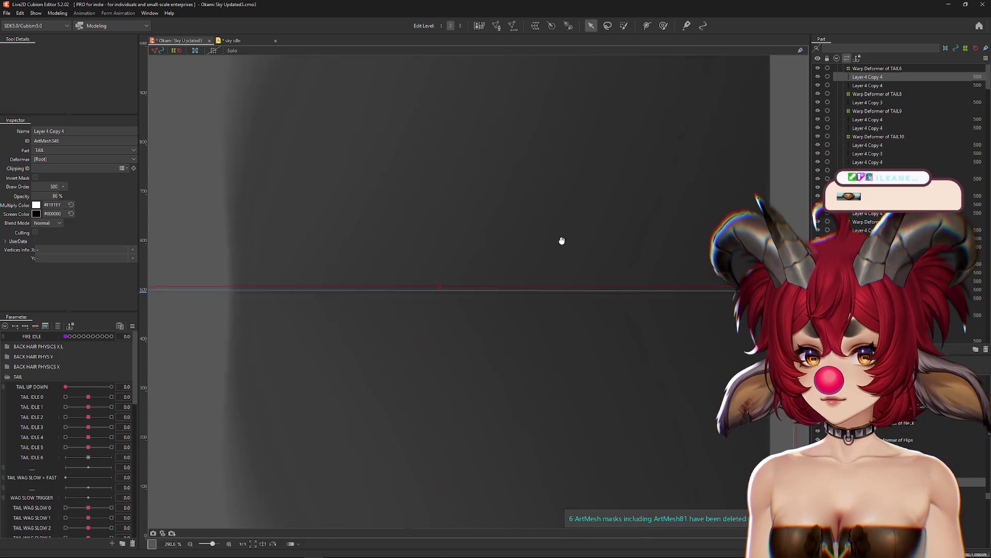
Select the second Layer 4 Copy 4 tail mesh and open it in Mesh Edit.
click(485, 256)
click(509, 267)
scroll(509, 267, down, 5)
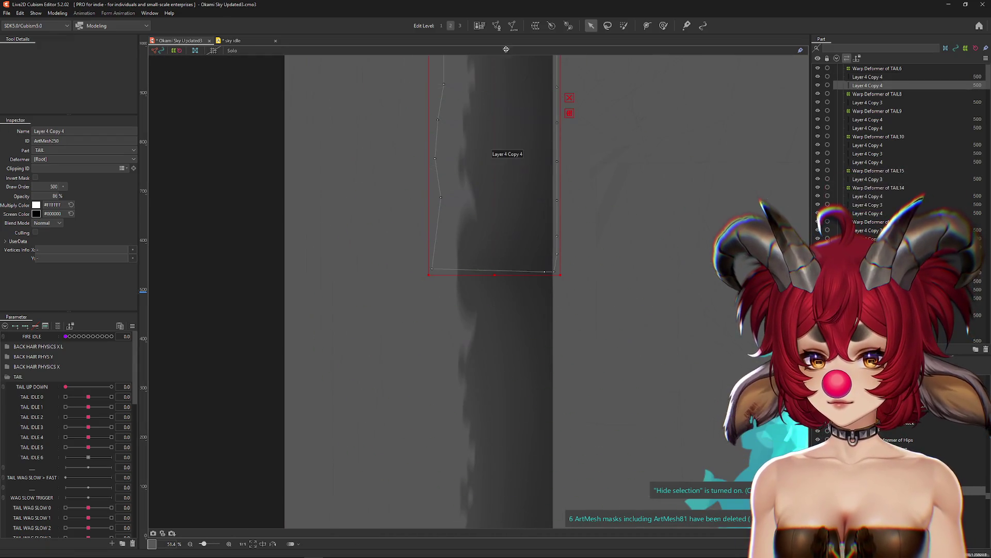
click(496, 25)
scroll(491, 270, up, 5)
Move the second mesh's bottom-left corner in and reconnect its lower outline edges.
drag(301, 289, 342, 278)
drag(654, 319, 545, 334)
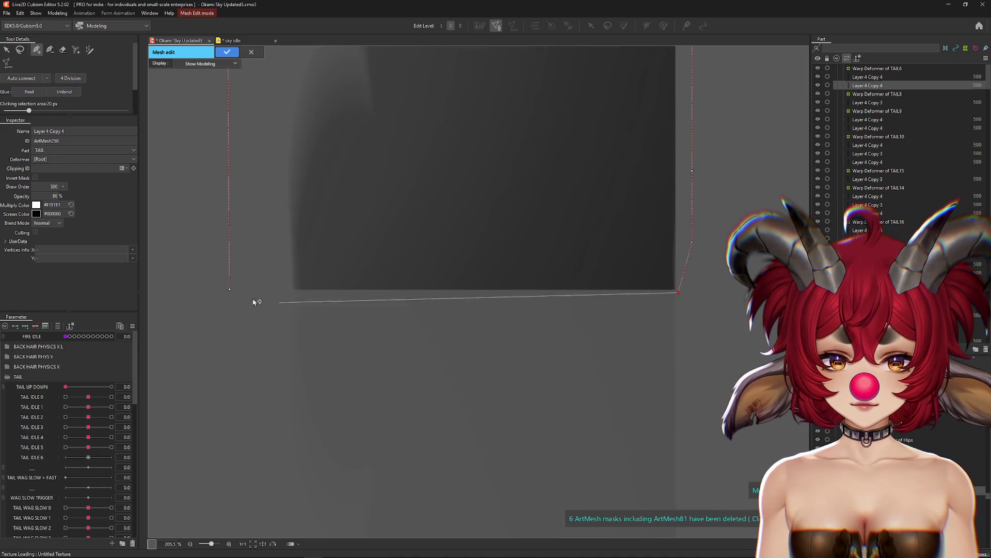
drag(261, 303, 230, 290)
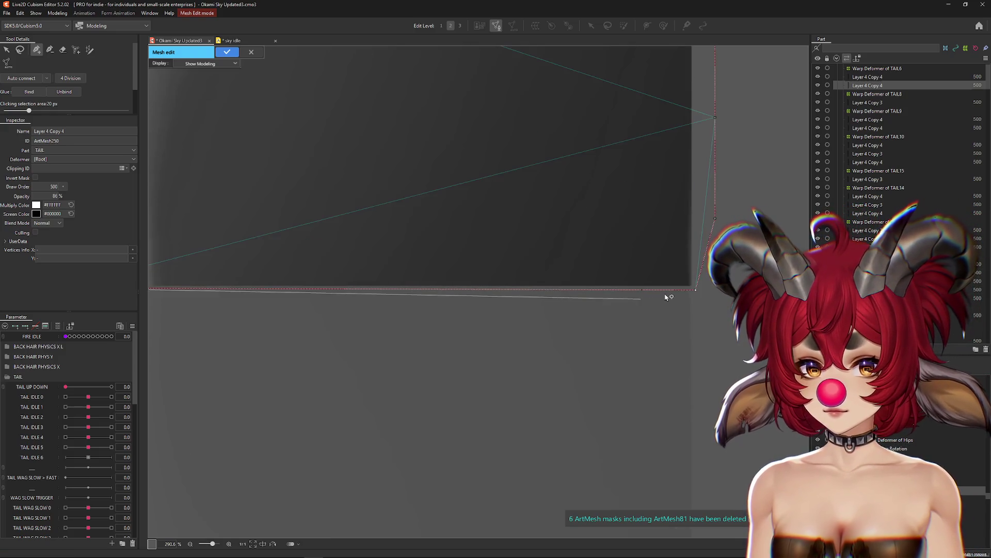
click(695, 288)
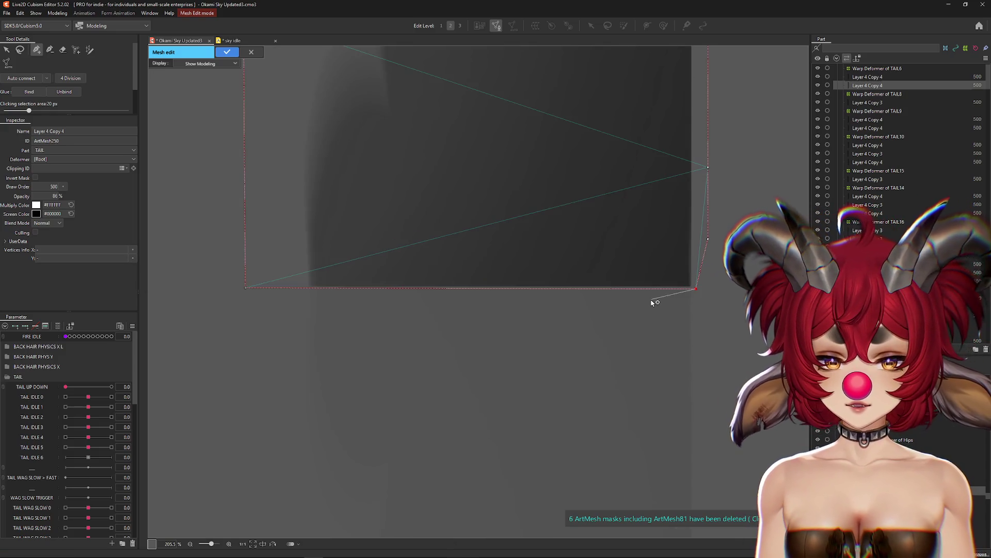
click(697, 237)
click(228, 53)
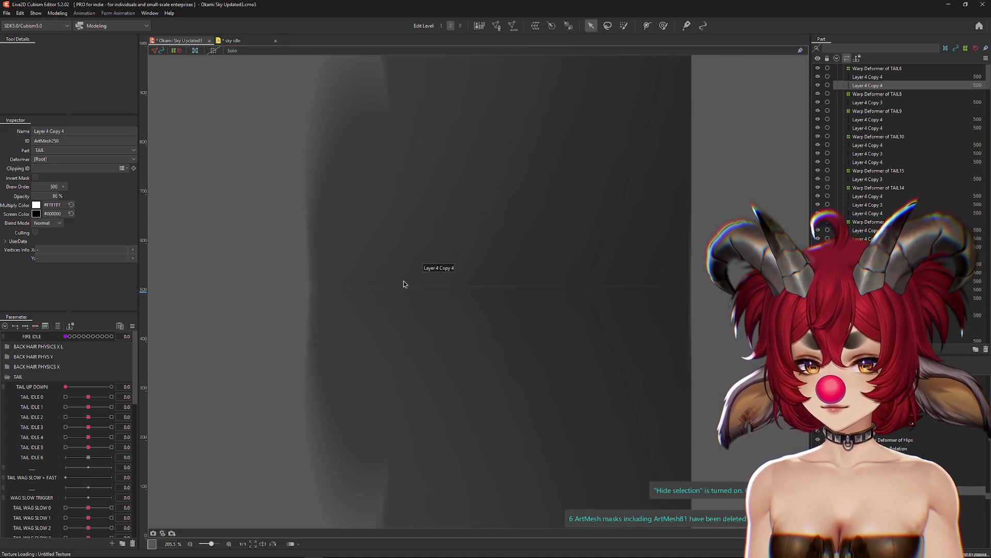
click(662, 26)
Enlarge the weight brush to 415.5 over the tail strip and cyan flames.
drag(498, 283, 483, 298)
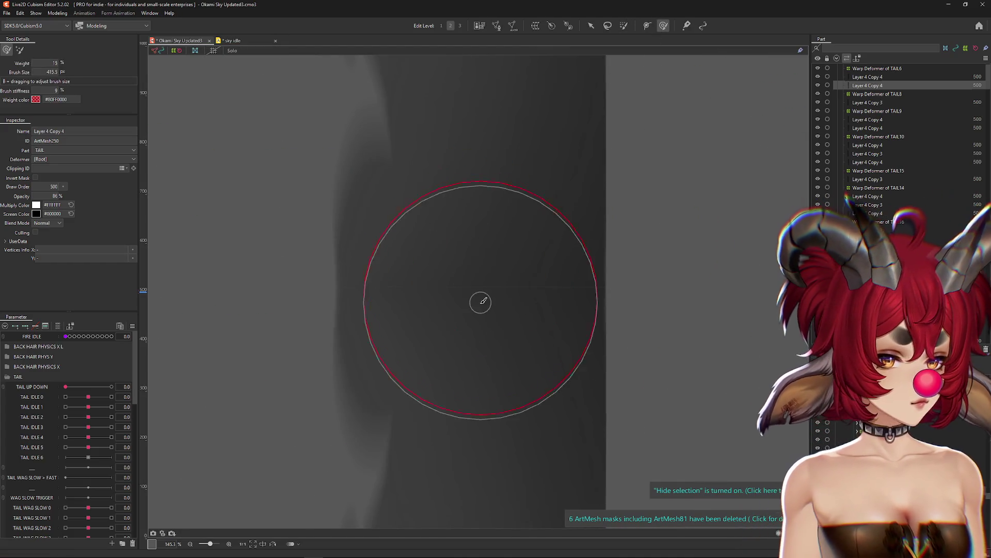
scroll(475, 297, up, 3)
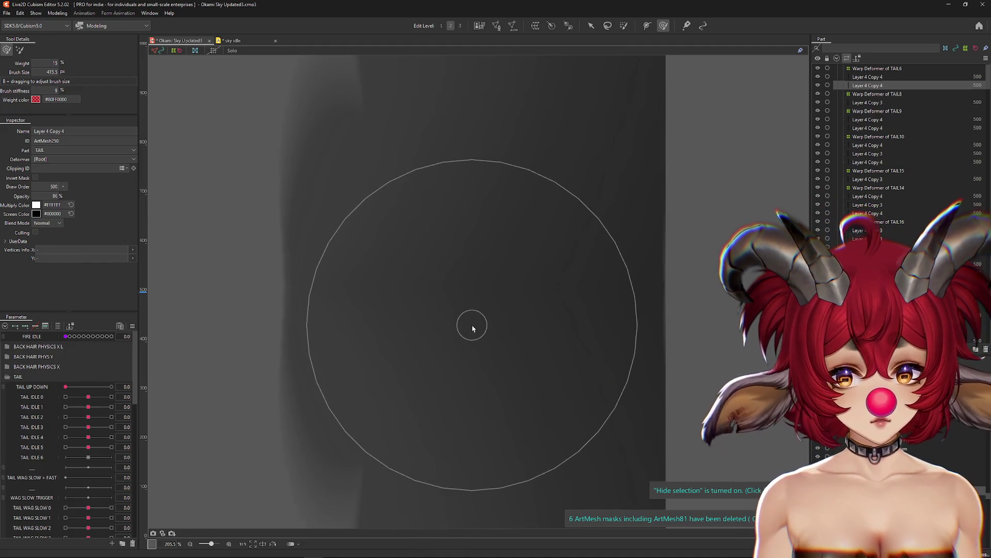
scroll(516, 318, down, 5)
scroll(568, 269, up, 3)
scroll(537, 365, down, 6)
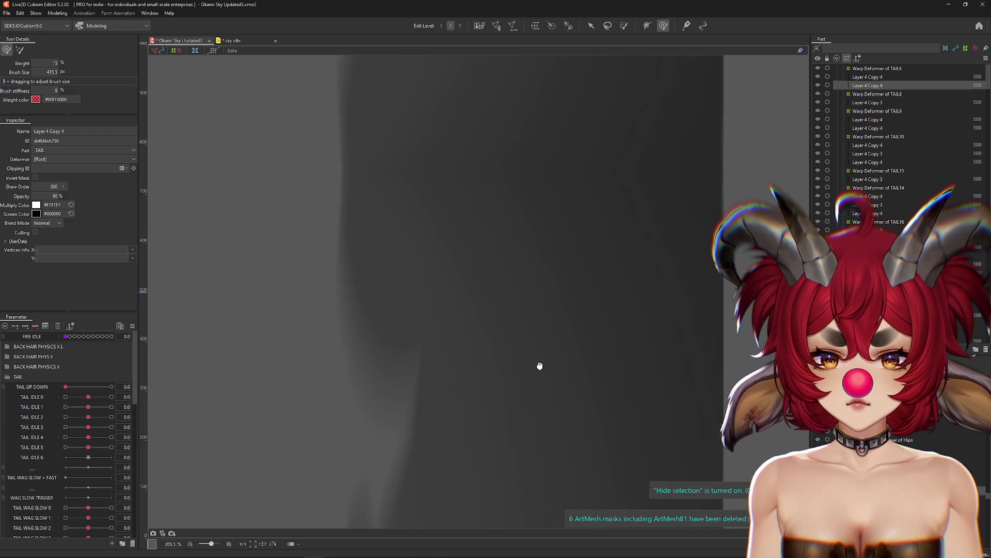
scroll(573, 305, up, 7)
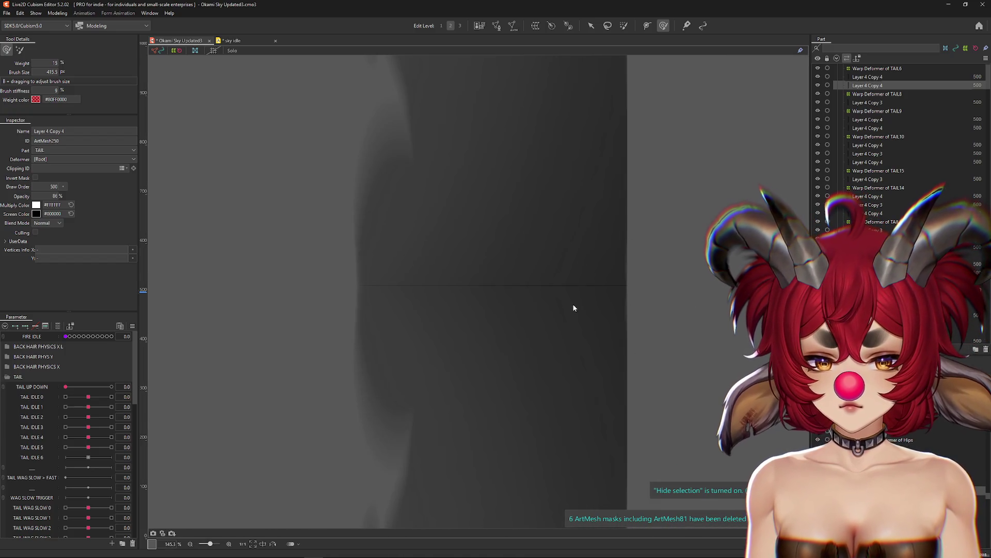
scroll(573, 304, down, 10)
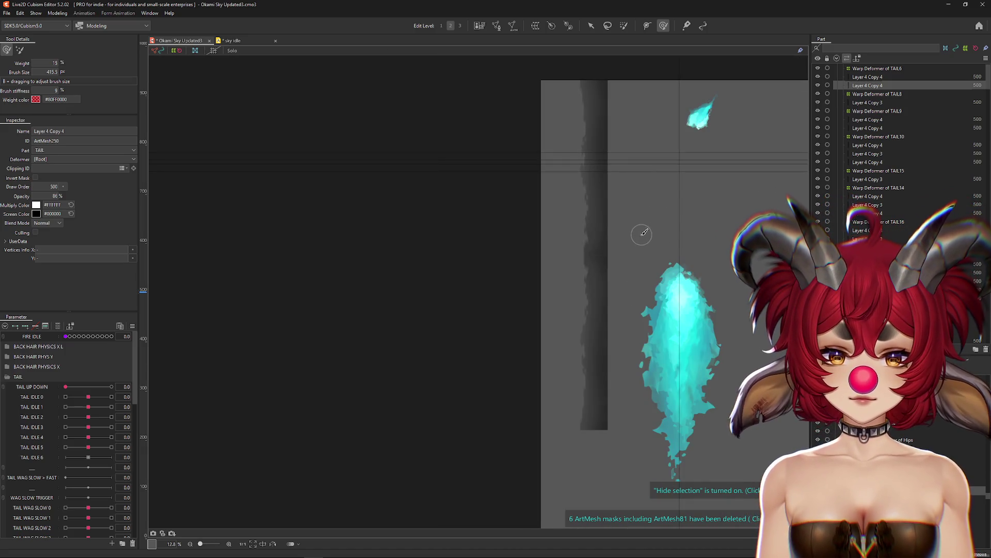
click(591, 27)
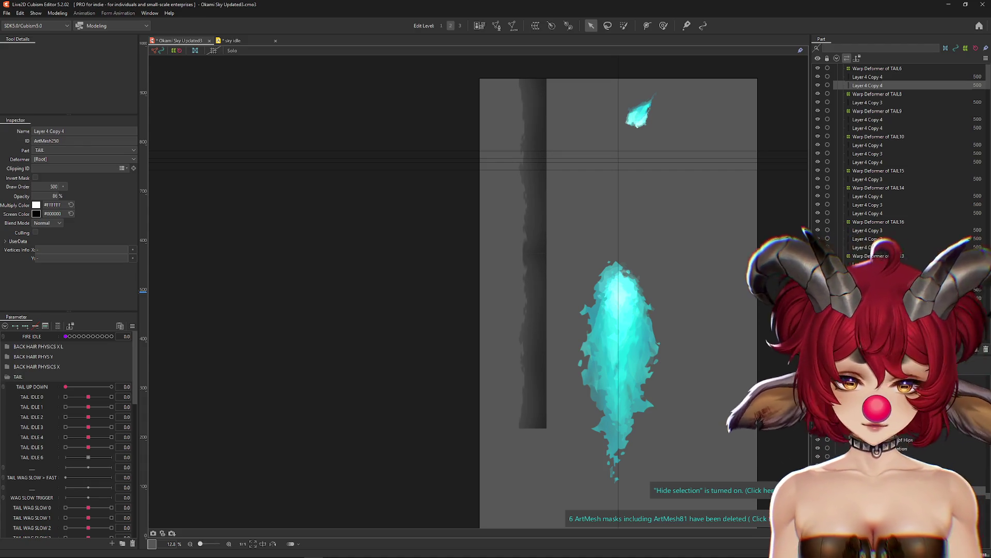
Recentre the view on the tail, then close Okami Sky Updated3 without saving.
drag(673, 377, 649, 360)
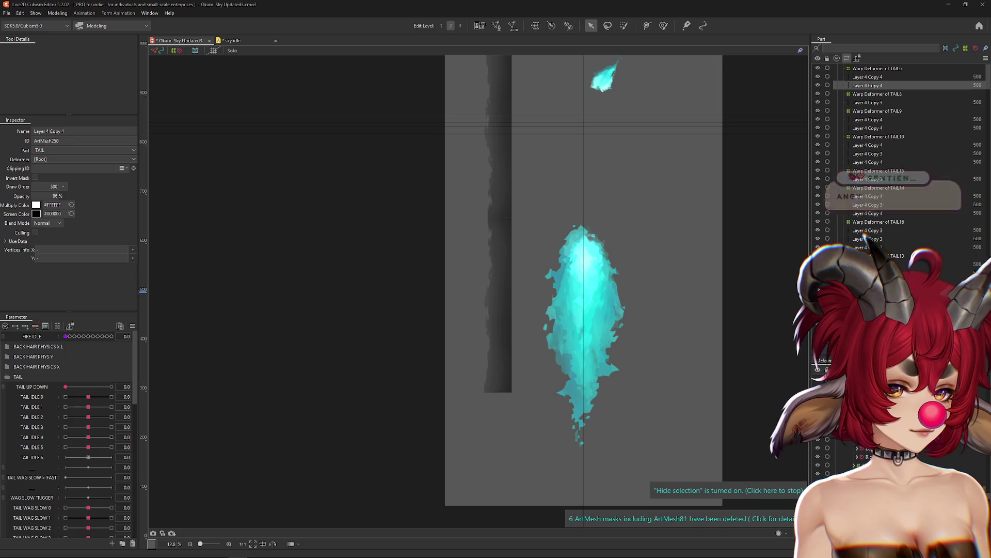
click(210, 40)
click(506, 292)
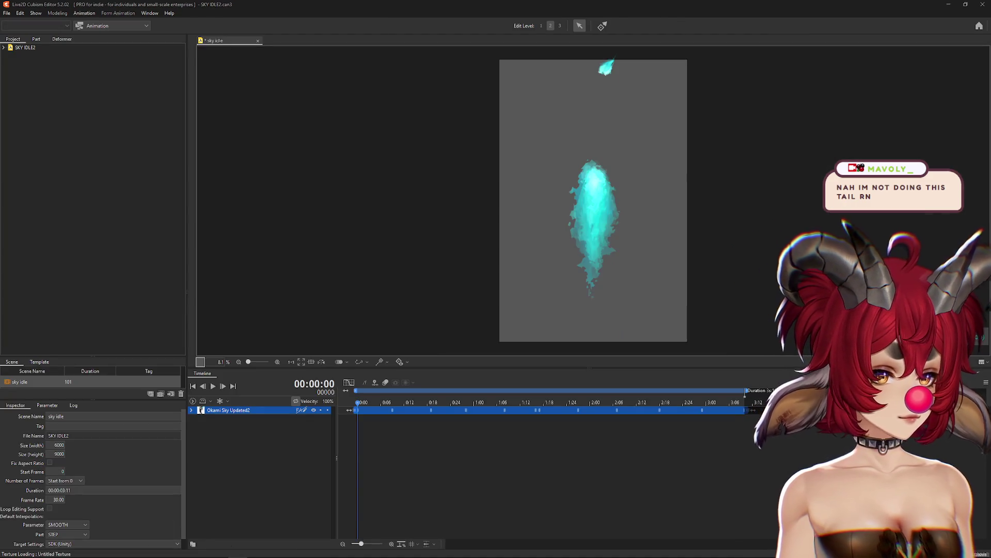
Reopen Okami Sky Updated2.cmo3 from File > Recent Files.
click(6, 13)
mouse_move(30, 50)
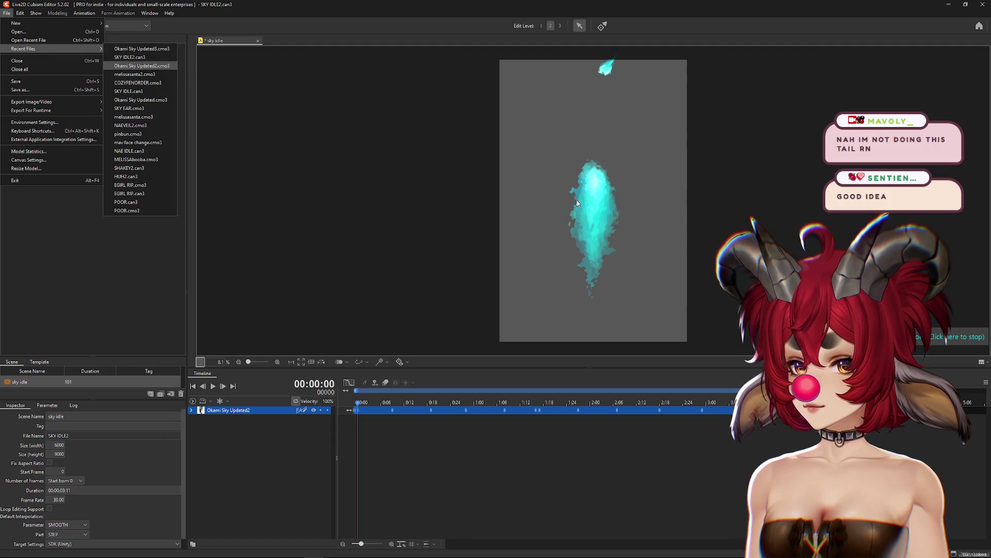
click(165, 50)
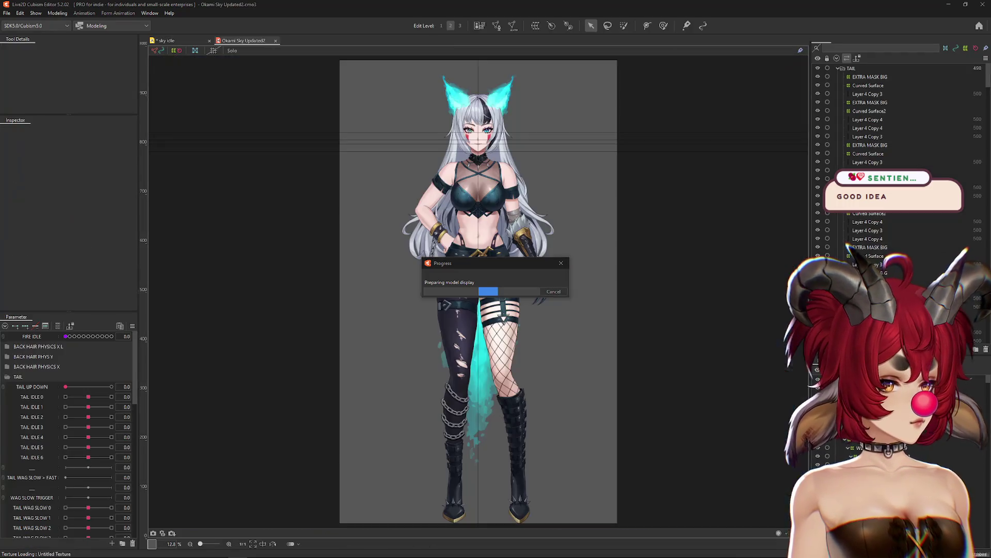
click(57, 13)
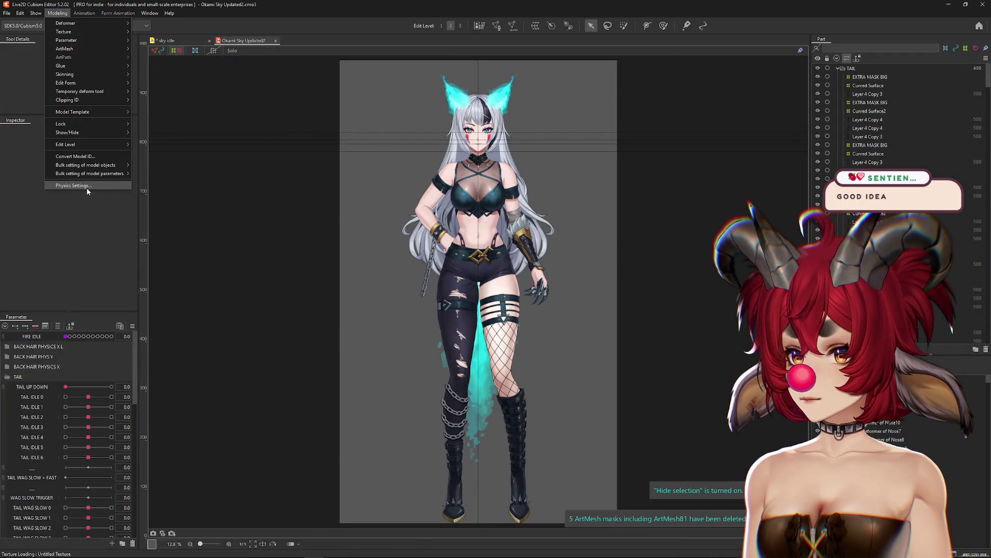
click(86, 187)
mouse_move(684, 384)
mouse_down()
mouse_move(403, 327)
mouse_move(790, 348)
mouse_up()
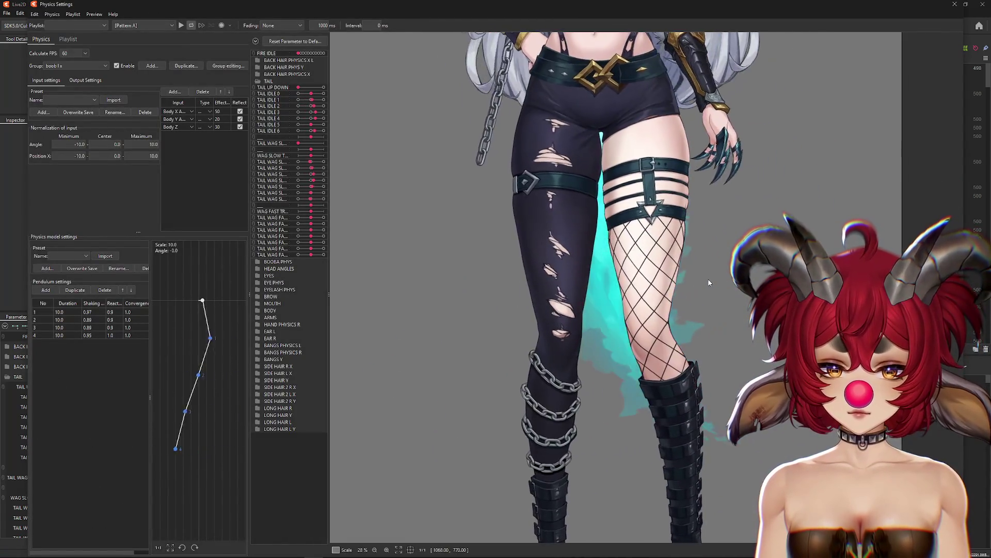
scroll(581, 173, down, 2)
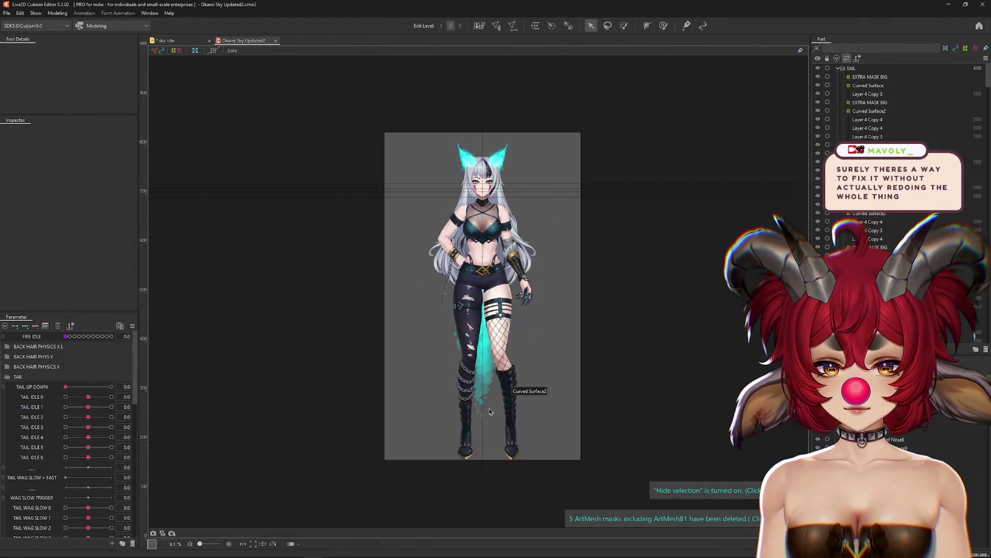
Select the Layer 4 Copy 3 tail mesh and its Curved Surface deformer.
scroll(488, 408, up, 2)
right_click(479, 382)
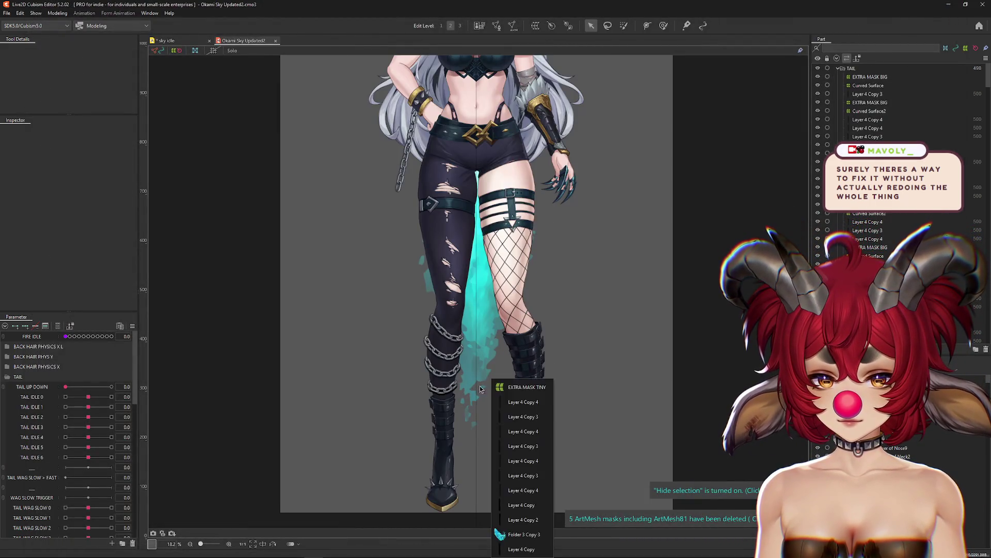
click(519, 431)
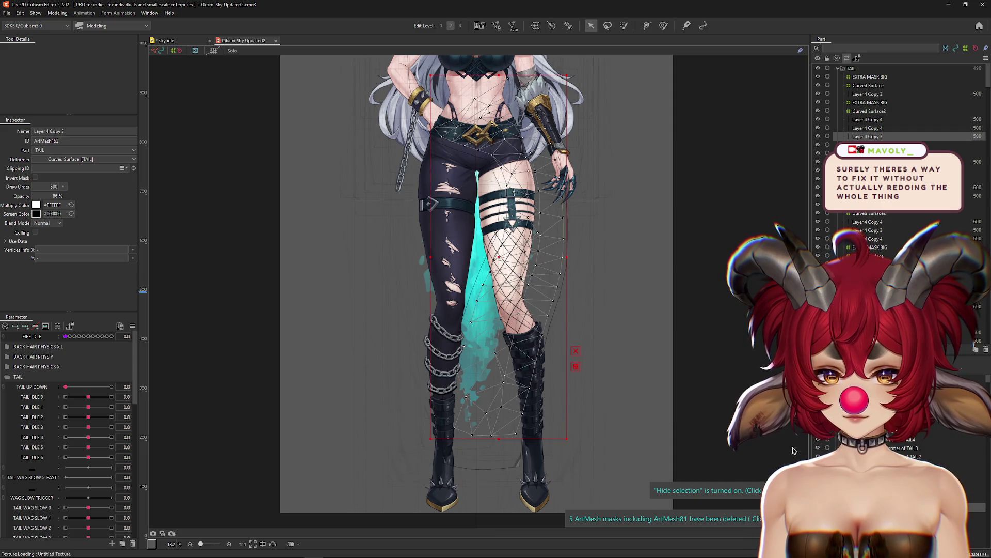
click(870, 76)
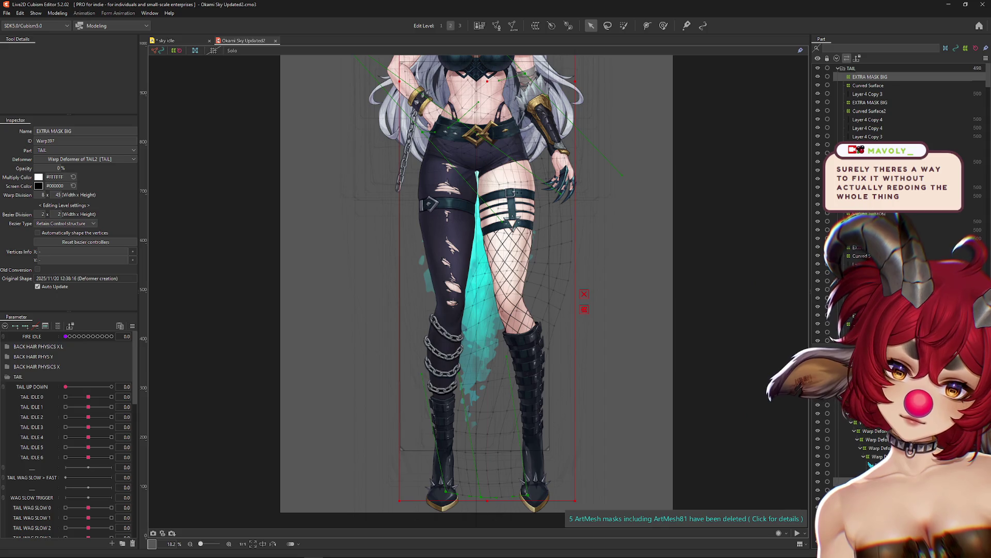
click(873, 456)
click(884, 449)
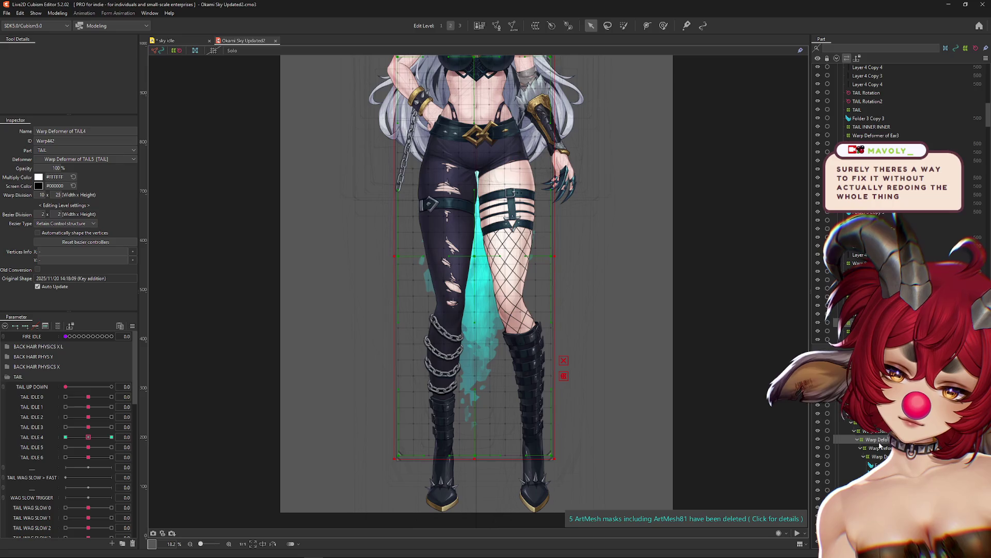
click(478, 289)
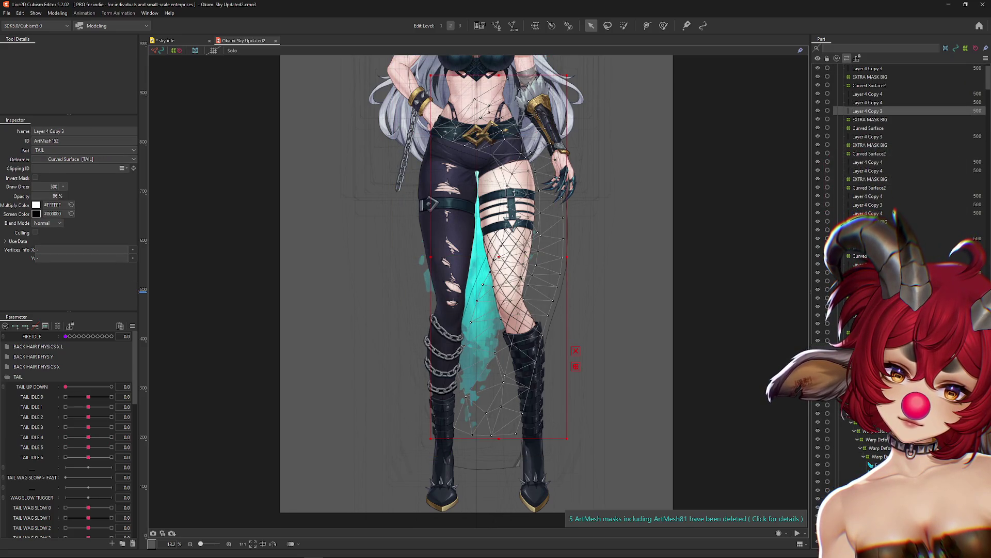
click(477, 290)
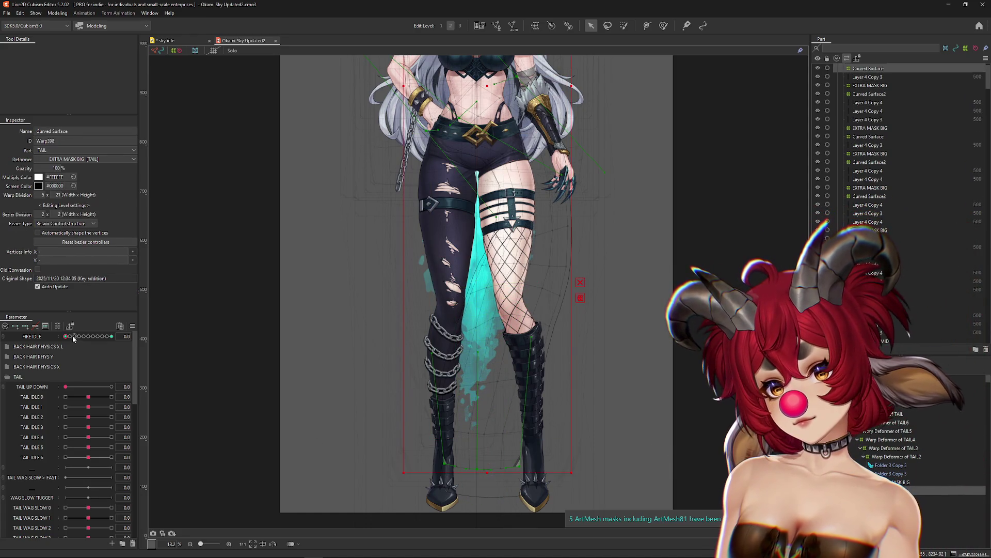
Set FIRE IDLE to 1.0, select EXTRA MASK BIG and open Physics Settings.
click(110, 336)
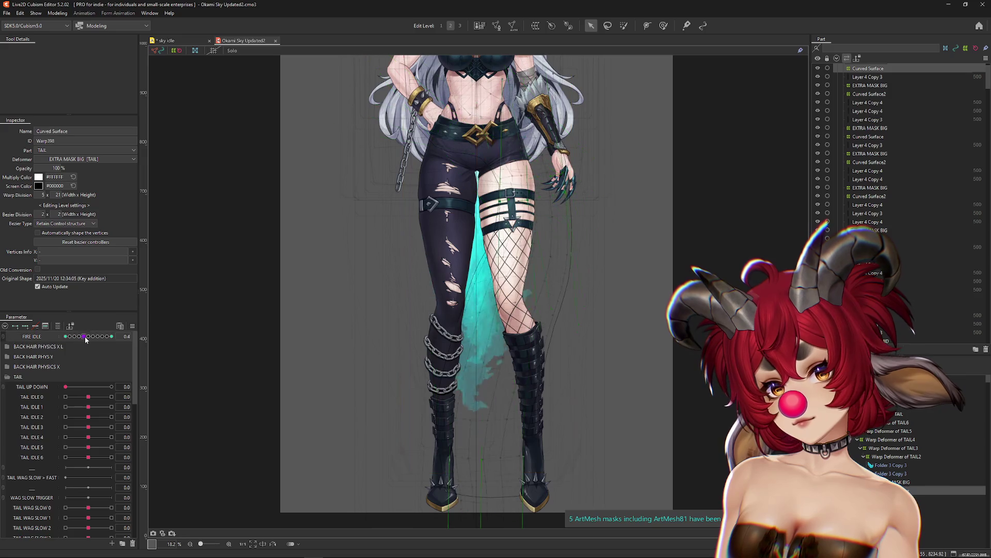
click(111, 337)
click(112, 336)
click(153, 336)
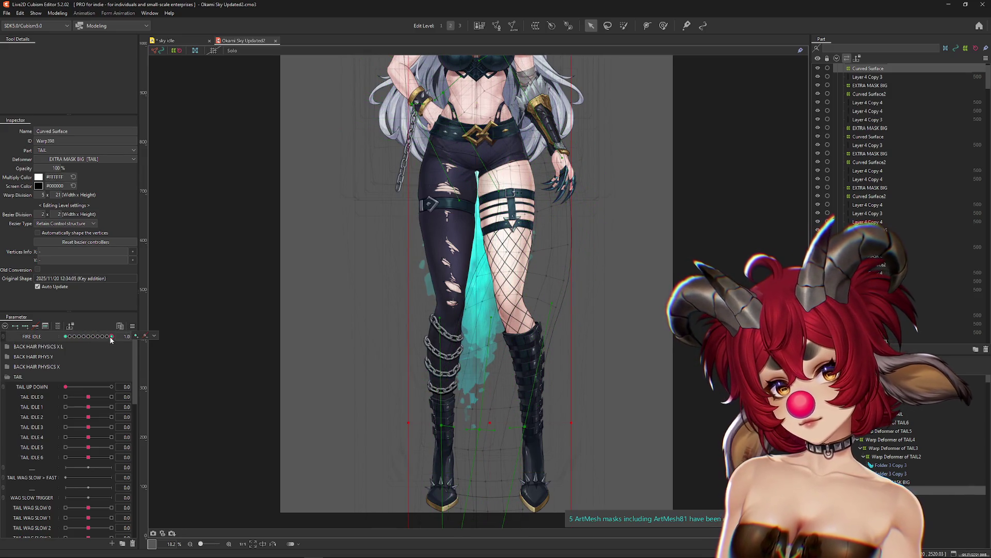
click(167, 336)
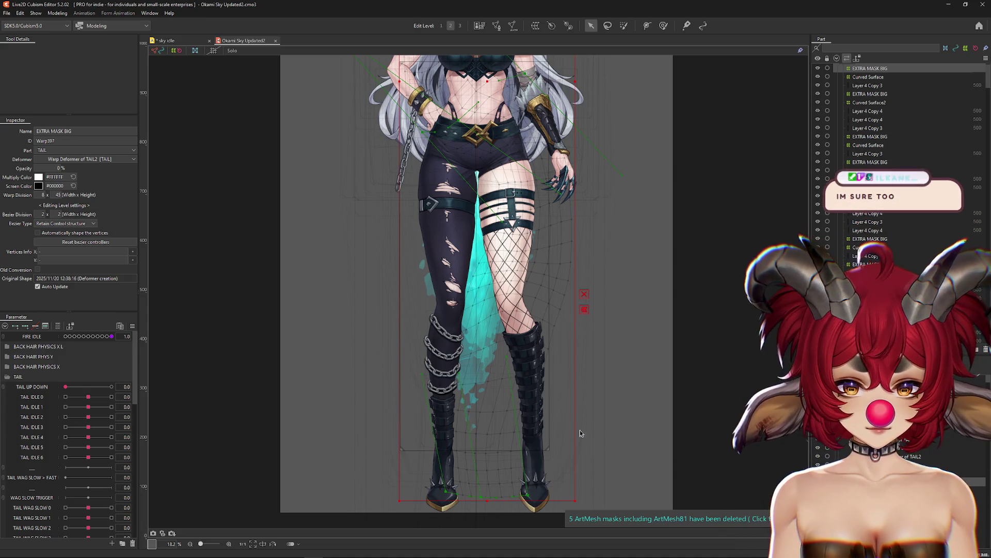
click(57, 13)
click(103, 187)
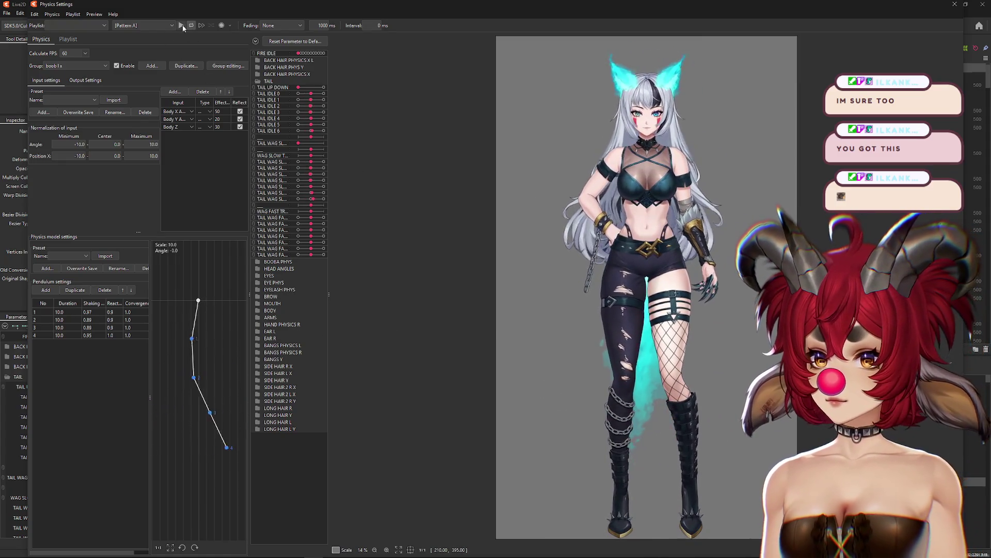
Close Physics Settings and the sky idle animation scene, answering its save prompt.
click(955, 6)
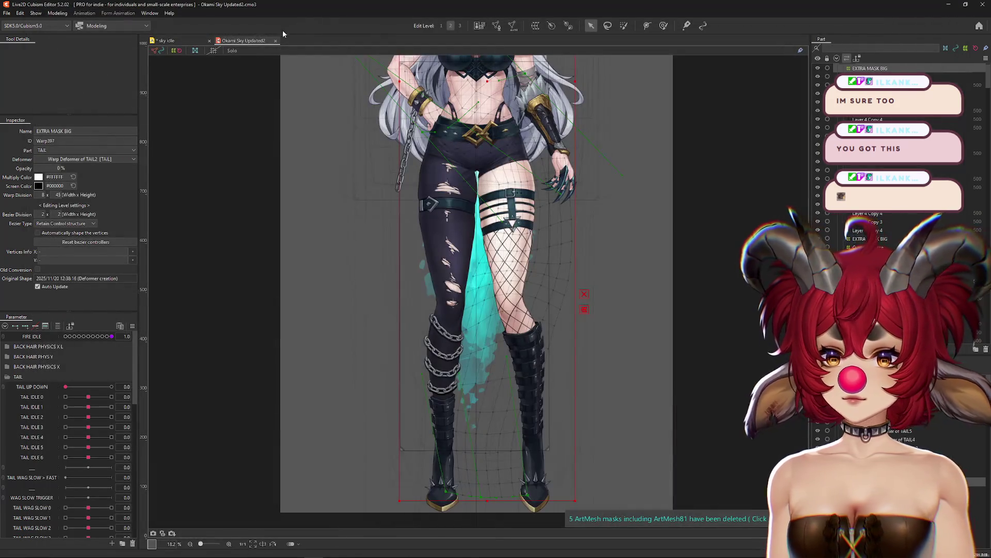
click(253, 40)
click(258, 41)
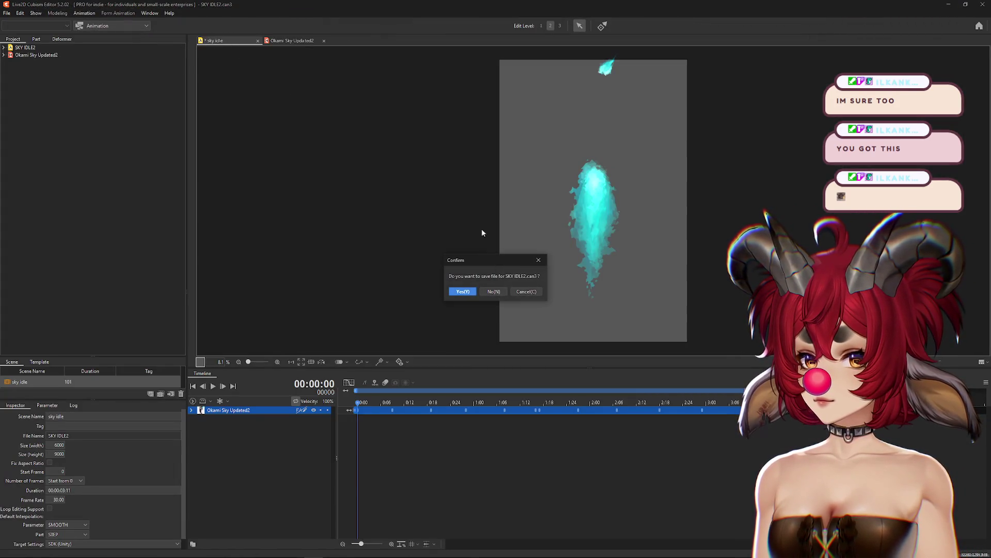
click(498, 293)
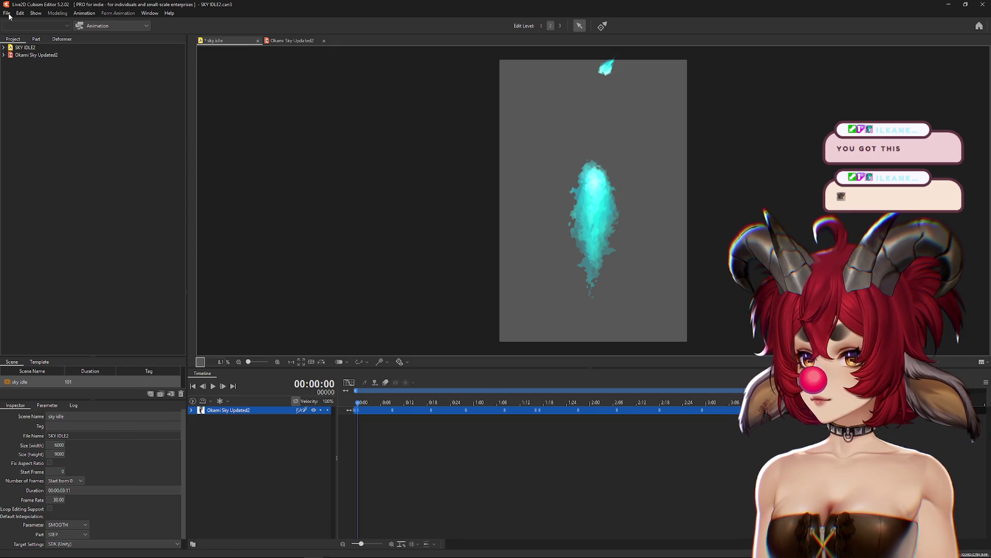
Turn on hide selection and reveal a hidden hair strand under the chest hair.
key(h)
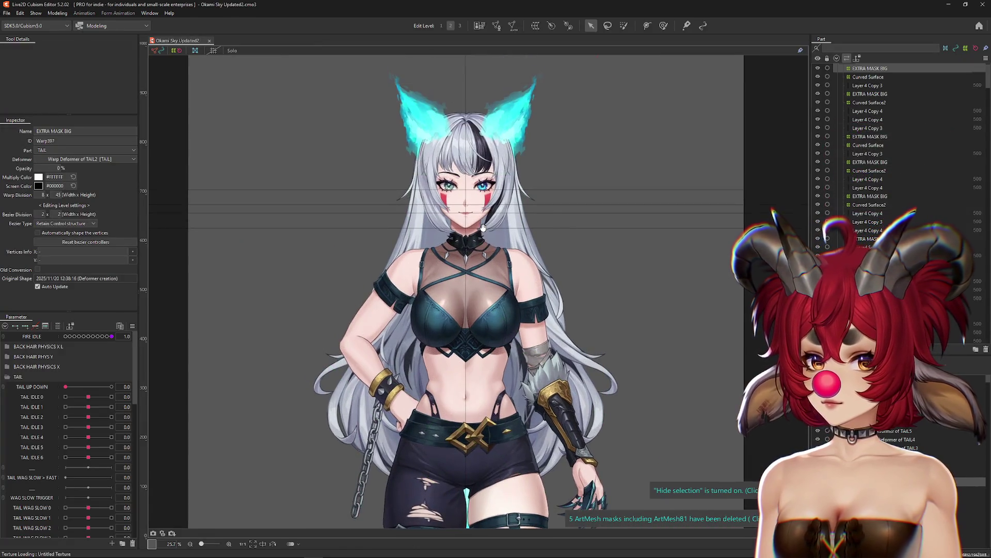
scroll(490, 251, up, 3)
right_click(492, 250)
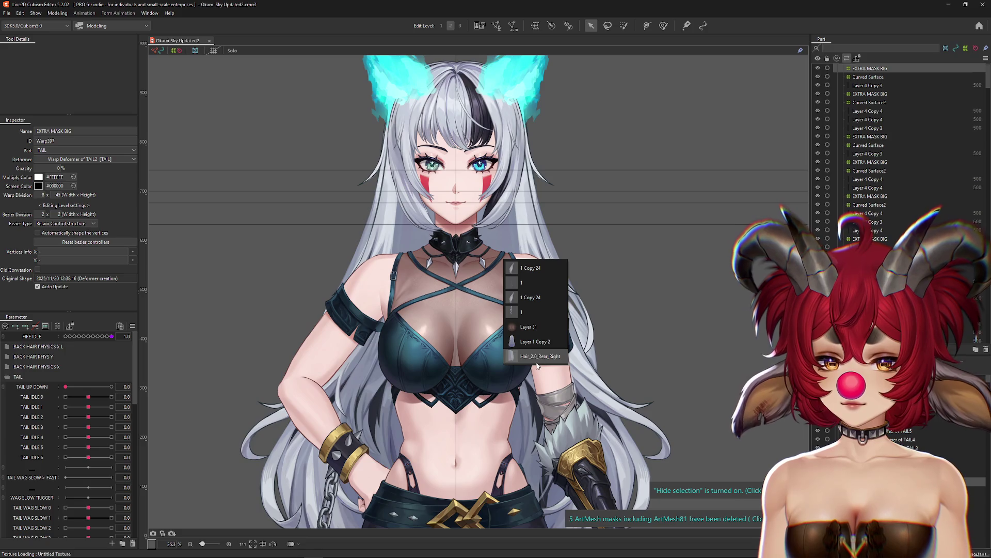
click(523, 298)
click(496, 291)
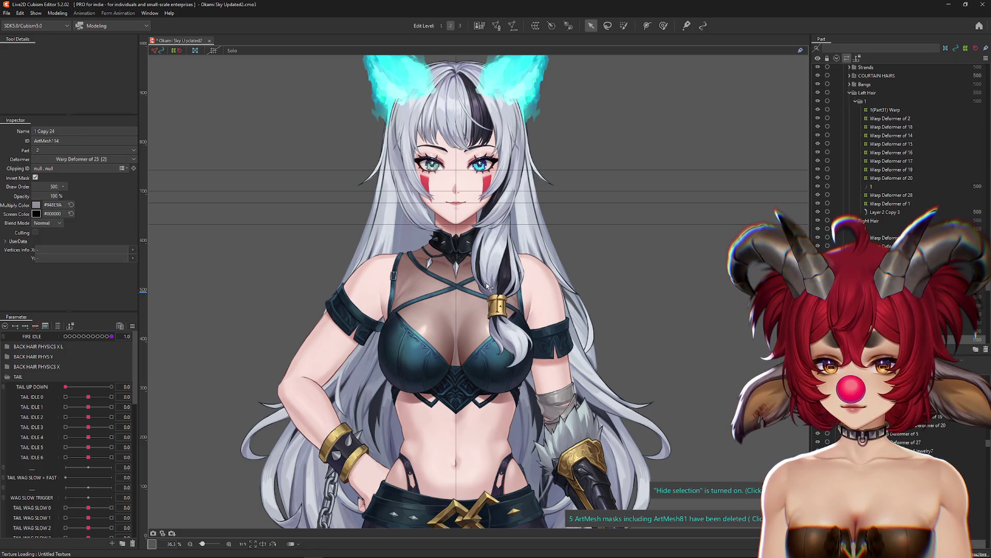
Reveal another hidden hair mesh and reopen Physics Settings.
right_click(418, 248)
click(448, 289)
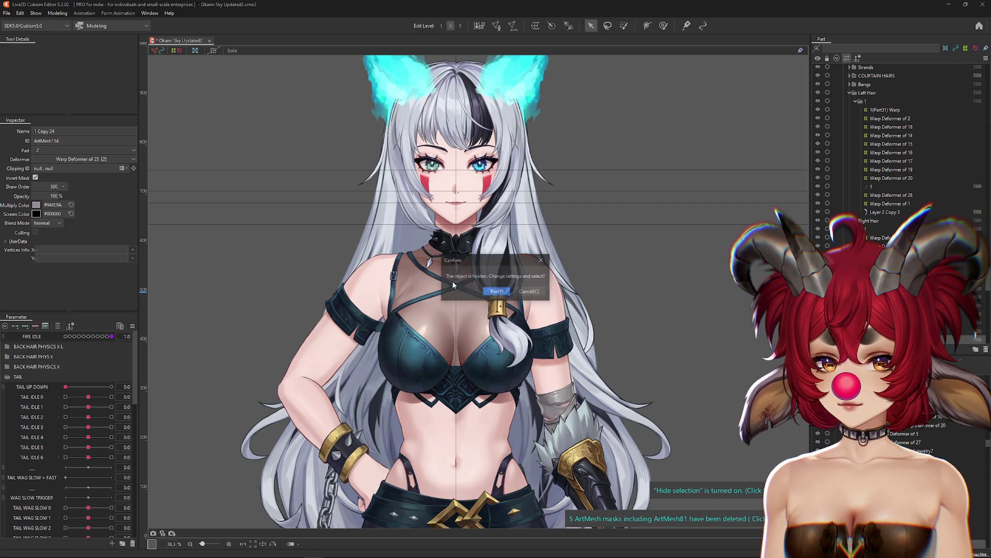
click(486, 292)
click(53, 13)
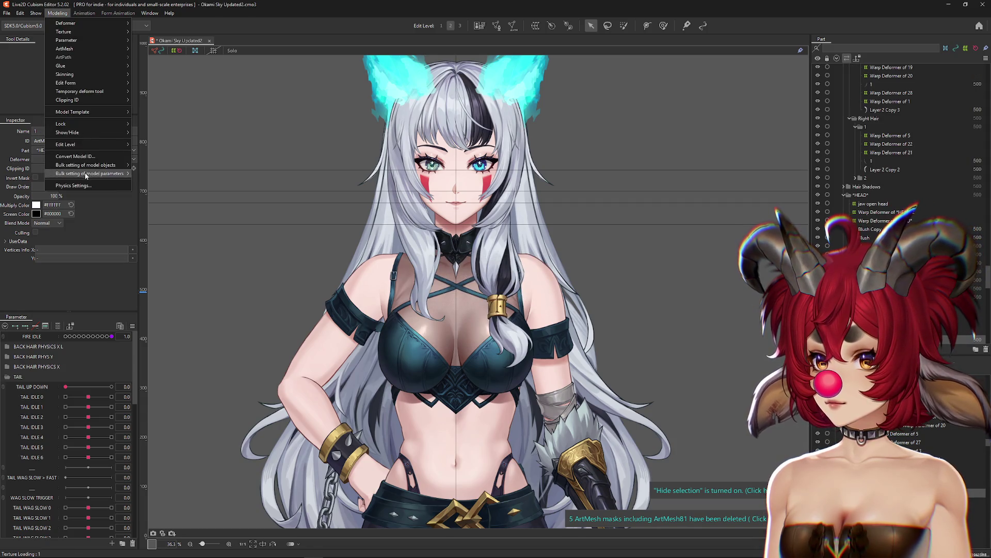
click(88, 187)
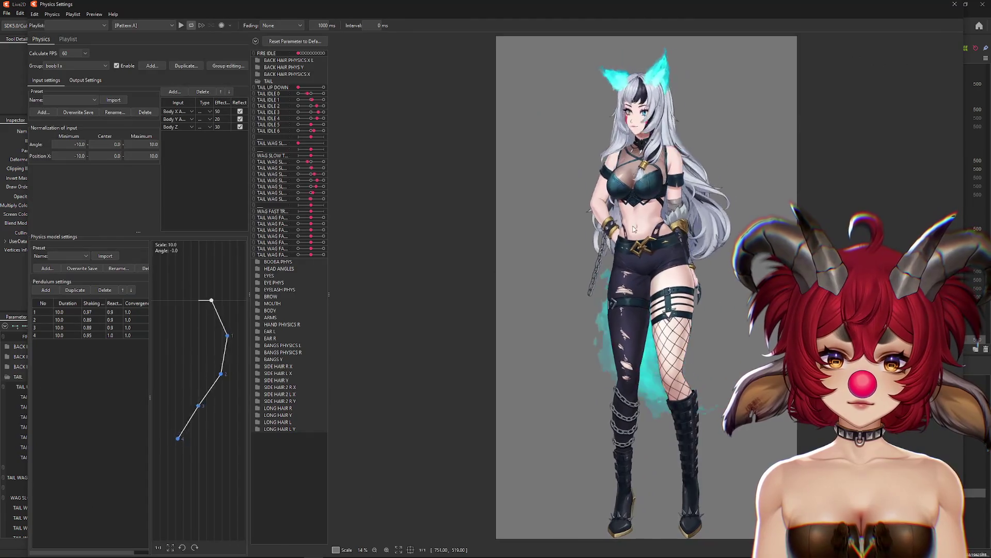
Zoom into the physics preview to inspect the hair swing, then close Physics Settings.
scroll(663, 121, up, 5)
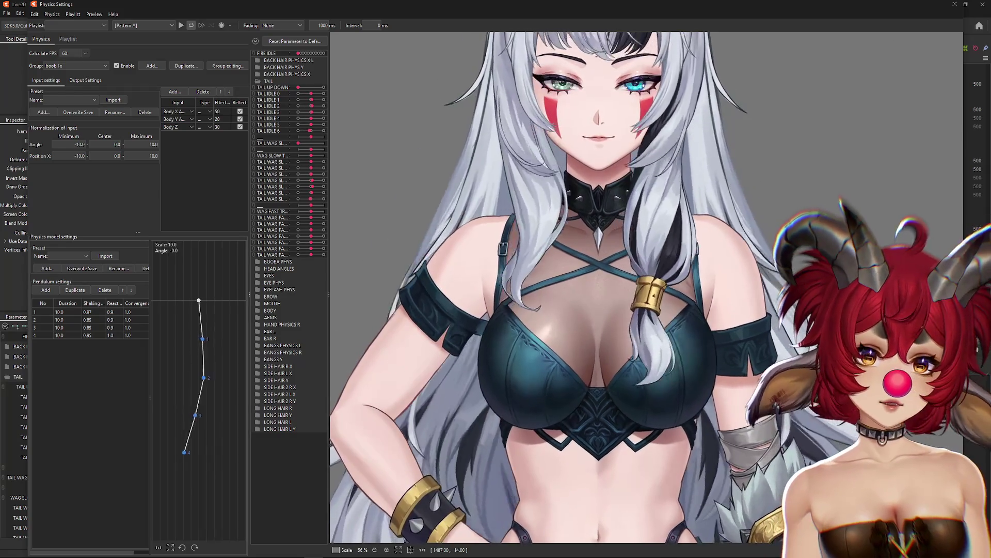
click(960, 5)
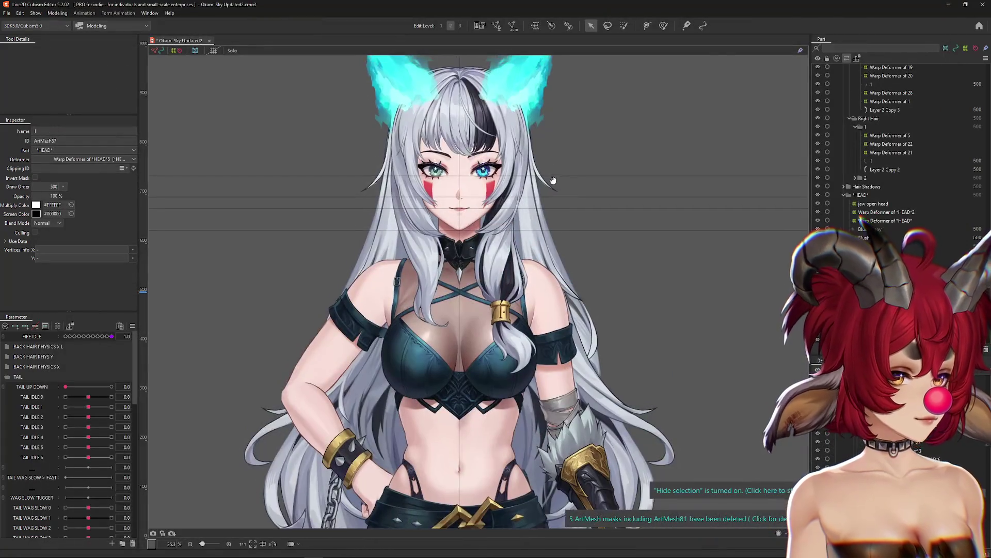
Collapse the TAIL parameter group, briefly expanding and collapsing HAND PHYSICS R.
scroll(447, 253, up, 5)
scroll(447, 253, up, 3)
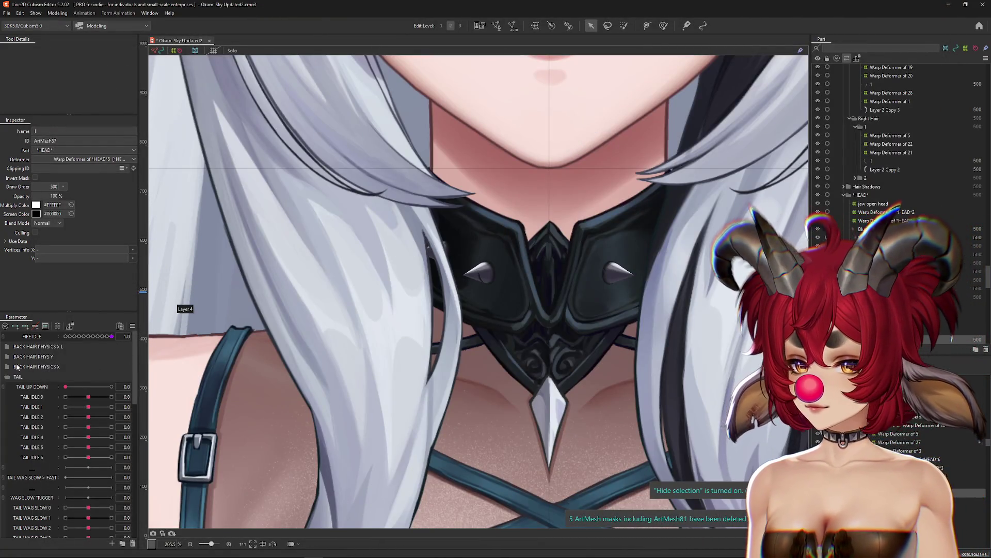
click(6, 376)
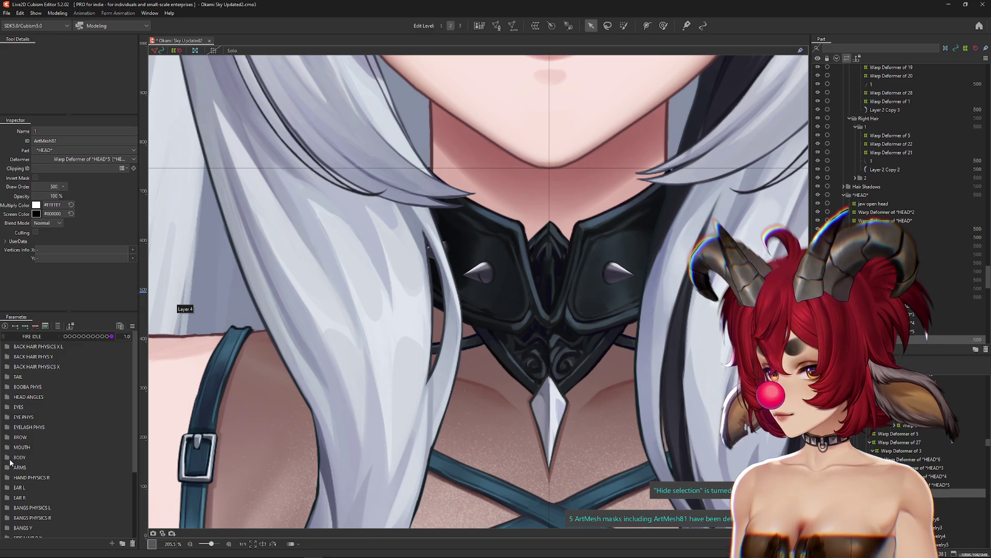
click(6, 479)
click(6, 478)
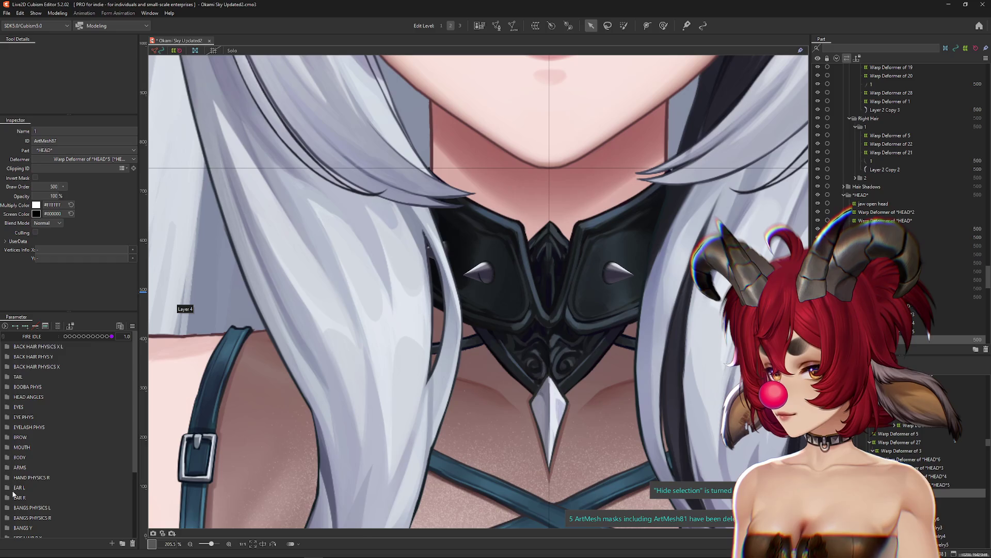
scroll(15, 390, down, 3)
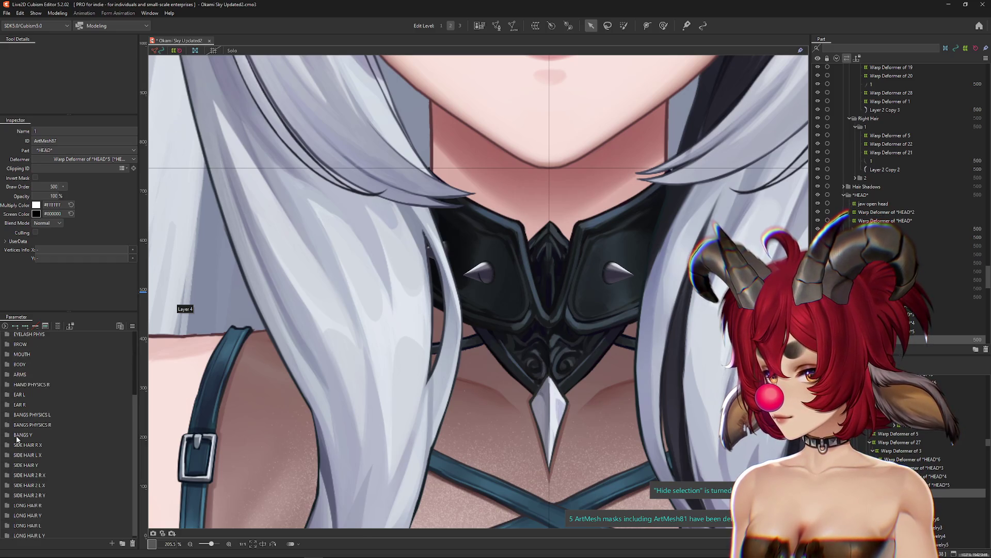
scroll(16, 440, up, 3)
Expand HEAD ANGLES, set Angle X AUG to 30, and select the Layer 13 spike mesh and Choker part.
click(7, 397)
drag(88, 416, 111, 417)
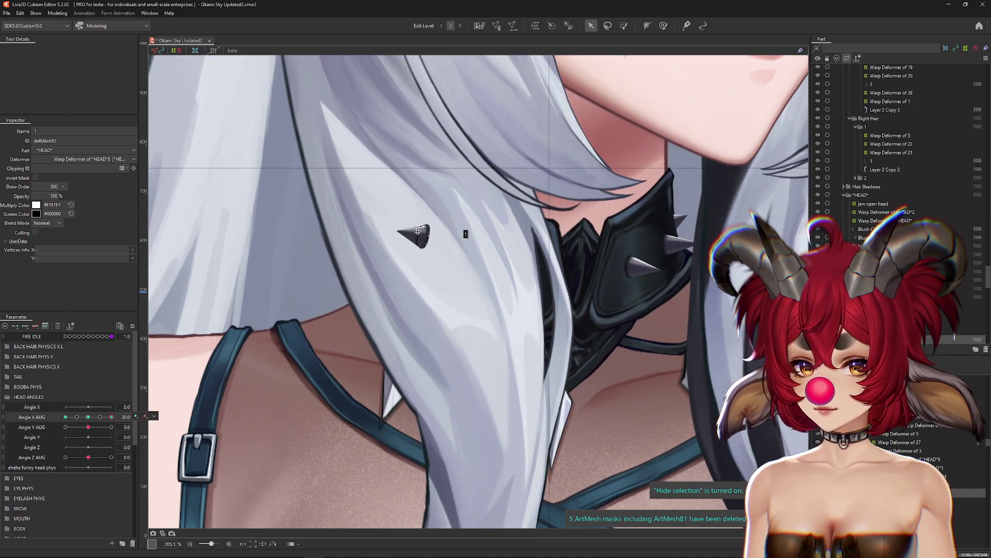
right_click(416, 231)
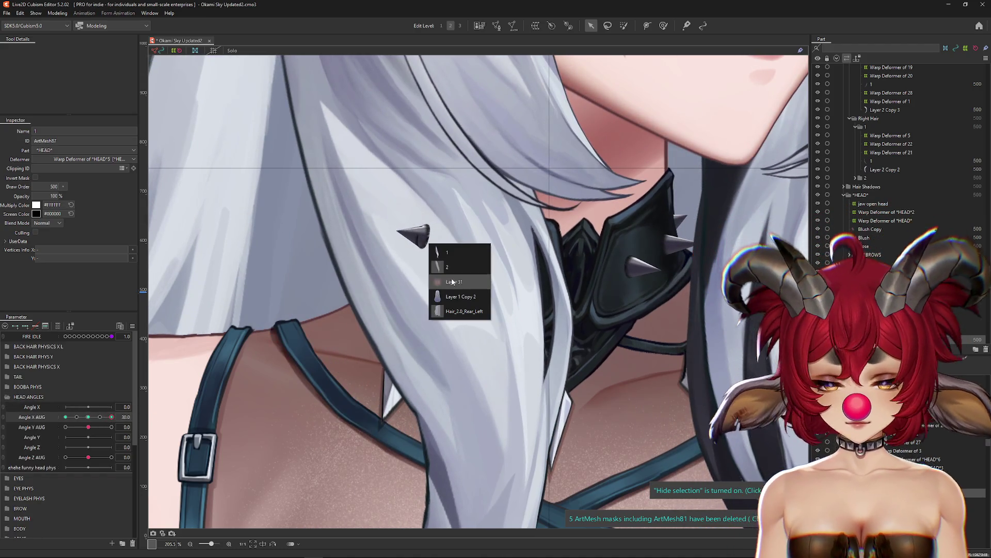
right_click(438, 243)
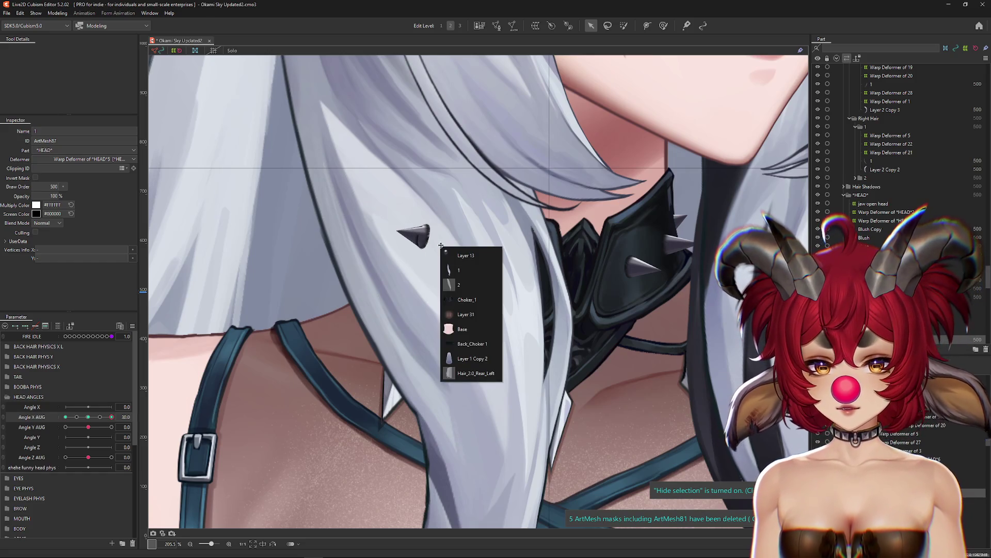
click(466, 255)
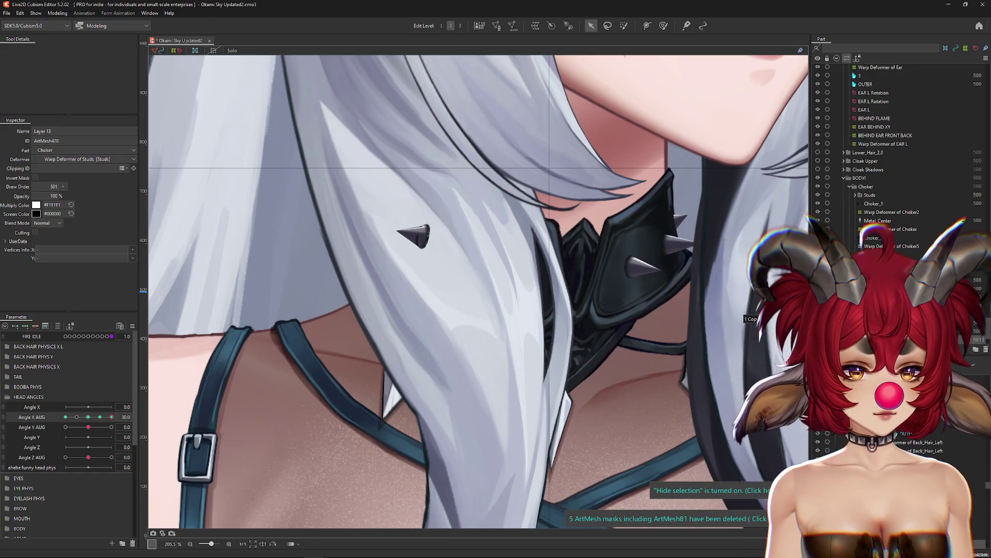
click(866, 187)
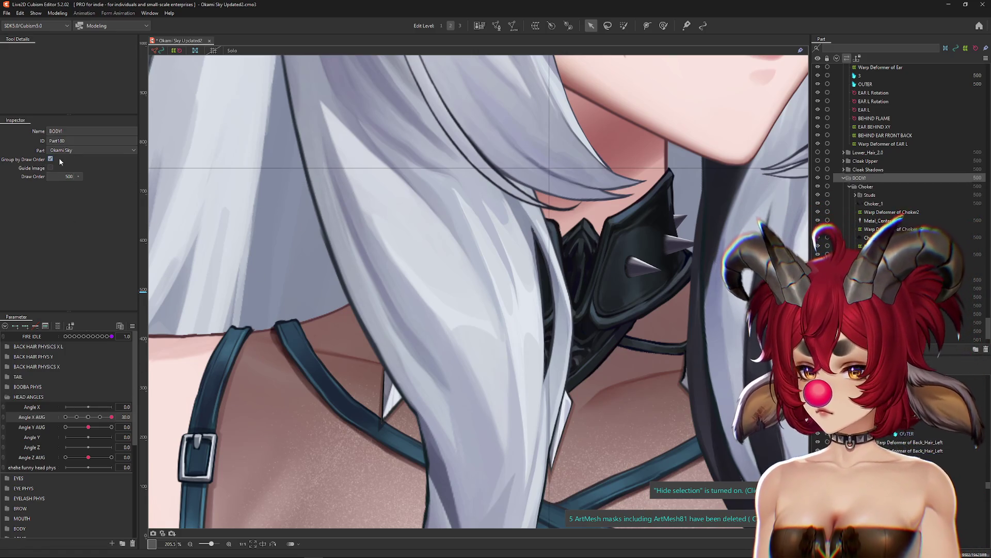
Turn Angle X AUG to -30, then reset it to 0 so the head faces forward.
click(66, 417)
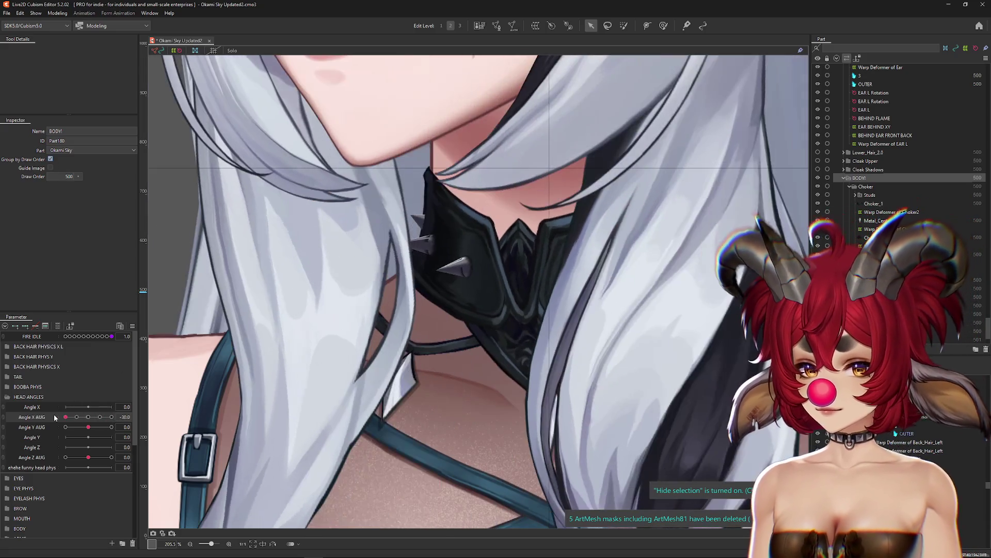
scroll(443, 304, down, 10)
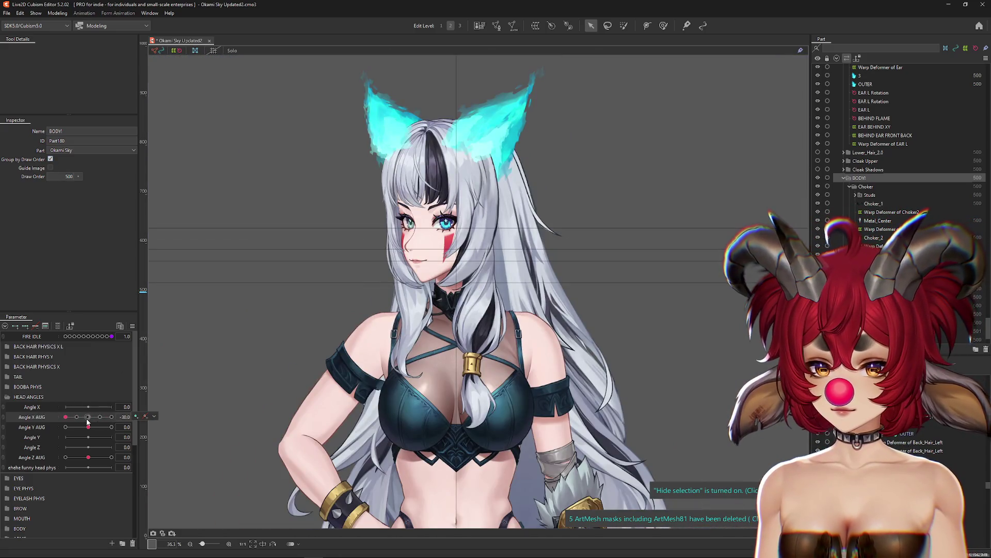
click(88, 418)
click(57, 13)
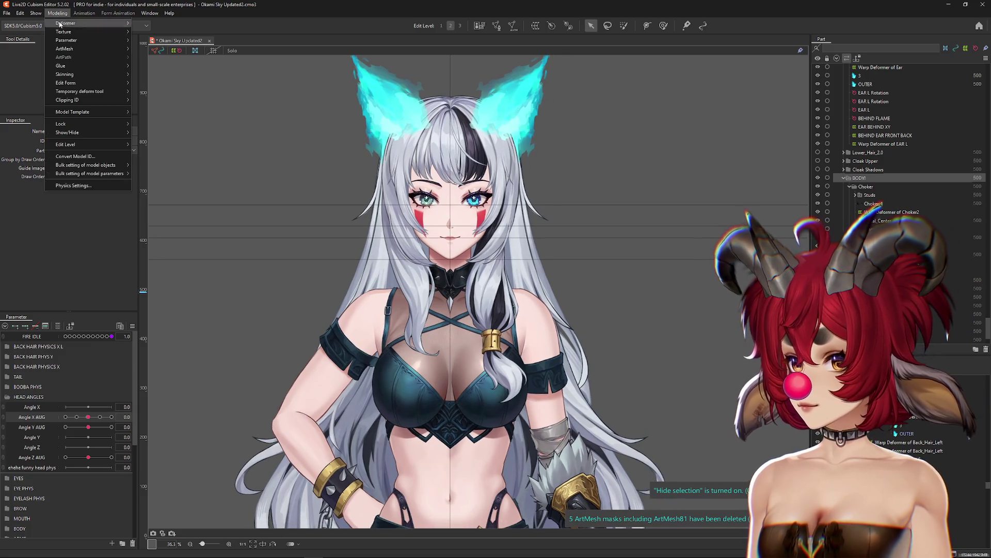
Reopen Physics Settings and expand the SIDE HAIR R X and LONG HAIR R parameter groups.
click(108, 187)
scroll(661, 113, up, 5)
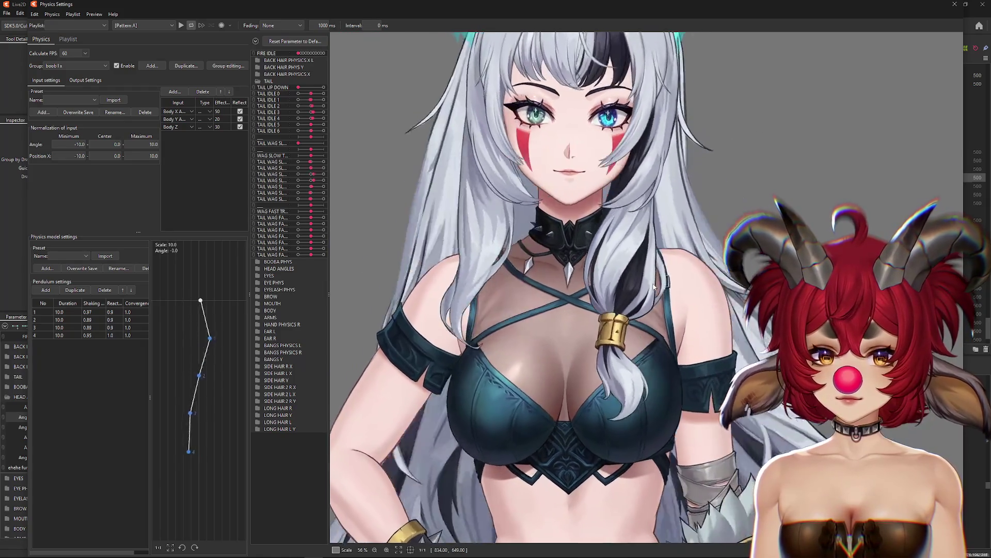
click(256, 41)
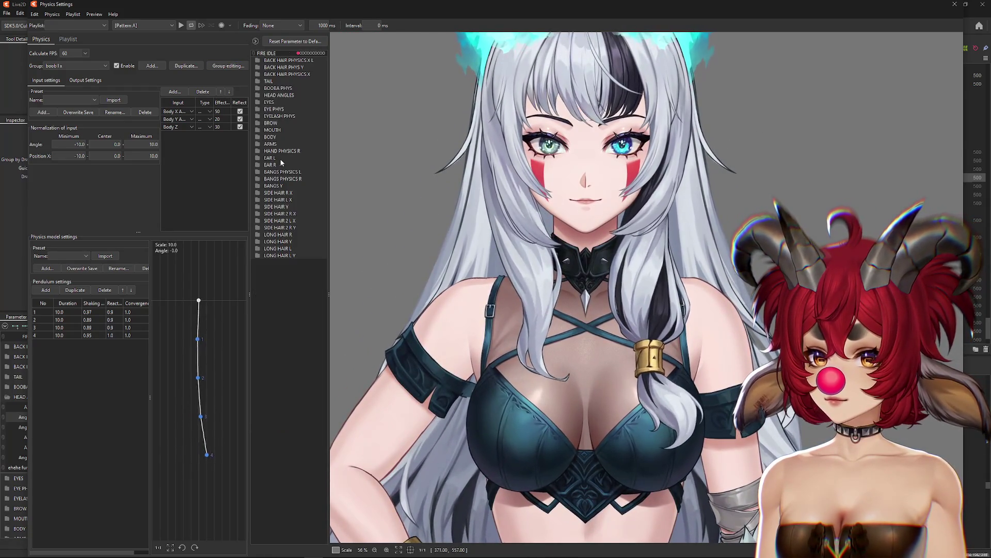
click(259, 193)
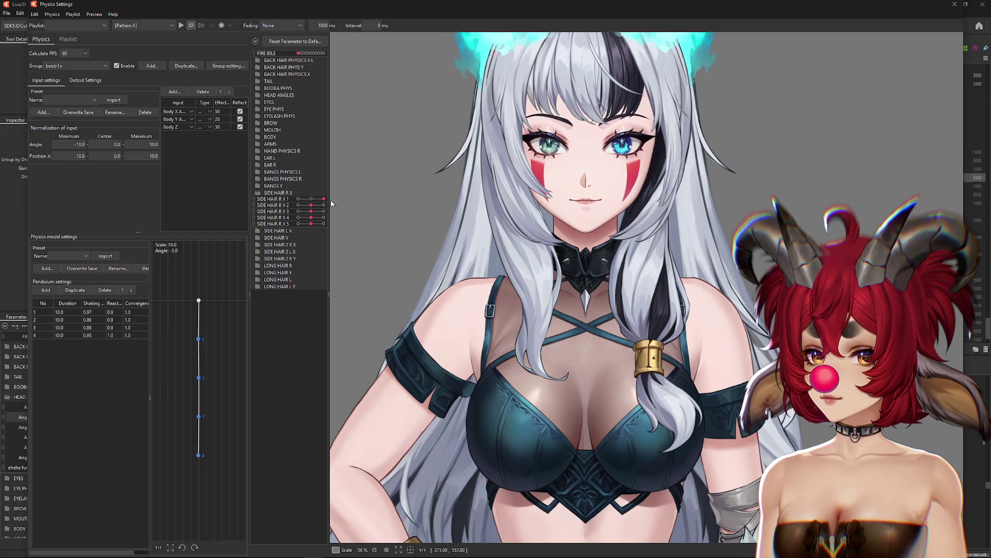
click(258, 194)
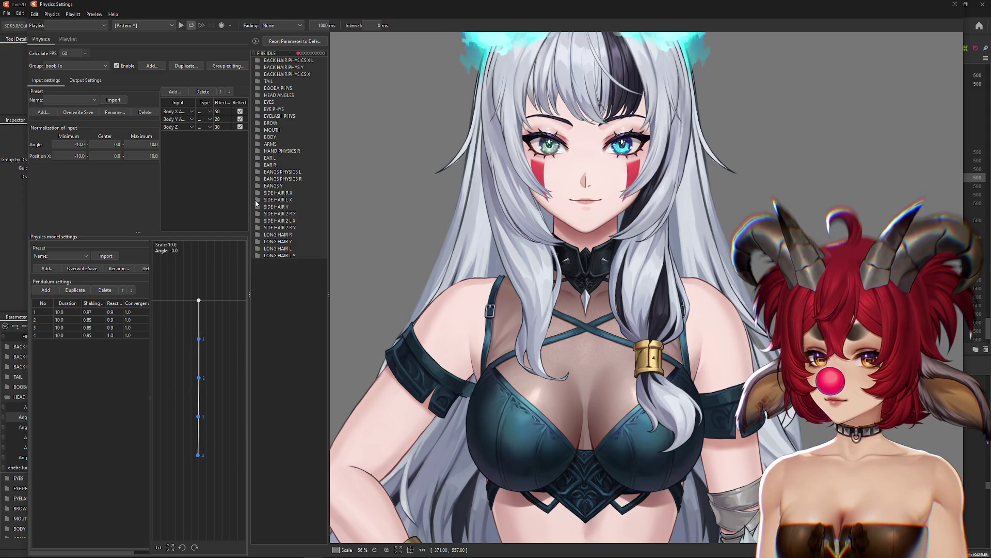
click(259, 234)
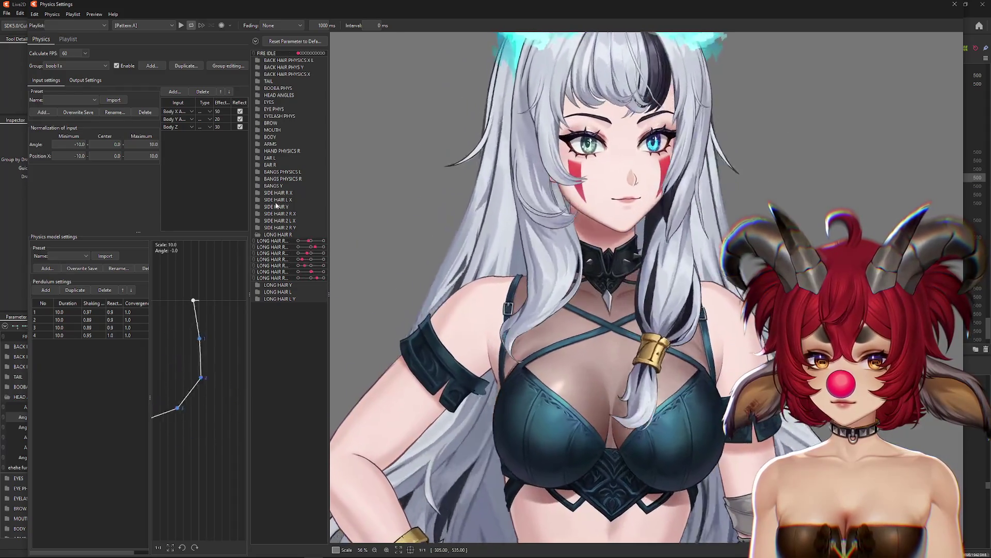
Choose LONG HAIR R X from the physics Group list.
click(76, 65)
scroll(80, 139, up, 5)
scroll(86, 160, up, 1)
scroll(72, 133, down, 1)
click(82, 152)
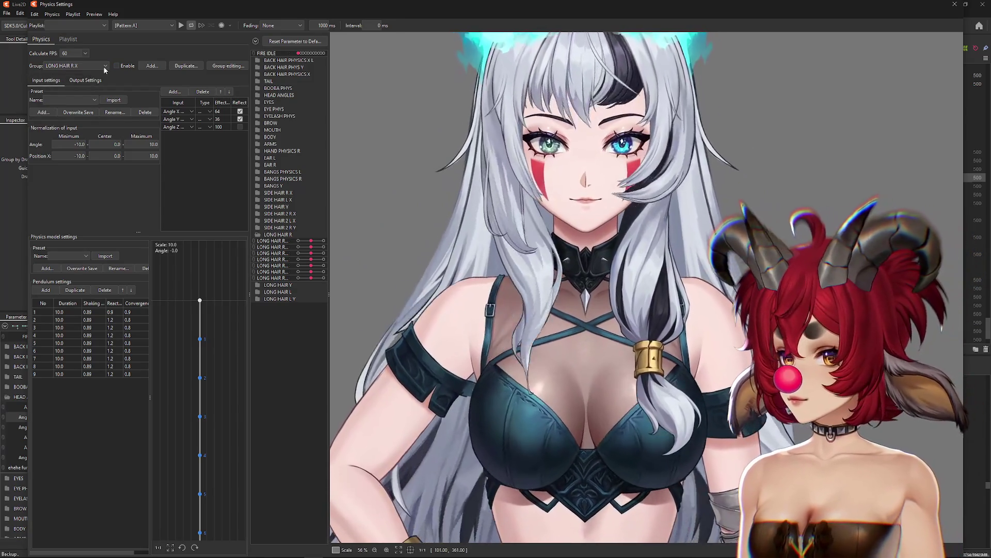
Enable LONG HAIR R X and add a second HEAD ANGLES Angle Z input.
click(117, 66)
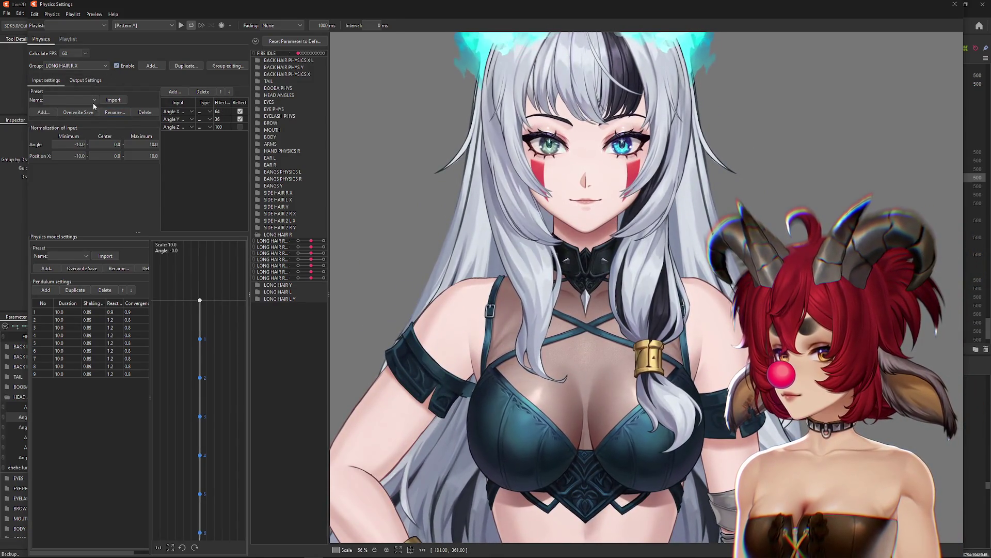
click(86, 81)
click(39, 82)
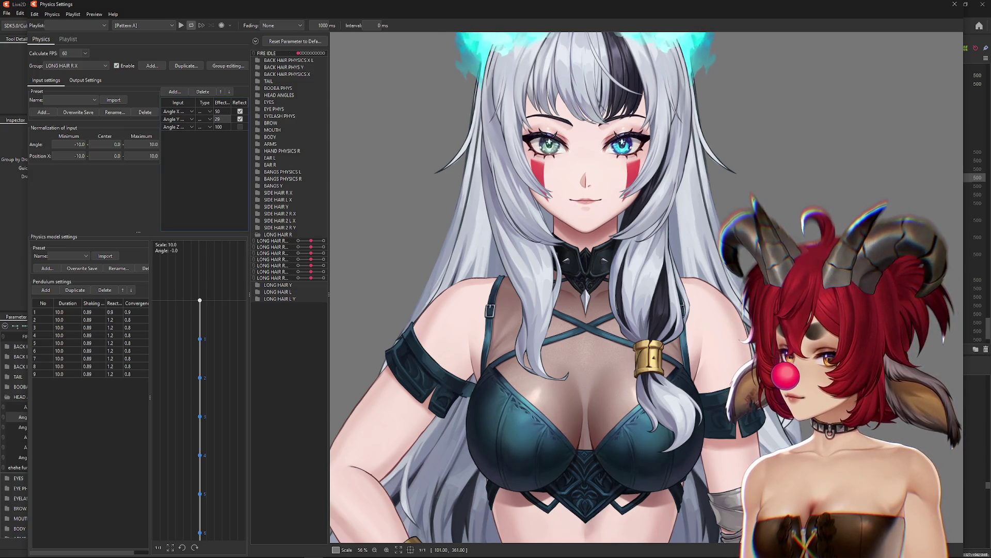
click(174, 91)
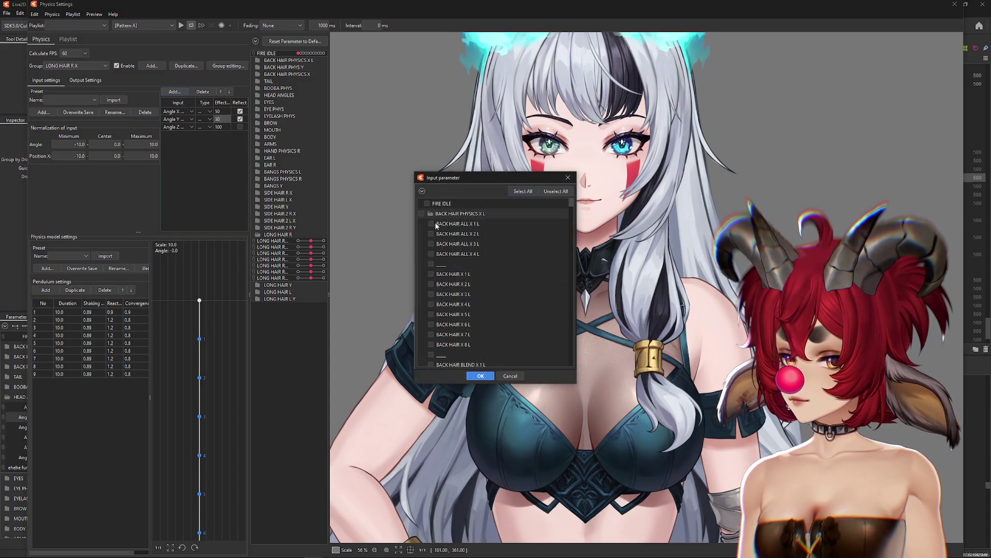
click(423, 191)
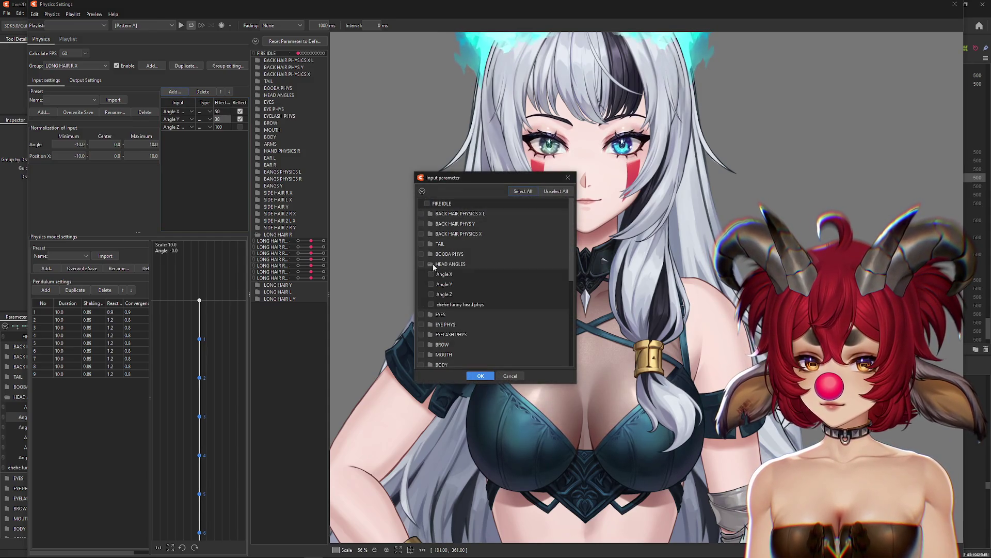
click(480, 375)
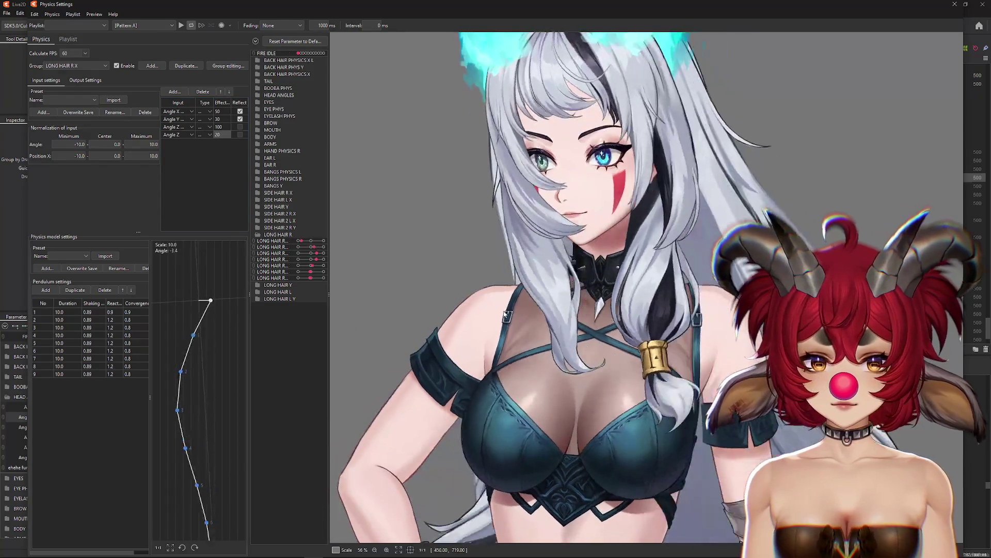
scroll(596, 292, down, 3)
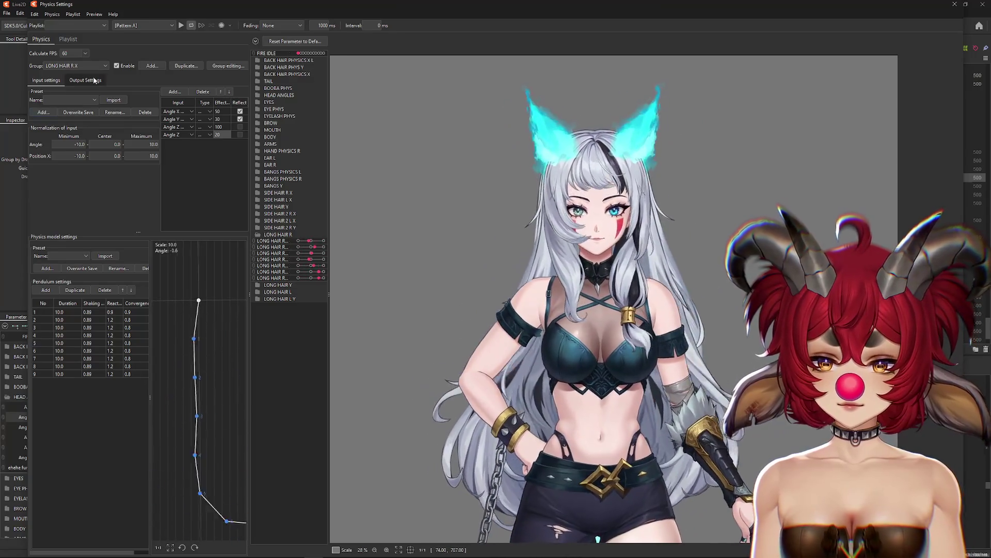
Reflect the 100-weight Angle Z input of LONG HAIR R X, undoing and reapplying it once.
click(85, 80)
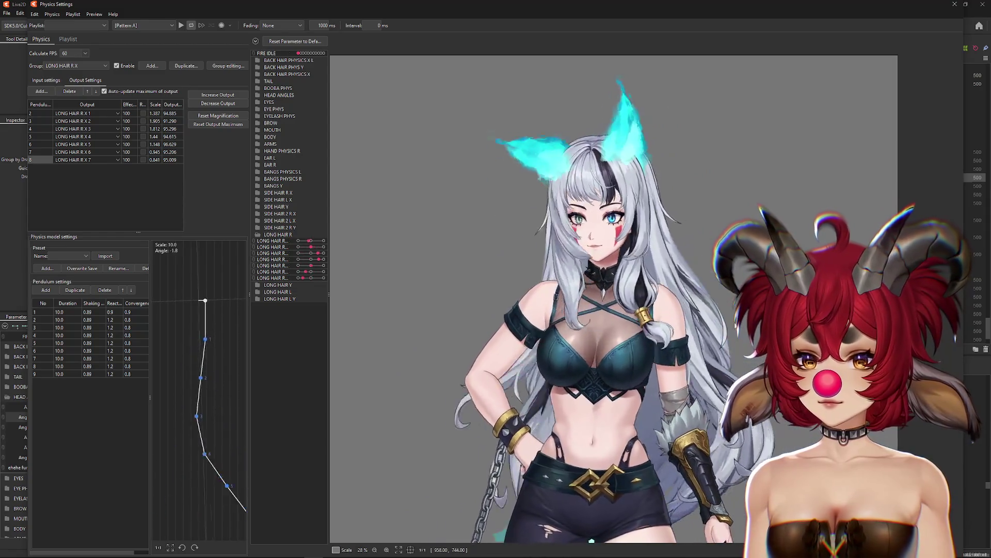
click(46, 80)
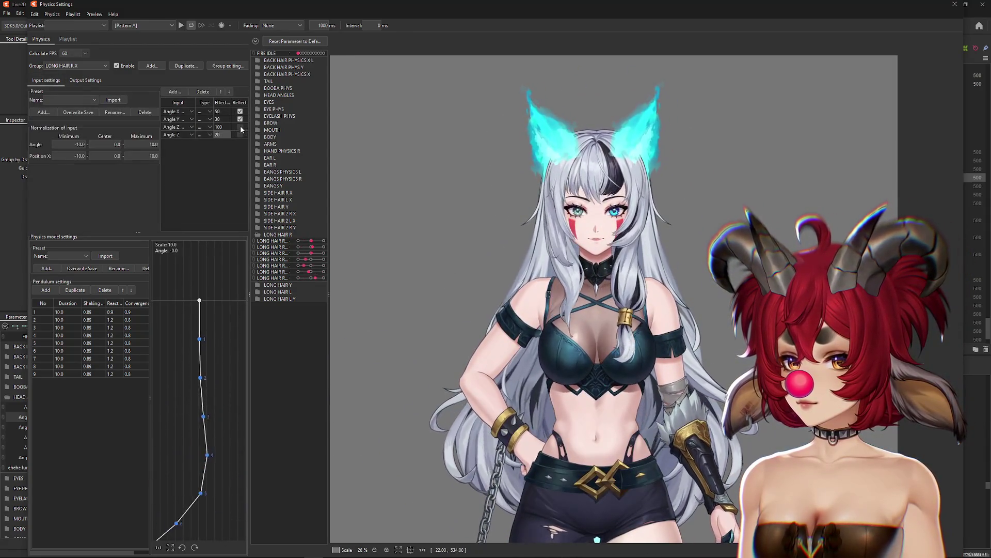
click(240, 127)
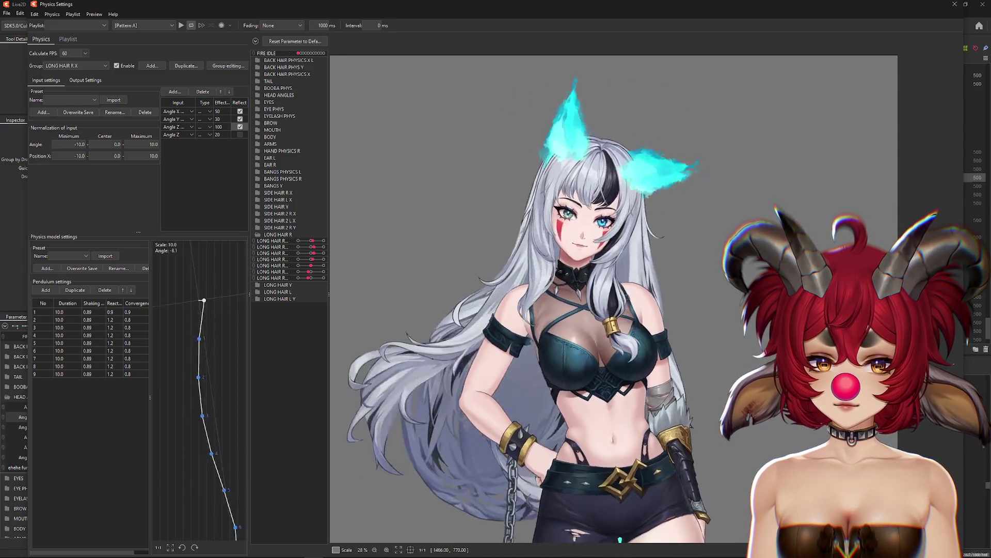
key(ctrl+z)
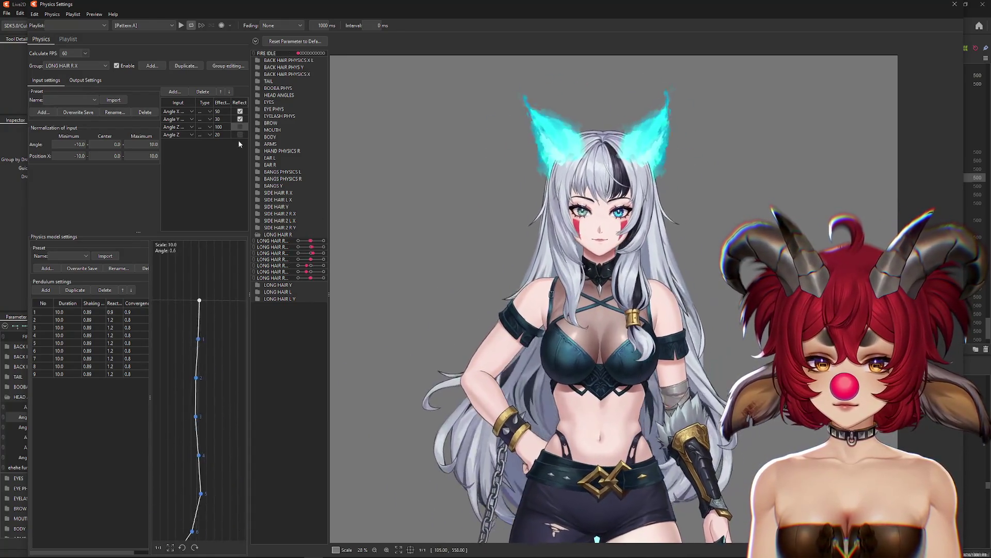
click(240, 128)
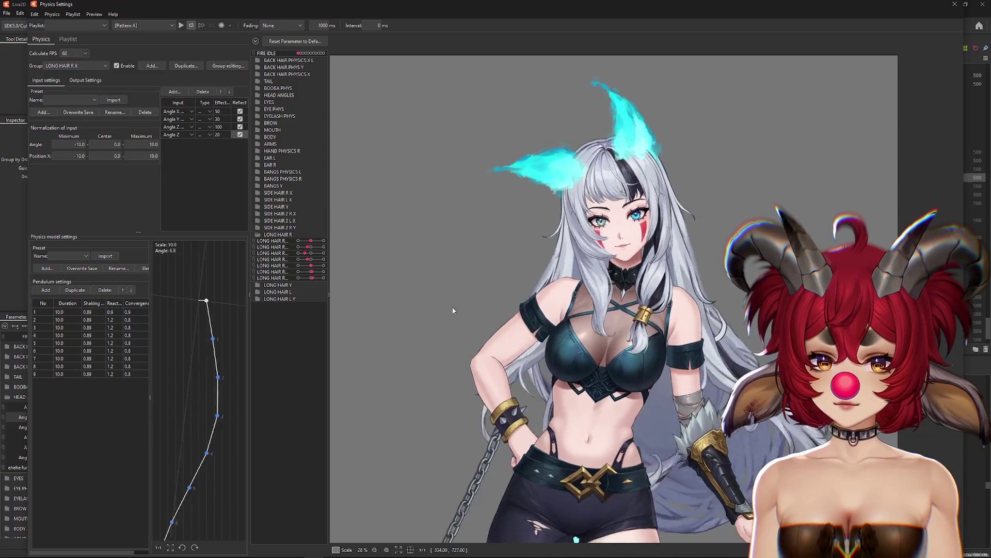
Turn off Reflect on the 20-weight Angle Z and compare Angle X Reflect off and back on.
click(239, 134)
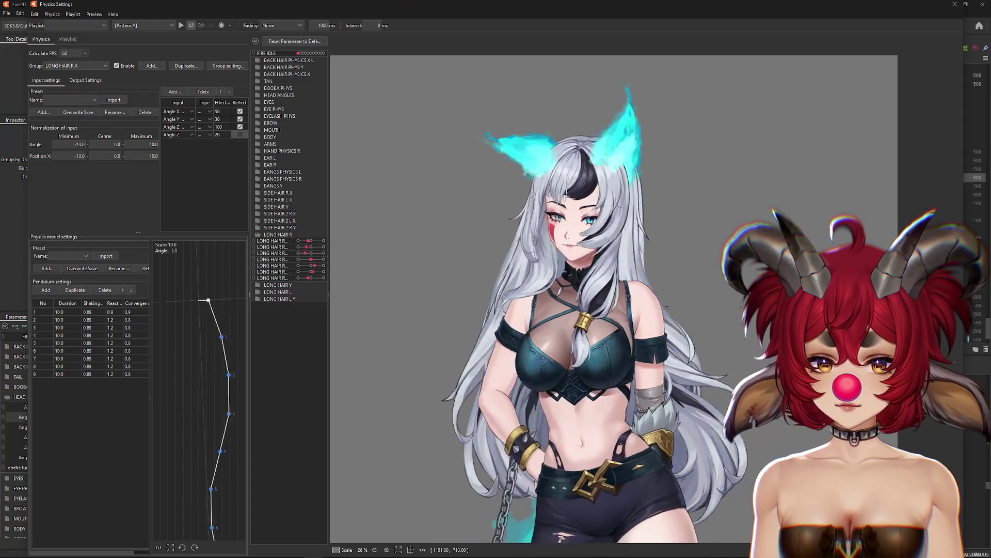
click(239, 111)
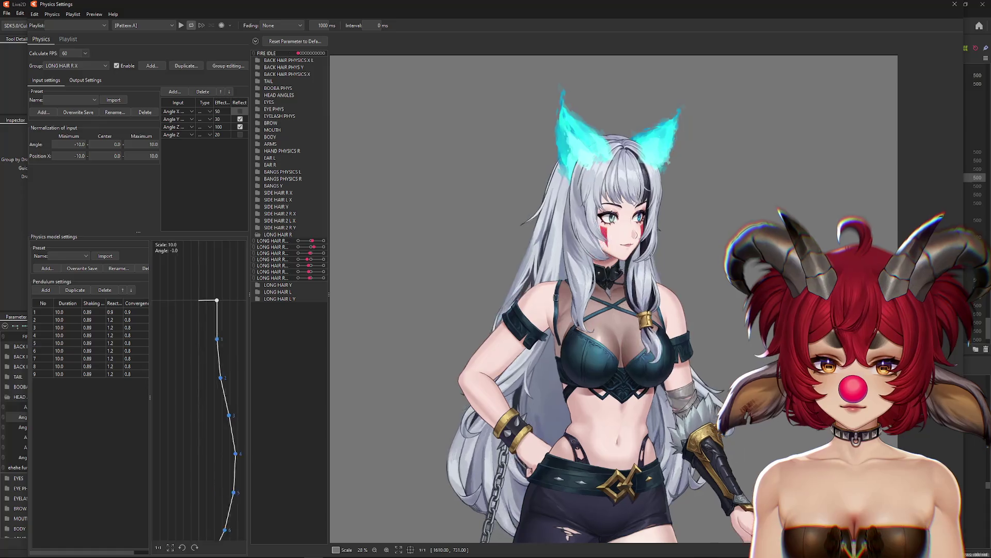
click(239, 111)
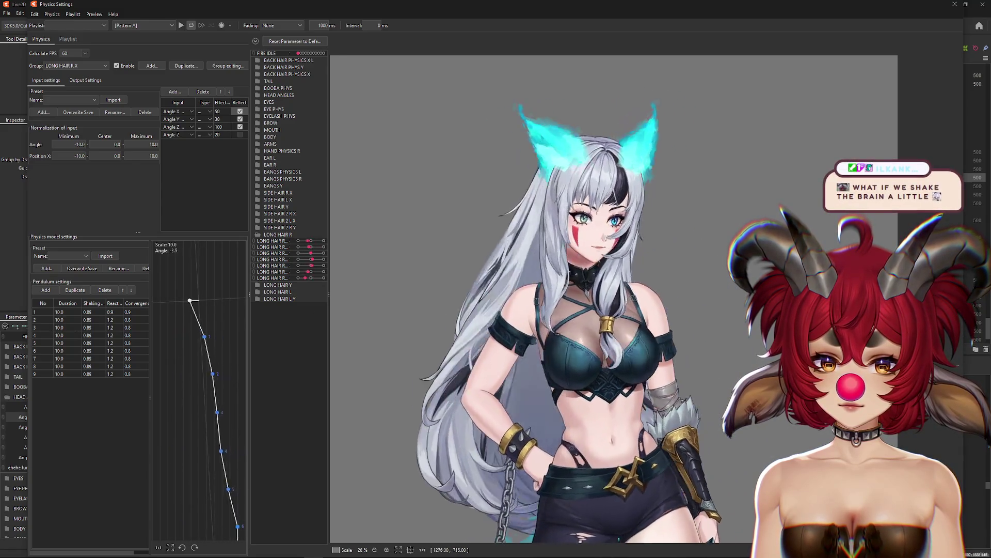
click(85, 80)
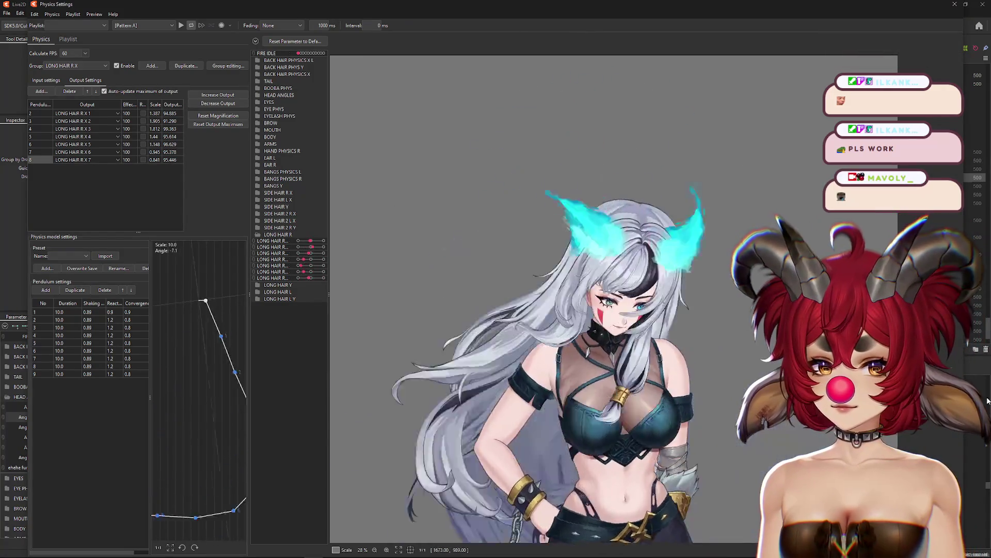
right_click(116, 309)
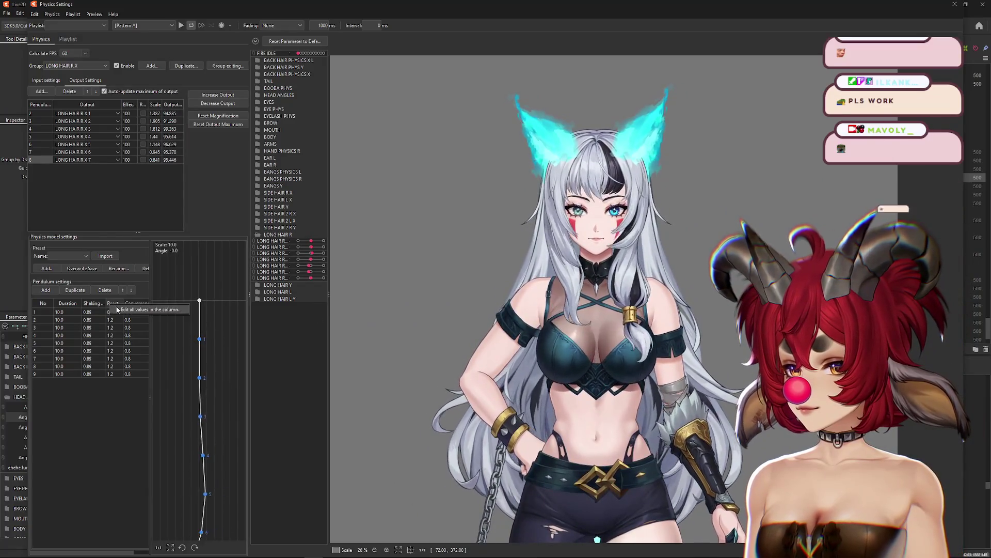
Set the pendulum column to 0.6 convergence, fit output maxima to the parameter range, and test-swing the head.
text(1.2)
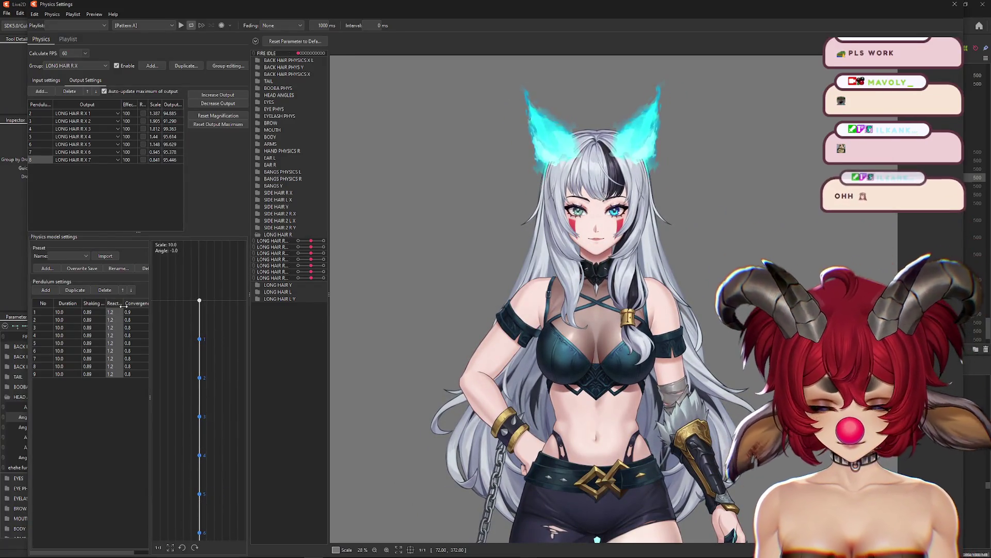
text(0.)
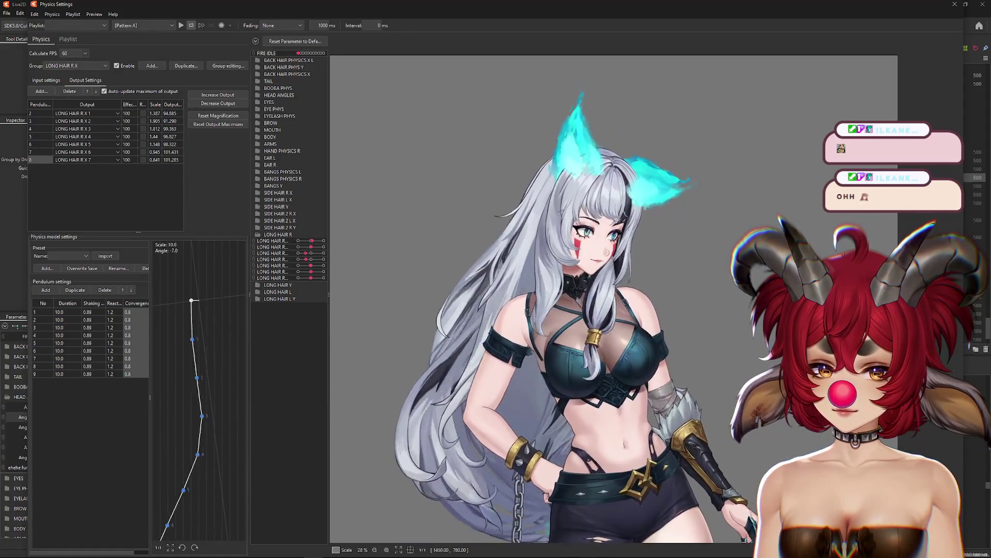
click(218, 115)
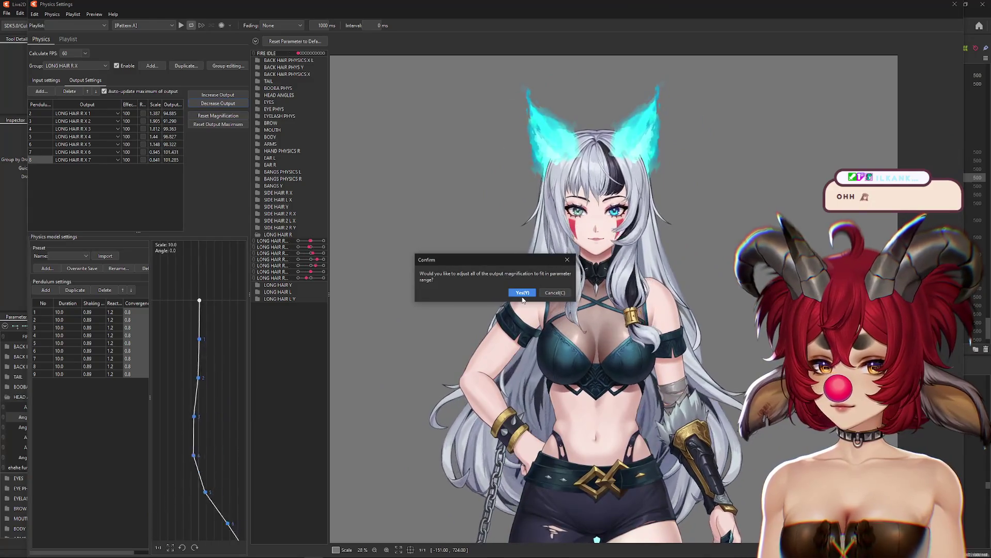
click(521, 293)
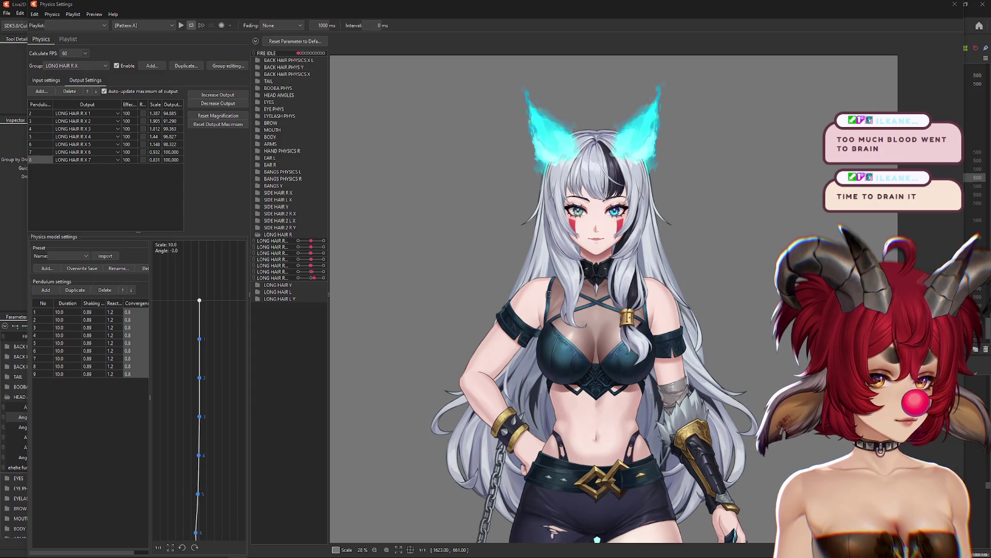
mouse_move(608, 215)
mouse_down()
mouse_move(729, 224)
mouse_move(746, 236)
mouse_move(686, 244)
mouse_move(791, 251)
mouse_move(361, 239)
mouse_up()
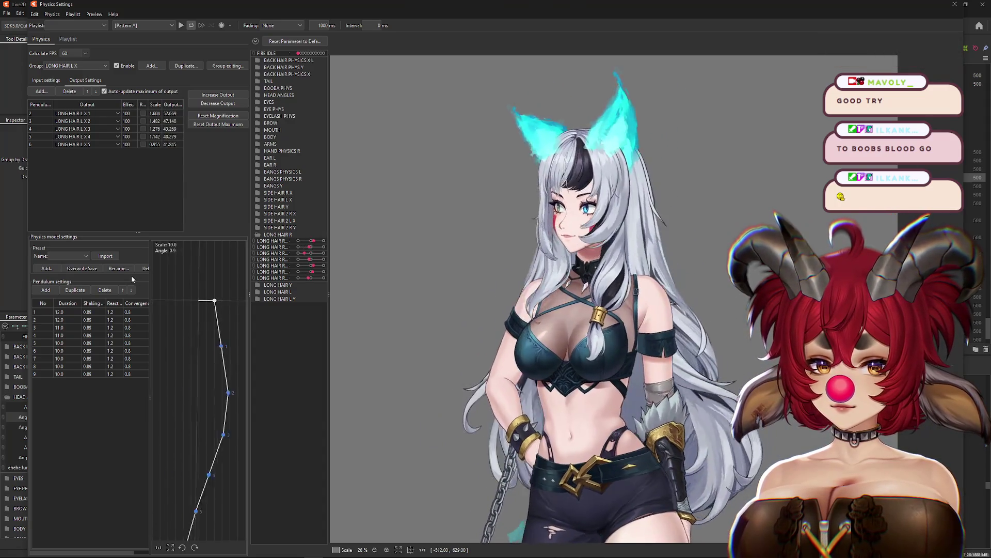
Add a HEAD ANGLES Angle Z input to LONG HAIR L X and swing the model to test the hair.
click(46, 80)
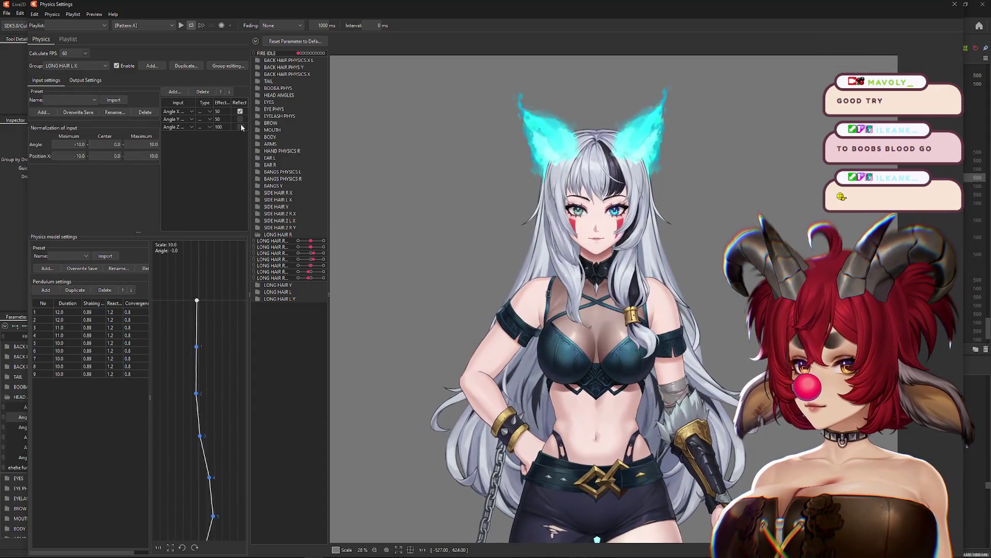
click(174, 91)
click(428, 206)
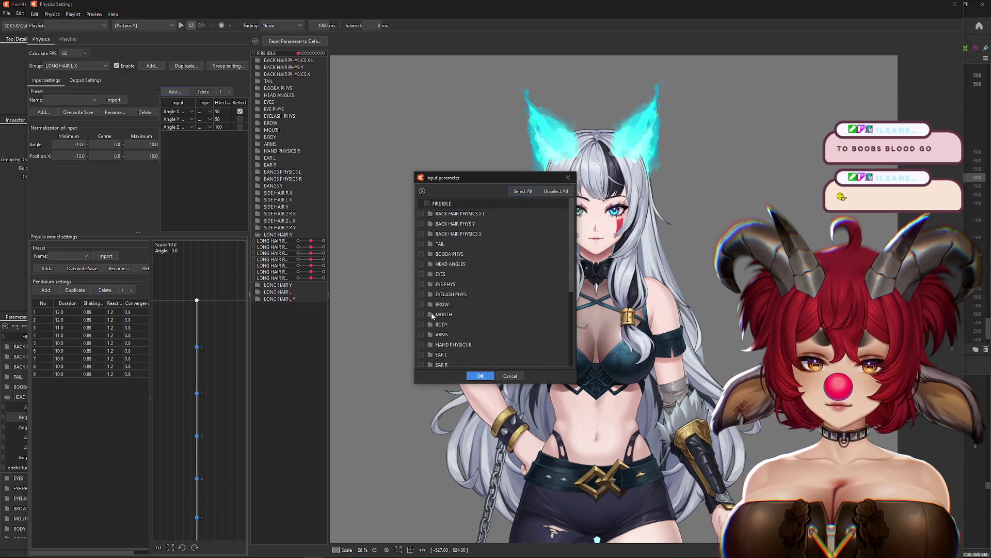
click(429, 264)
click(435, 293)
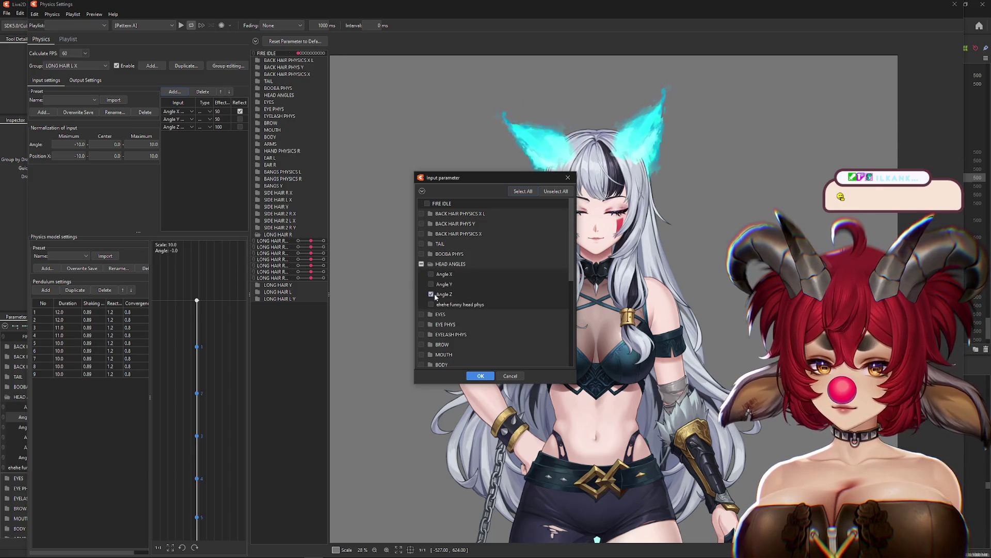
click(481, 376)
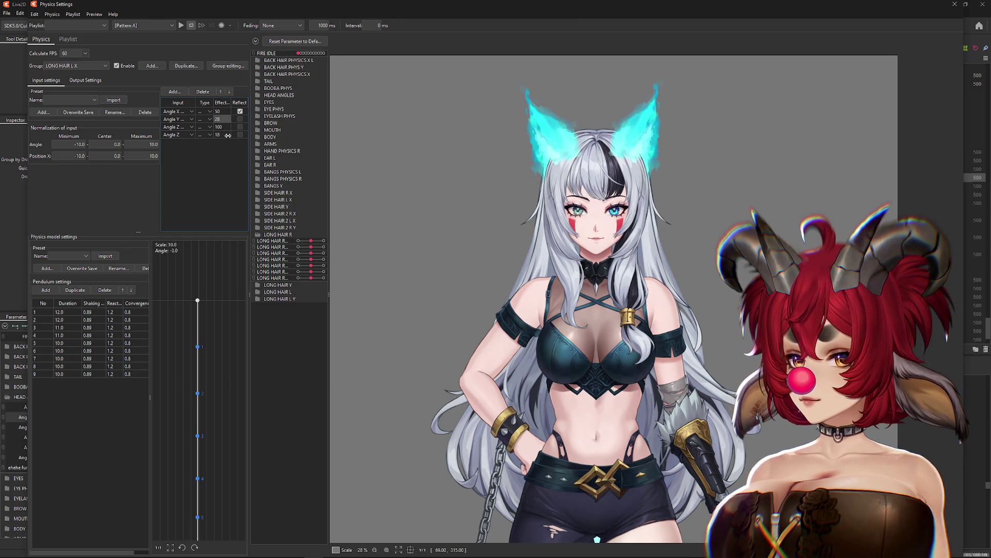
drag(606, 196, 324, 305)
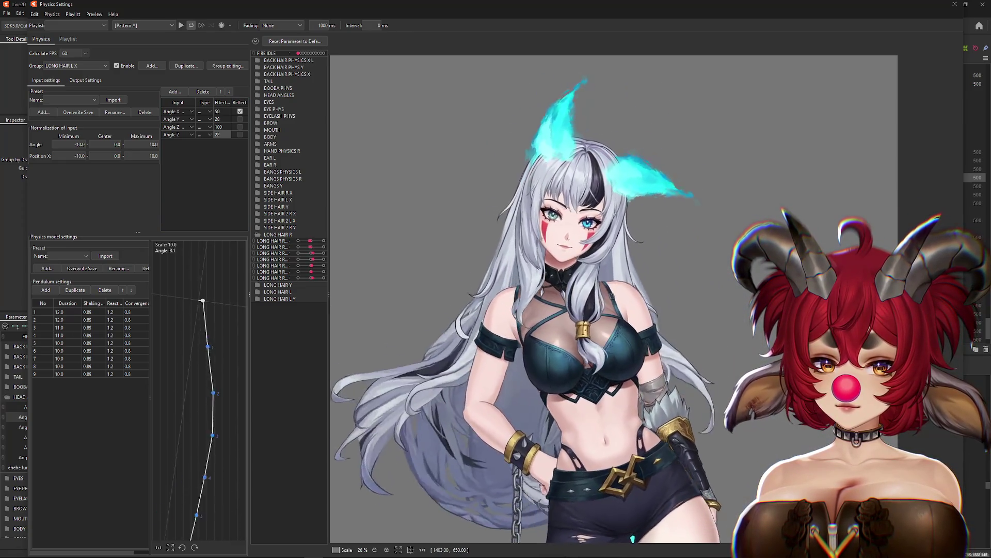
mouse_move(559, 262)
mouse_down()
mouse_move(388, 323)
mouse_move(436, 327)
mouse_move(412, 333)
mouse_move(809, 326)
mouse_move(901, 294)
mouse_move(2, 289)
mouse_up()
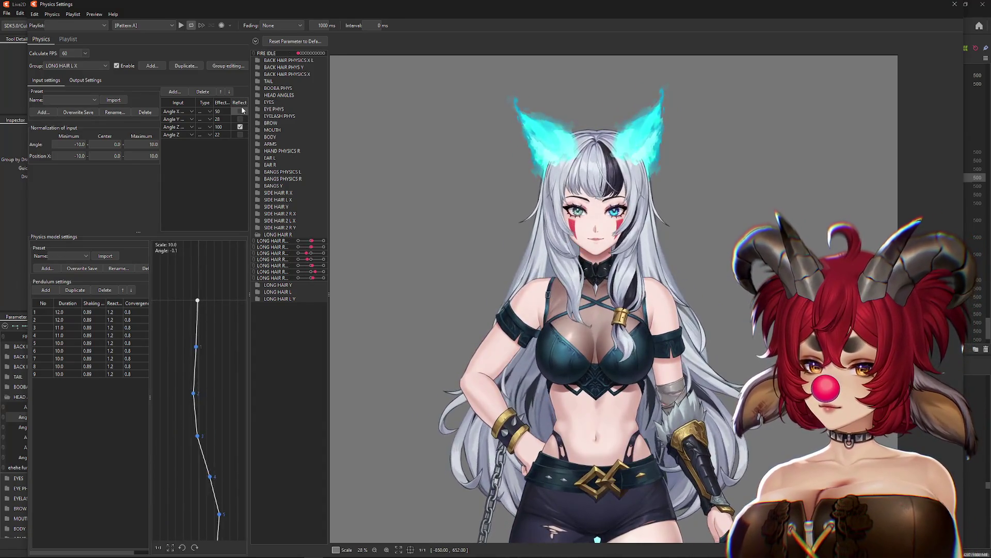
Reflect the 22-weight Angle Z input and swing the model to watch the hair.
click(240, 135)
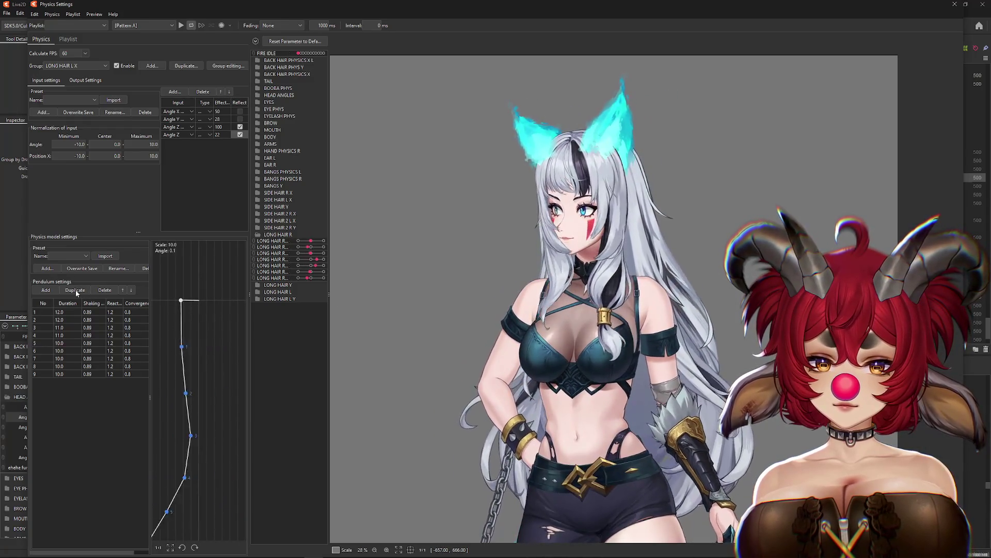
mouse_move(646, 258)
mouse_down()
mouse_move(700, 271)
mouse_move(578, 293)
mouse_move(352, 272)
mouse_up()
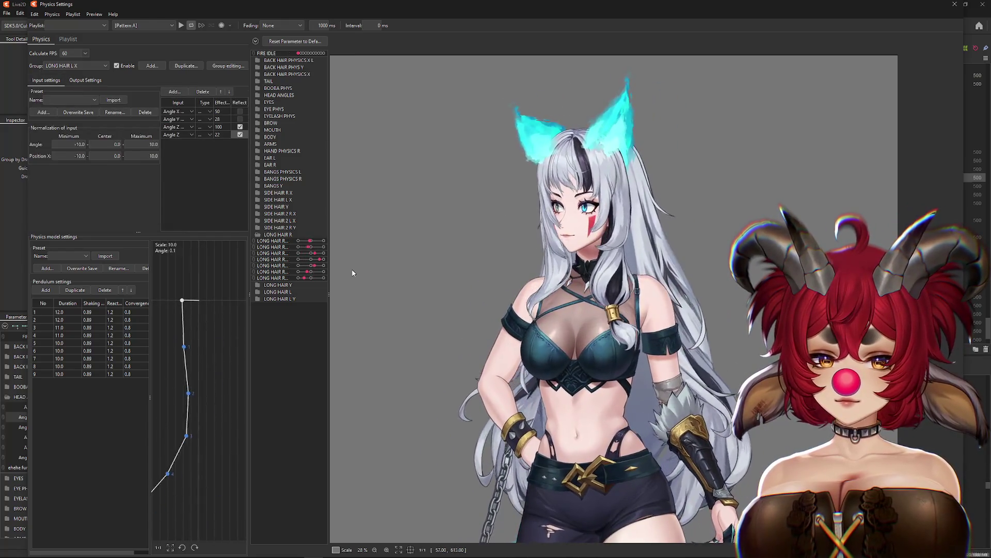
drag(464, 276, 982, 292)
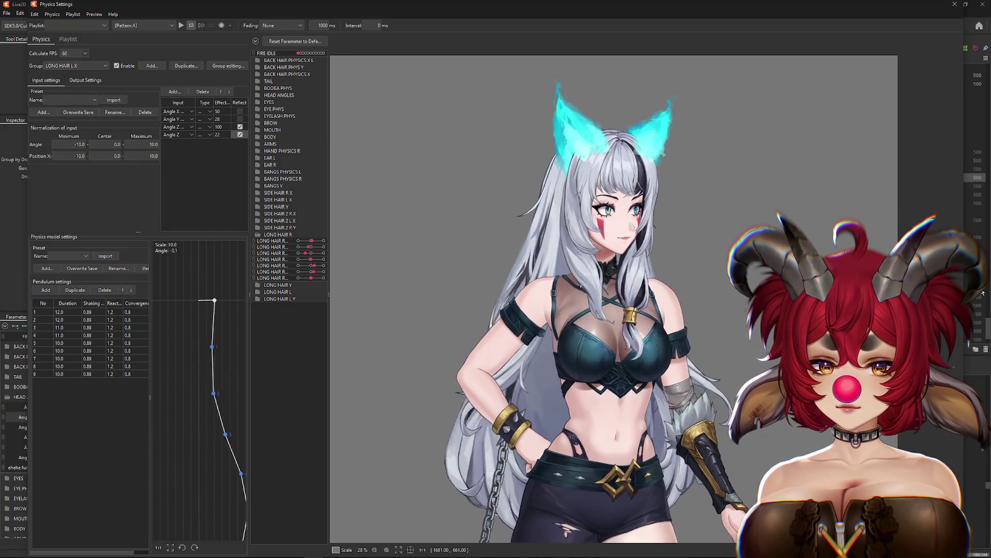
drag(373, 300, 344, 300)
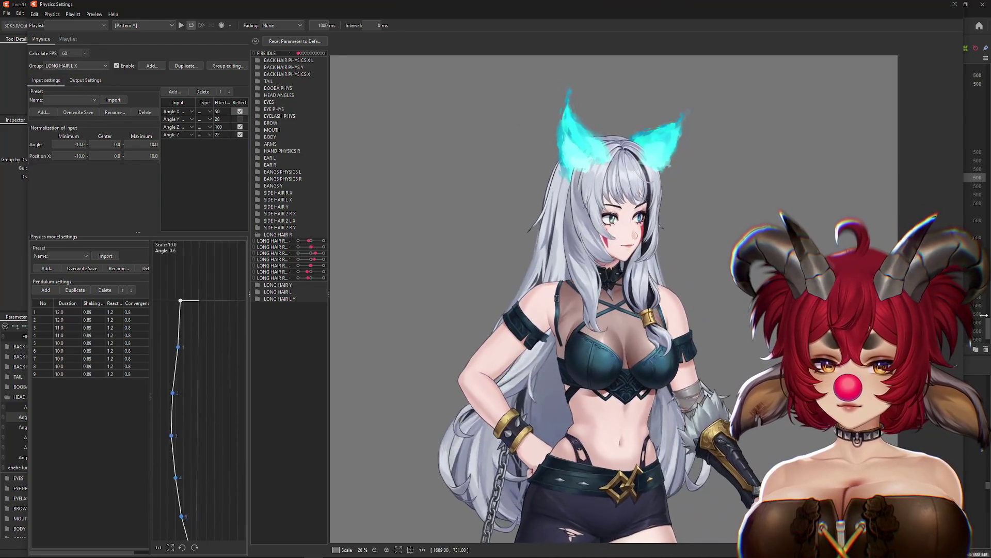
mouse_move(491, 277)
mouse_down()
mouse_move(398, 265)
mouse_move(630, 258)
mouse_up()
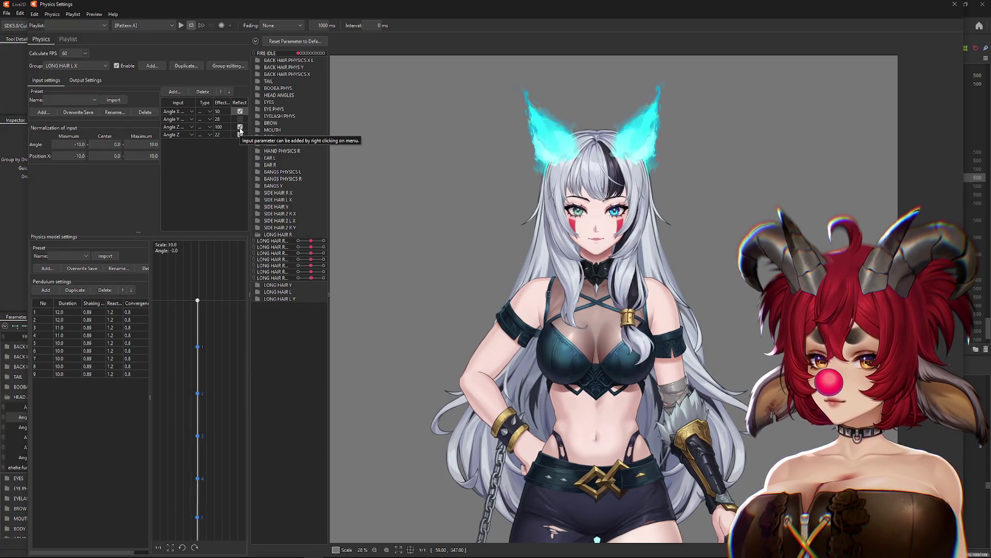
mouse_move(449, 144)
mouse_down()
mouse_move(566, 138)
mouse_move(467, 255)
mouse_move(364, 256)
mouse_move(333, 136)
mouse_up()
Also reflect the 100-weight Angle Z, retest the swing, and select all pendulum Shaking values.
click(241, 127)
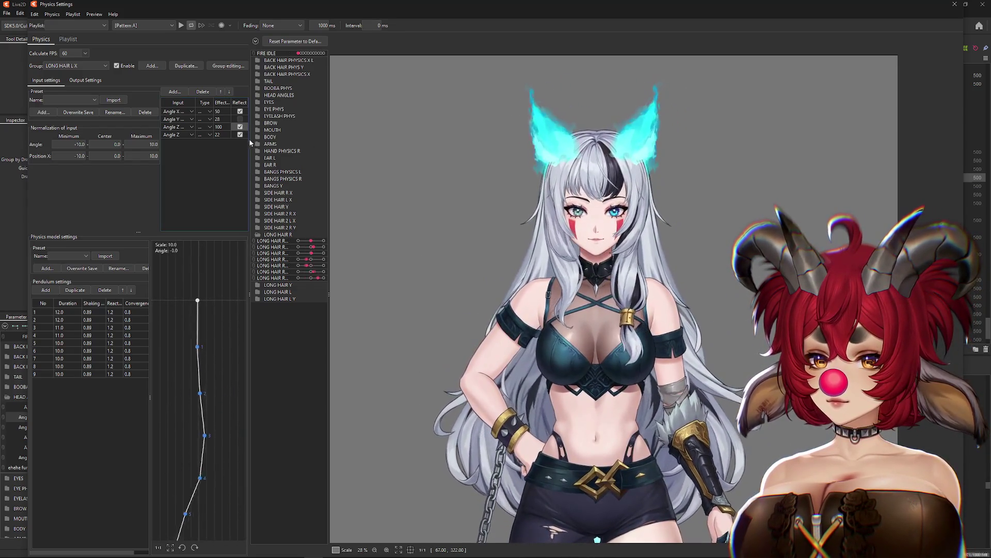
drag(449, 222, 578, 152)
drag(688, 293, 507, 292)
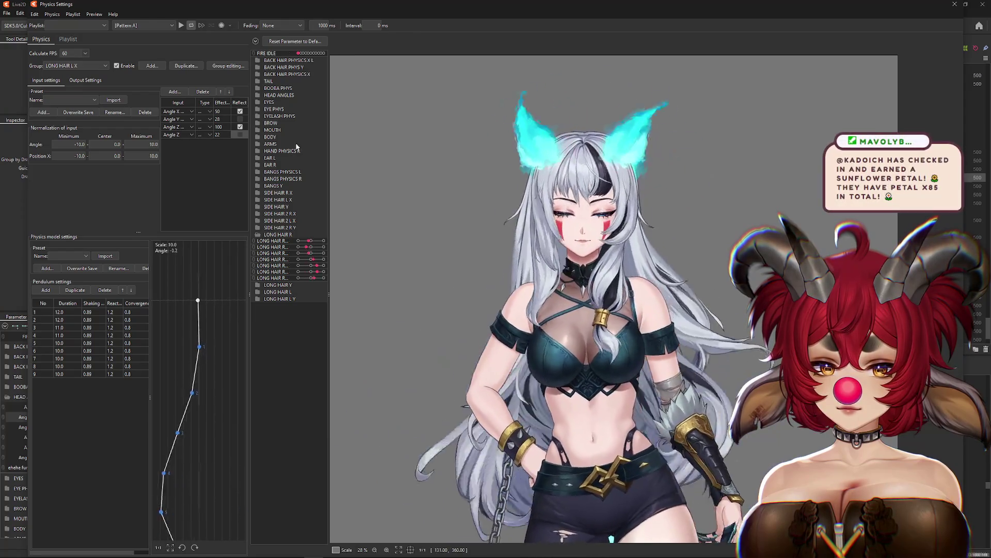
click(240, 135)
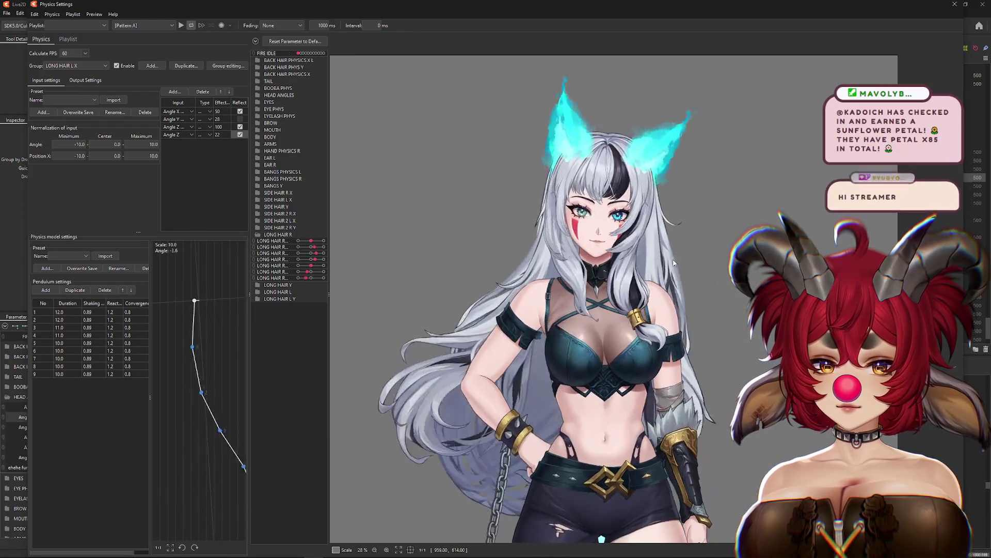
drag(596, 285, 640, 292)
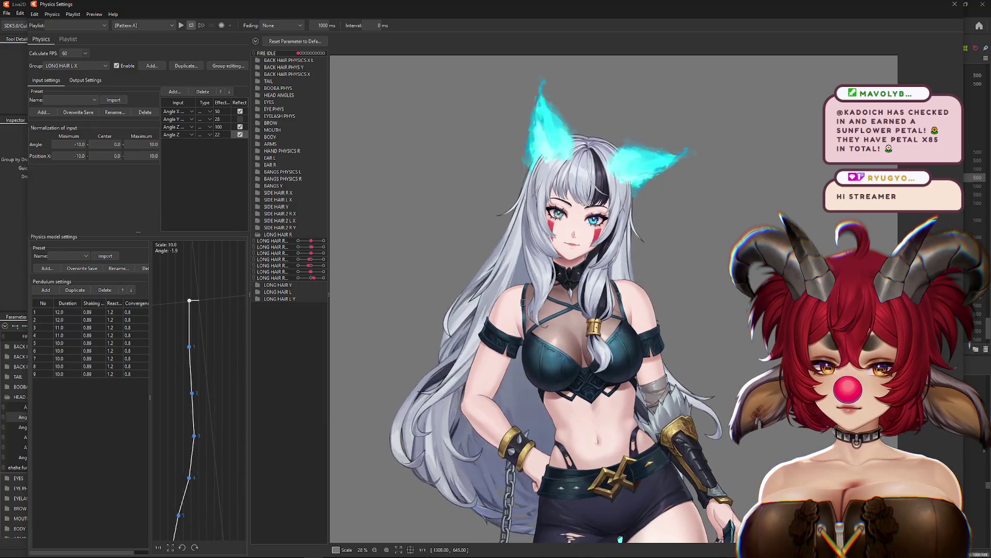
mouse_move(496, 289)
mouse_down()
mouse_move(429, 287)
mouse_move(723, 315)
mouse_move(383, 295)
mouse_move(454, 289)
mouse_move(552, 205)
mouse_up()
drag(657, 201, 617, 262)
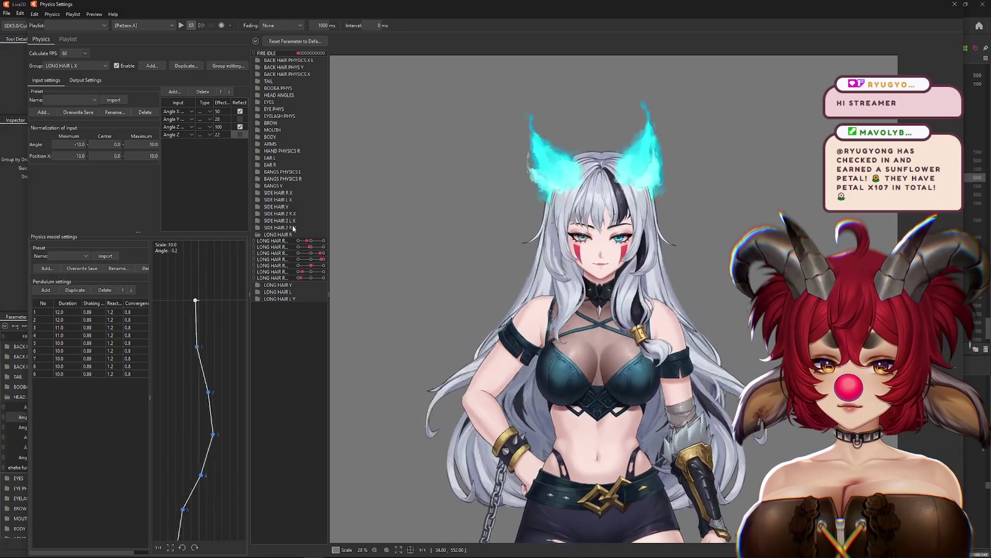
click(85, 80)
drag(464, 258, 594, 453)
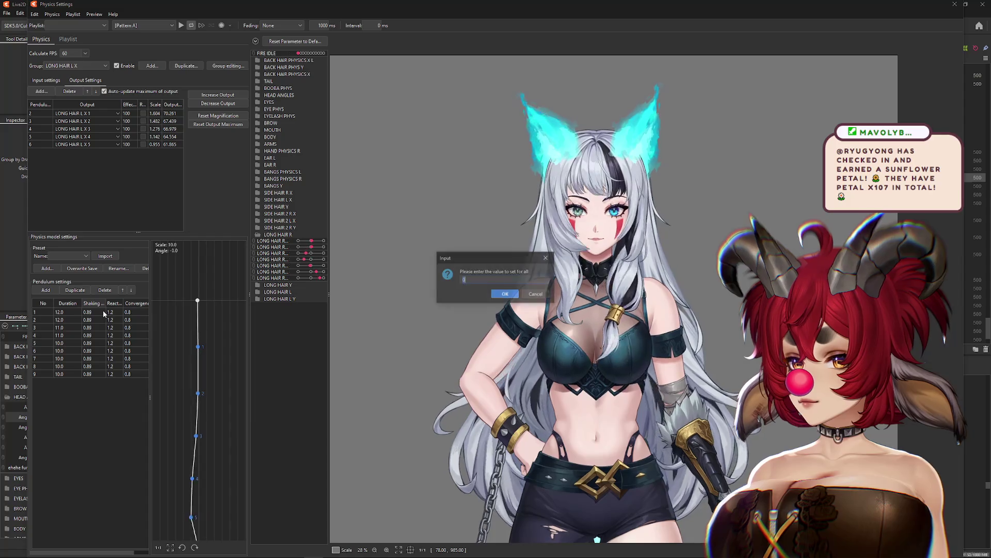
Set shaking to 0.86 on all nine LONG HAIR L X pendulums.
text(6)
key(Return)
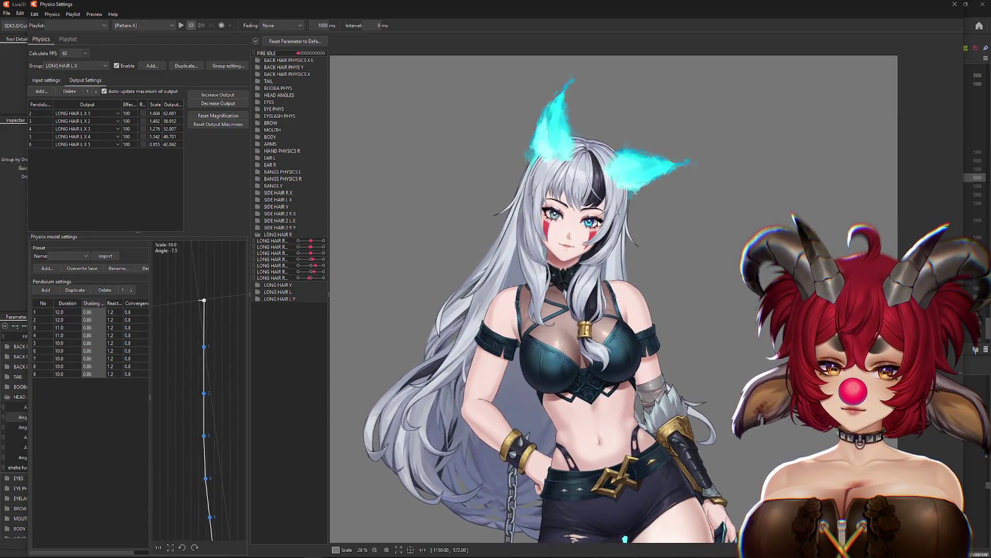
click(46, 80)
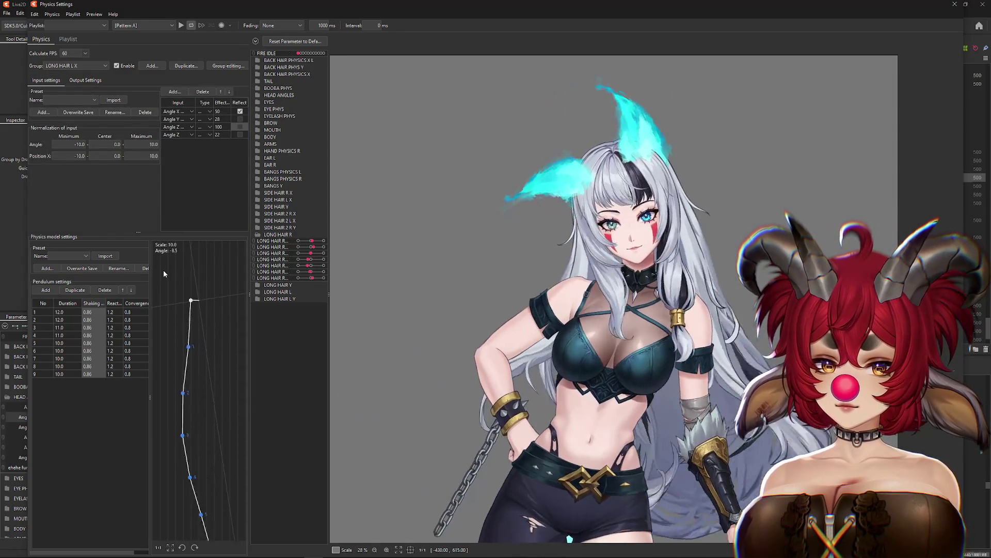
Test toggling Reflect on the 22-weight Angle Z and Angle X inputs, leaving them as before.
click(241, 134)
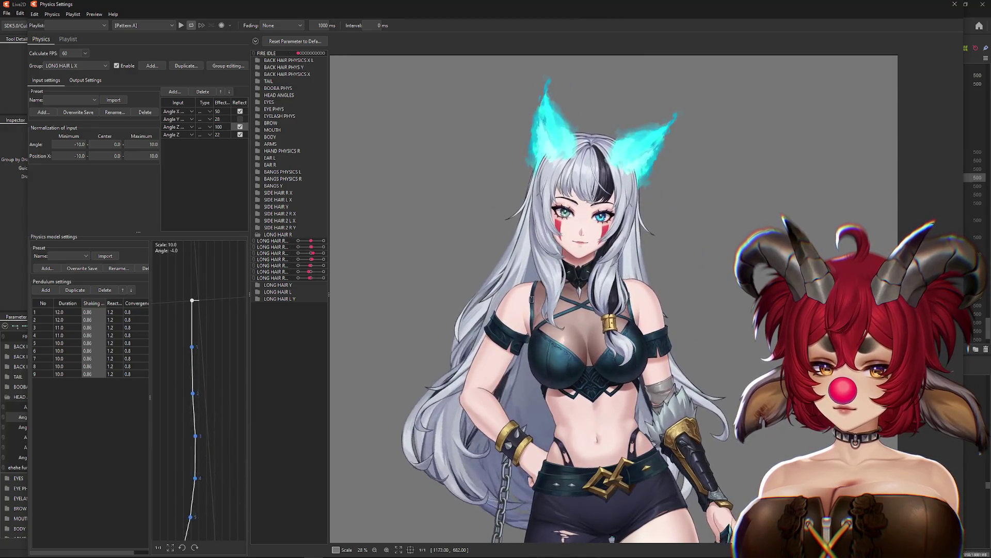
click(239, 134)
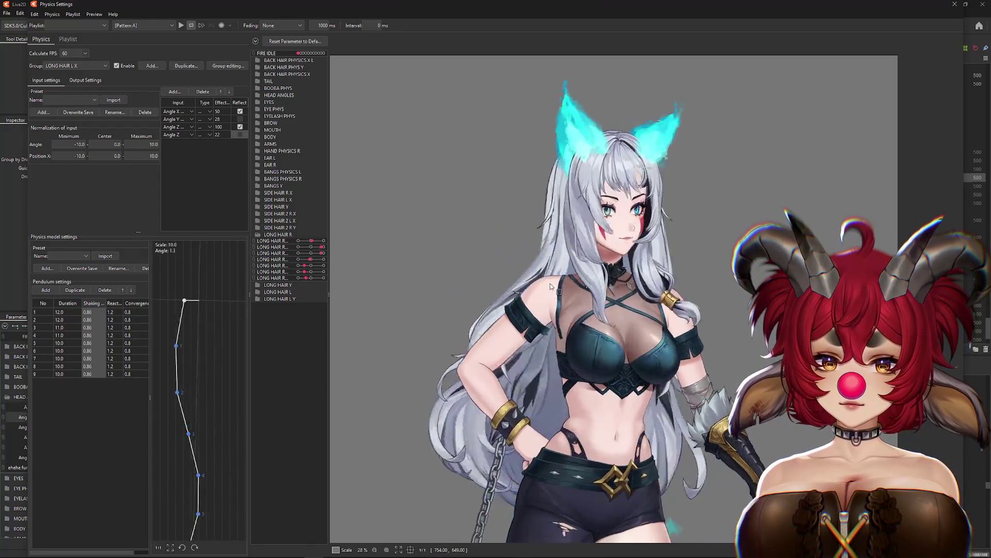
click(239, 111)
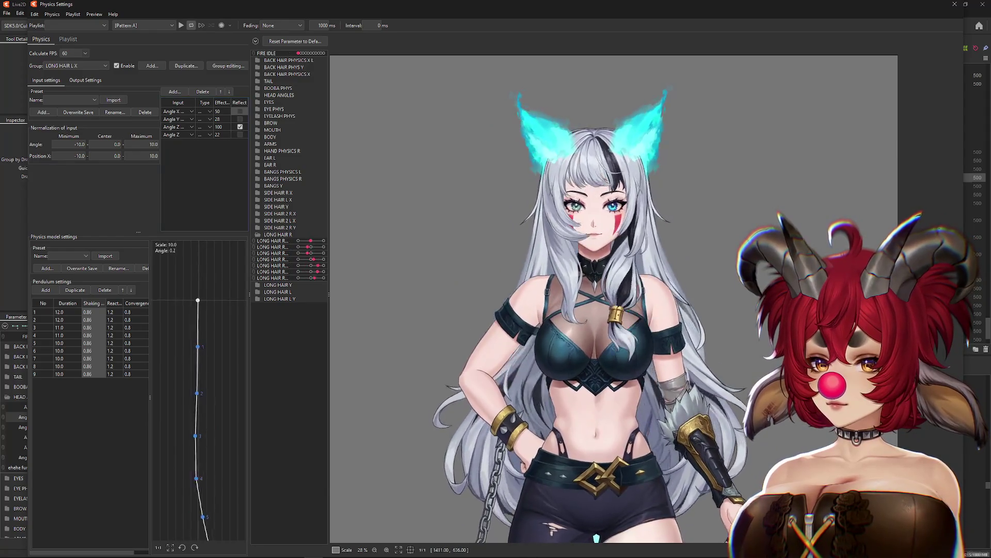
click(240, 111)
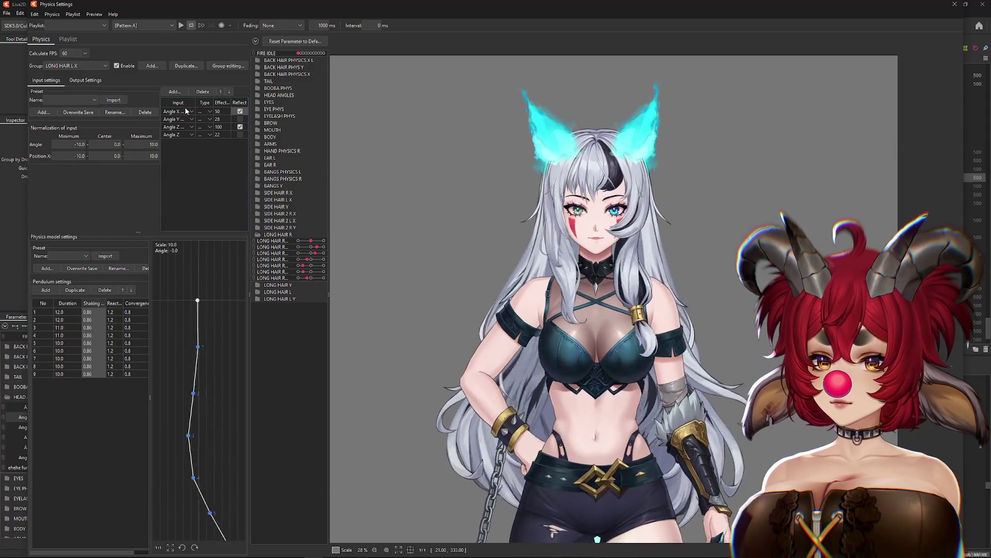
click(96, 81)
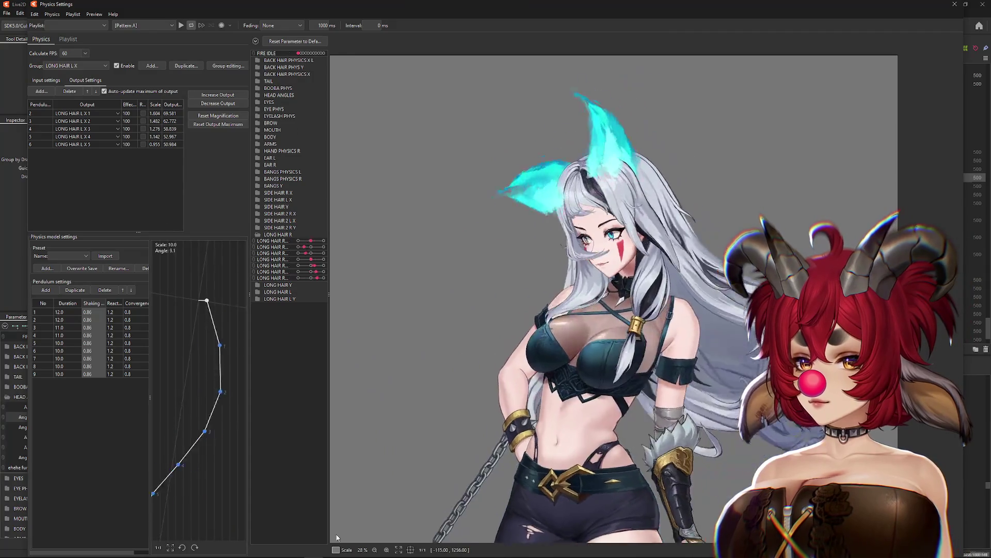
Reset LONG HAIR L X output maxima so each output peaks at 100, and swing-test the head.
click(218, 95)
key(Return)
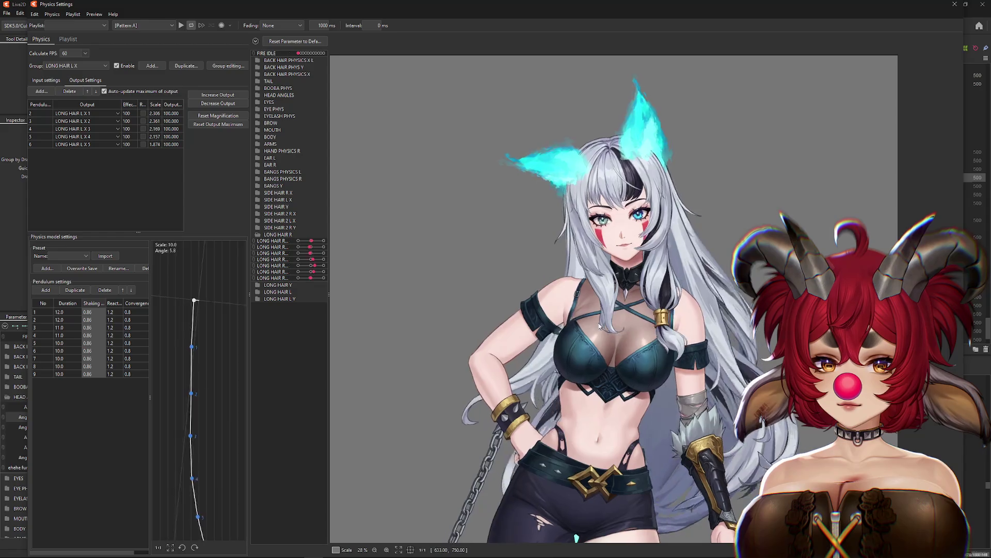
mouse_move(651, 308)
mouse_down()
mouse_move(447, 303)
mouse_move(541, 345)
mouse_move(516, 289)
mouse_move(426, 250)
mouse_move(646, 342)
mouse_up()
mouse_move(513, 165)
mouse_down()
mouse_move(522, 144)
mouse_move(521, 191)
mouse_move(507, 175)
mouse_move(727, 435)
mouse_move(757, 172)
mouse_move(438, 294)
mouse_move(767, 366)
mouse_up()
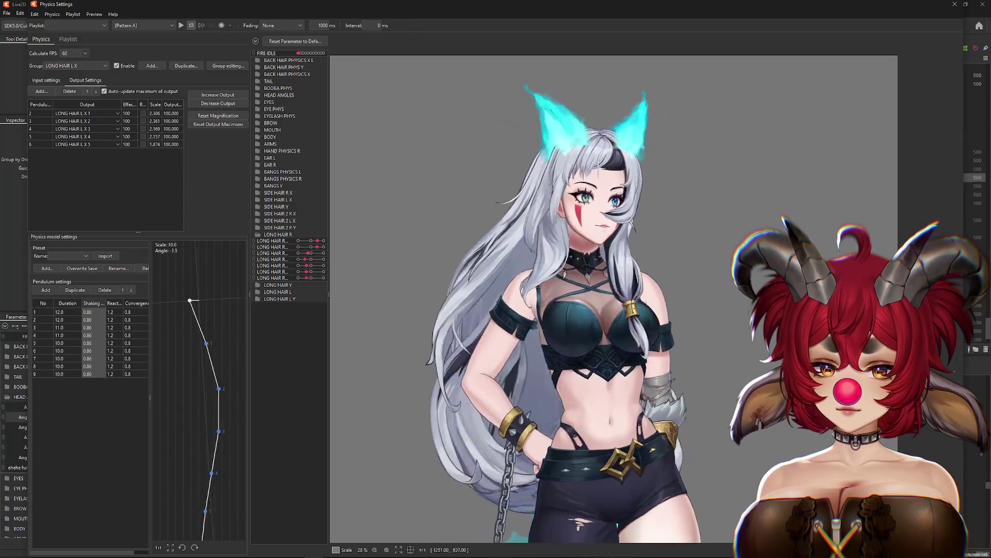
Try Reflect on the 22-weight Angle Z instead of the 100-weight one, swing-testing before turning it off.
click(46, 80)
click(240, 127)
click(240, 134)
mouse_move(554, 308)
mouse_down()
mouse_move(496, 289)
mouse_move(443, 421)
mouse_move(374, 207)
mouse_move(361, 301)
mouse_move(454, 443)
mouse_up()
click(240, 134)
drag(671, 448, 546, 216)
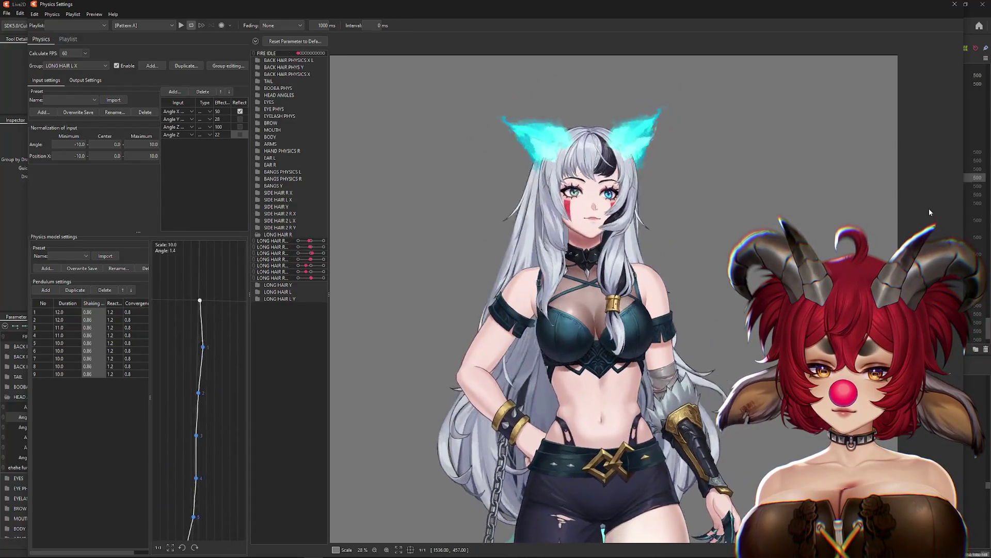
drag(775, 209, 331, 212)
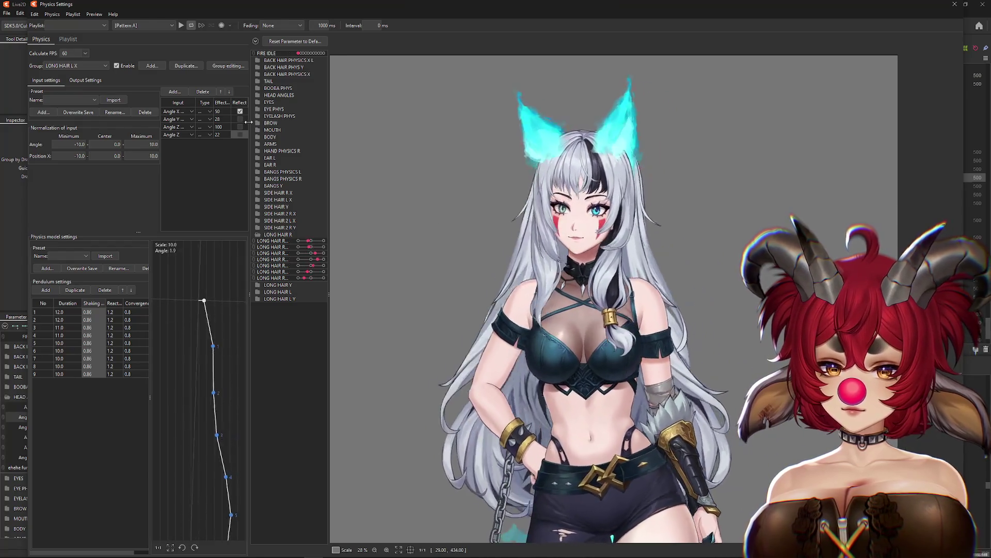
Try reflecting Angle Z 22 instead of Angle X, swing-test, then turn it off and review outputs.
click(240, 134)
click(240, 111)
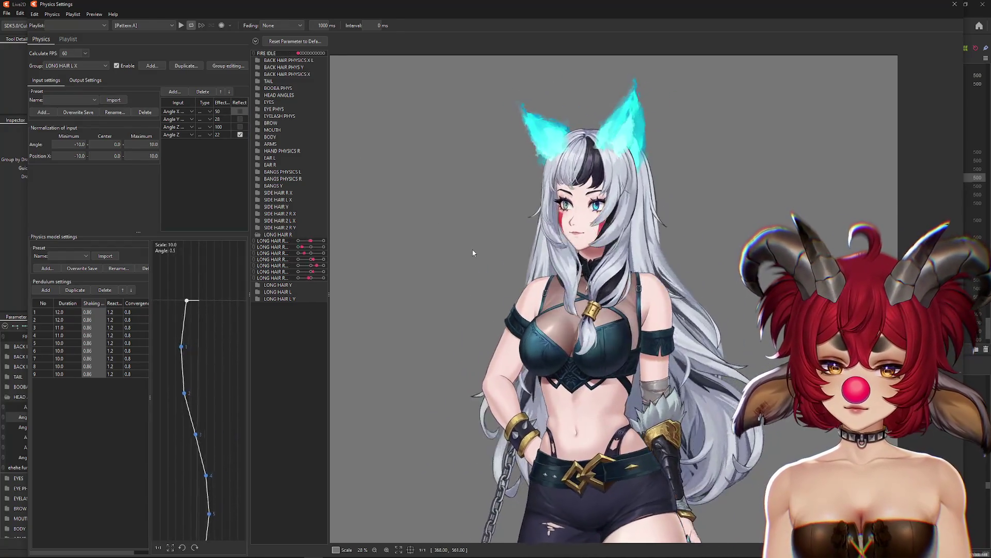
mouse_move(473, 252)
mouse_down()
mouse_move(670, 257)
mouse_move(116, 278)
mouse_up()
click(240, 134)
mouse_move(594, 258)
mouse_down()
mouse_move(656, 259)
mouse_move(404, 279)
mouse_move(705, 297)
mouse_up()
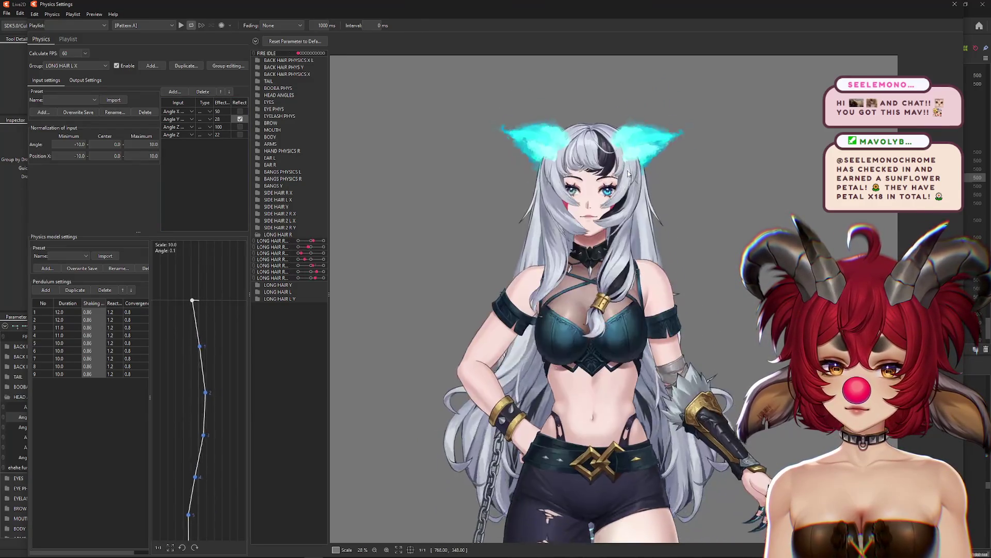
drag(628, 380, 508, 364)
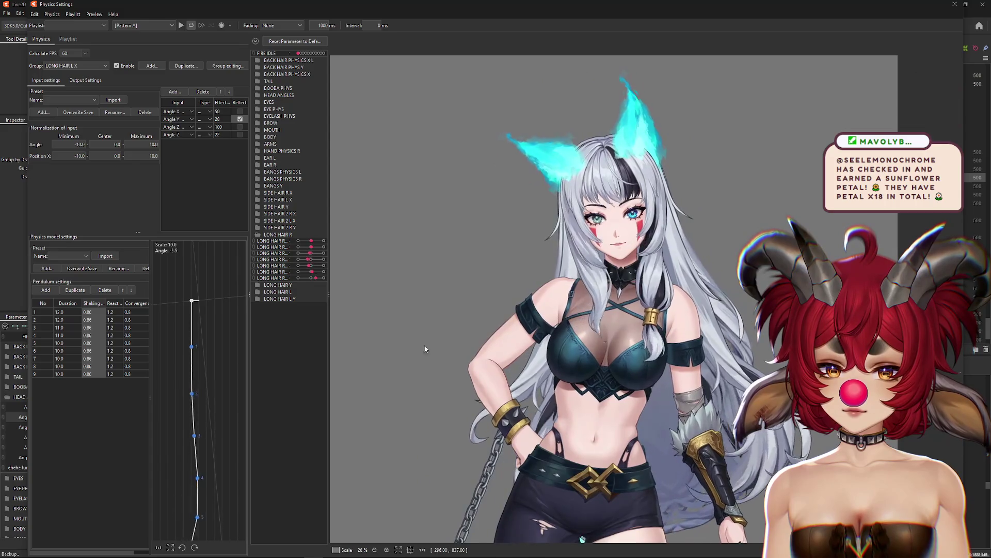
click(85, 80)
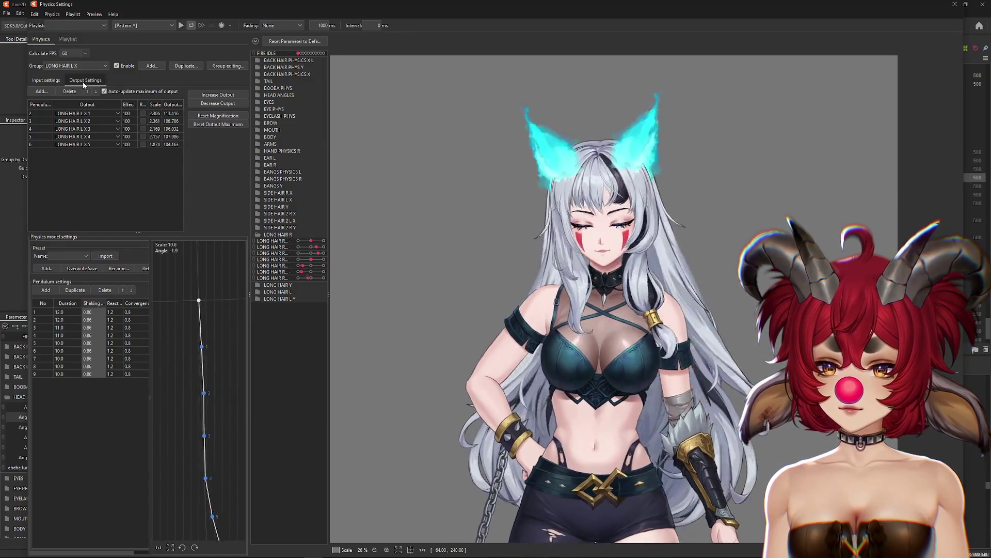
click(46, 80)
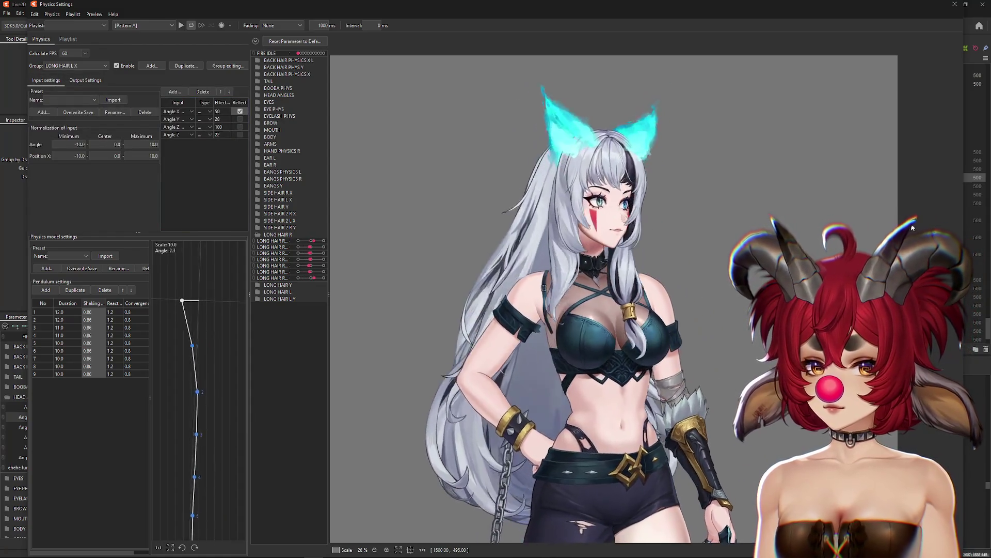
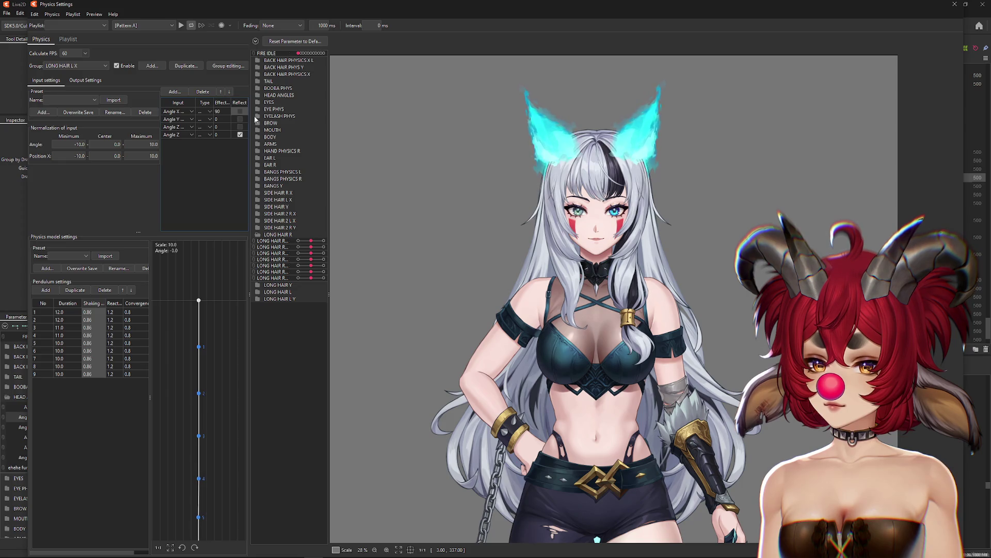
Keep Angle X reflected for LONG HAIR L X and set its Effect weight to 26.
click(240, 111)
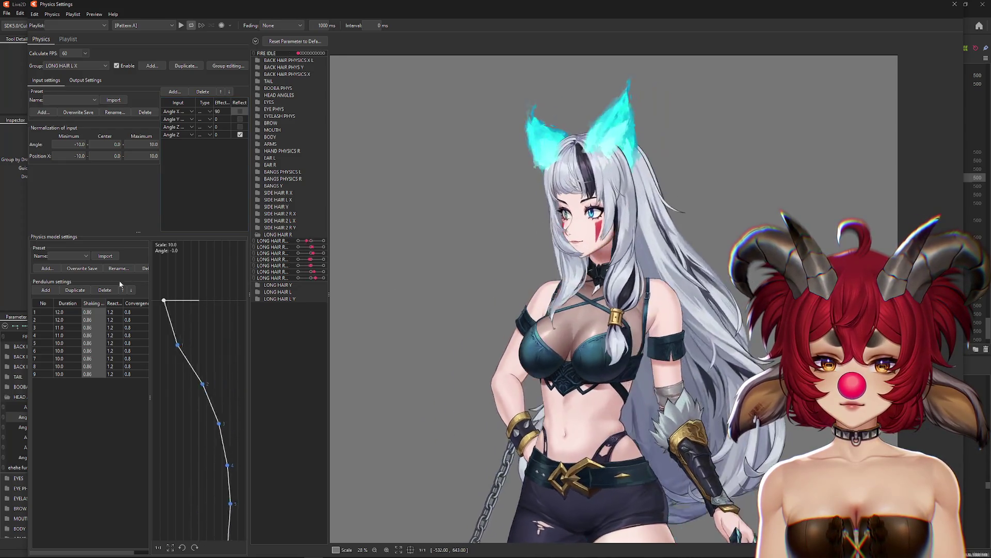
click(240, 112)
text(26)
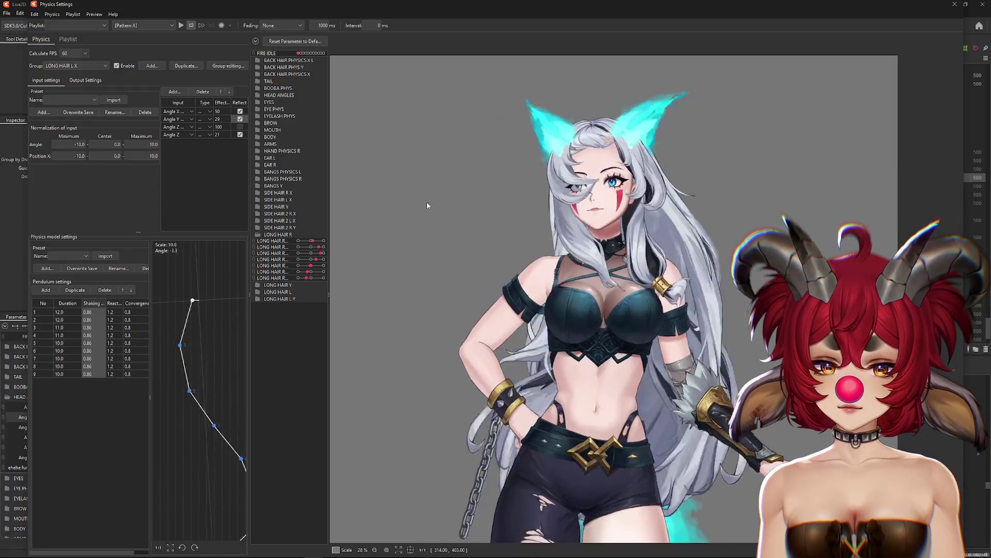
click(85, 80)
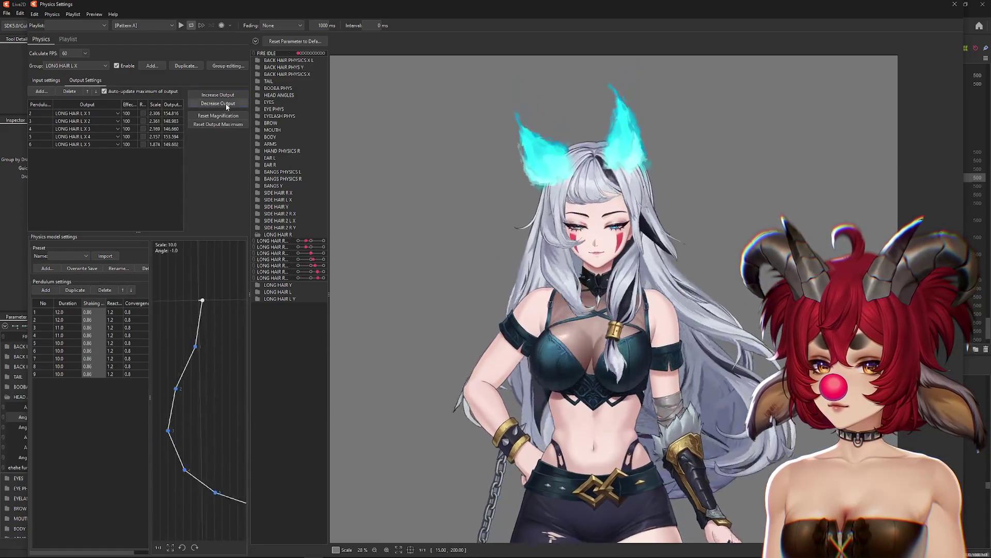
Reset LONG HAIR L X output maximums to 100, reflect the first output, and preview the hair sway.
click(218, 124)
click(571, 292)
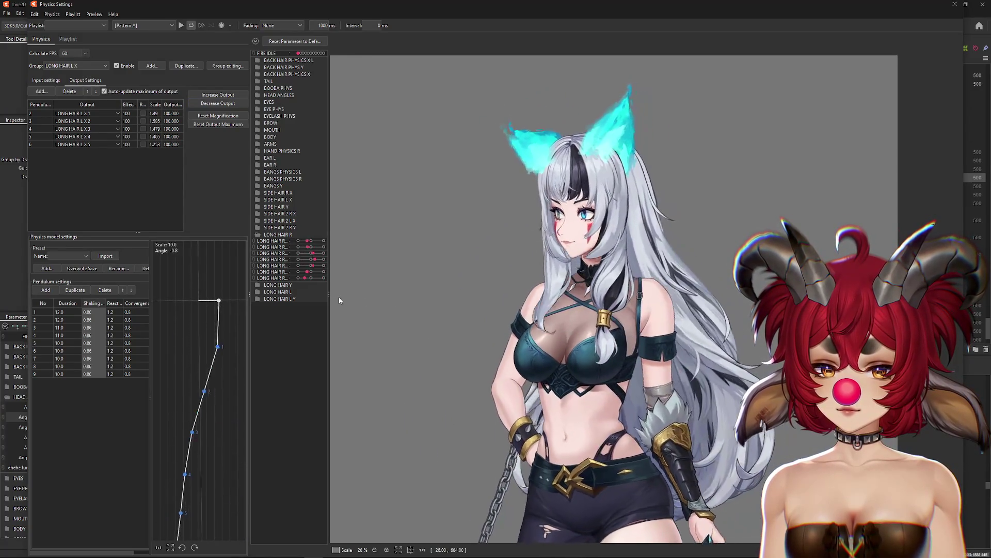
click(143, 113)
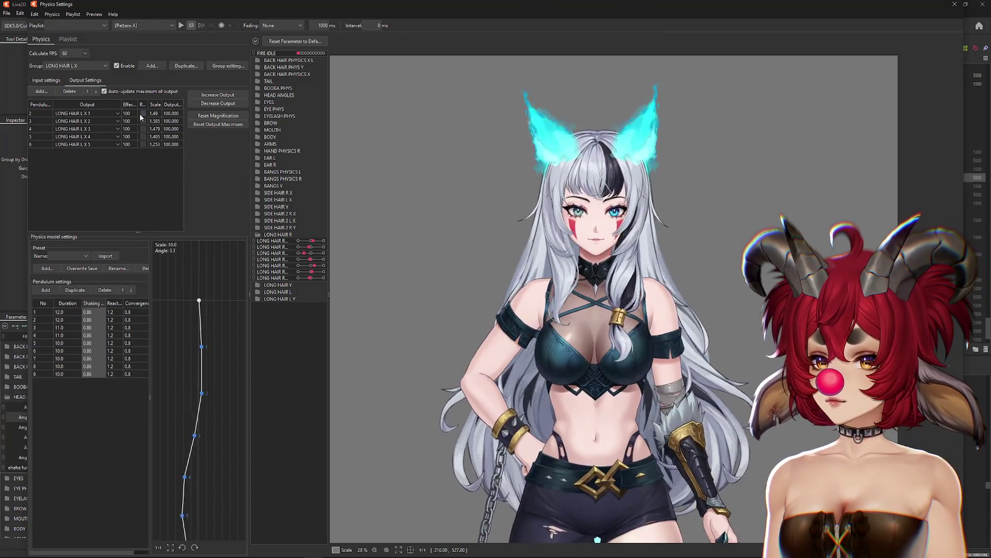
click(143, 113)
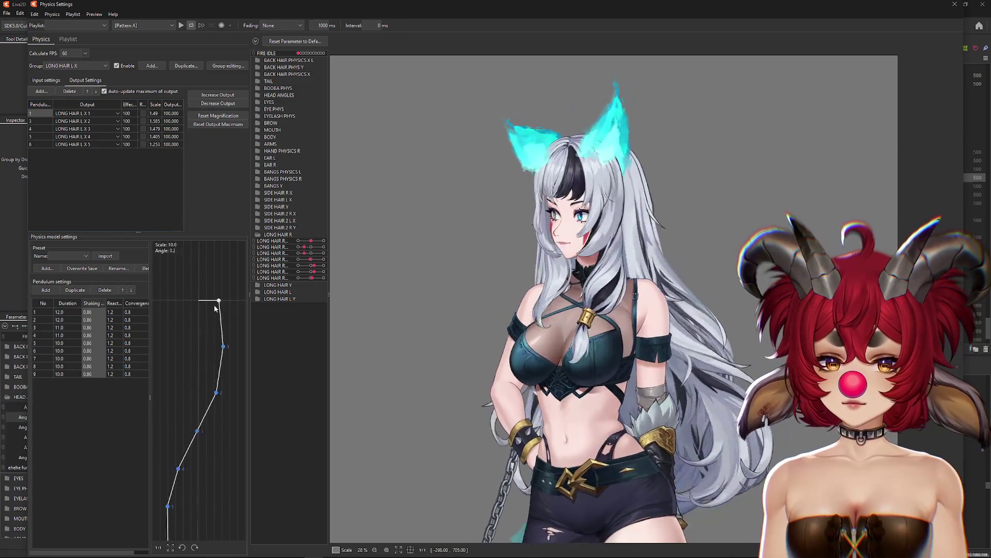
click(143, 113)
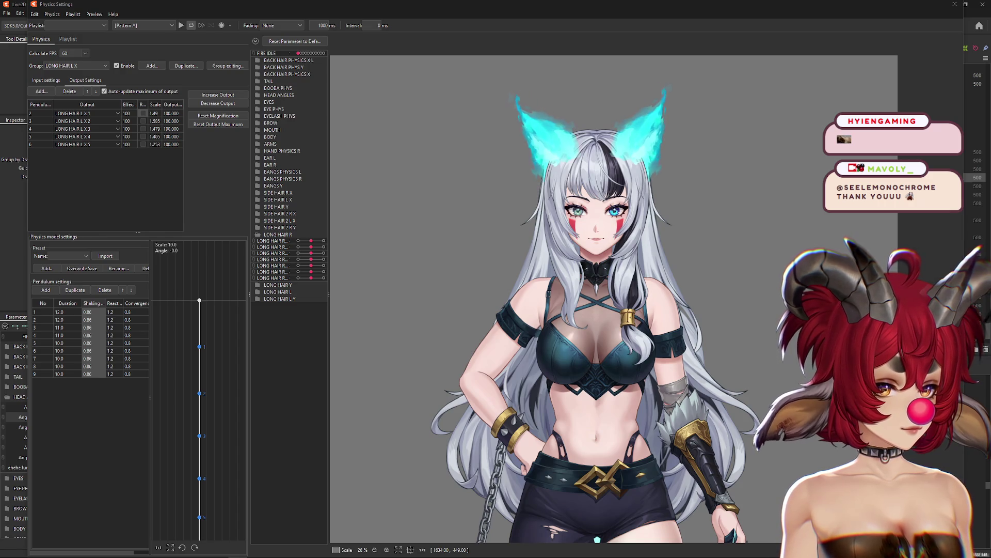
drag(675, 262, 510, 292)
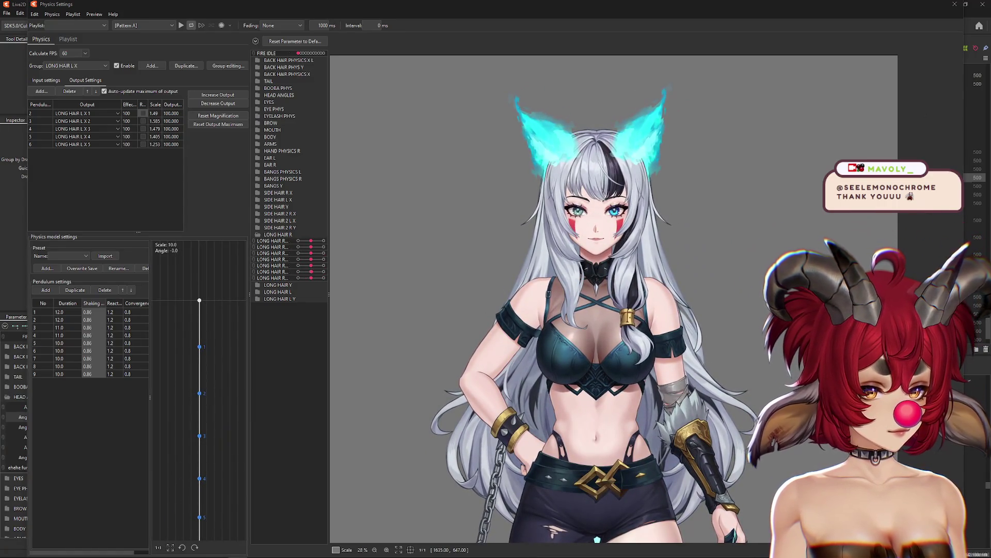
Tilt the model left on the canvas to preview the LONG HAIR L X hair sway.
mouse_move(724, 224)
mouse_down()
mouse_move(474, 251)
mouse_move(530, 256)
mouse_up()
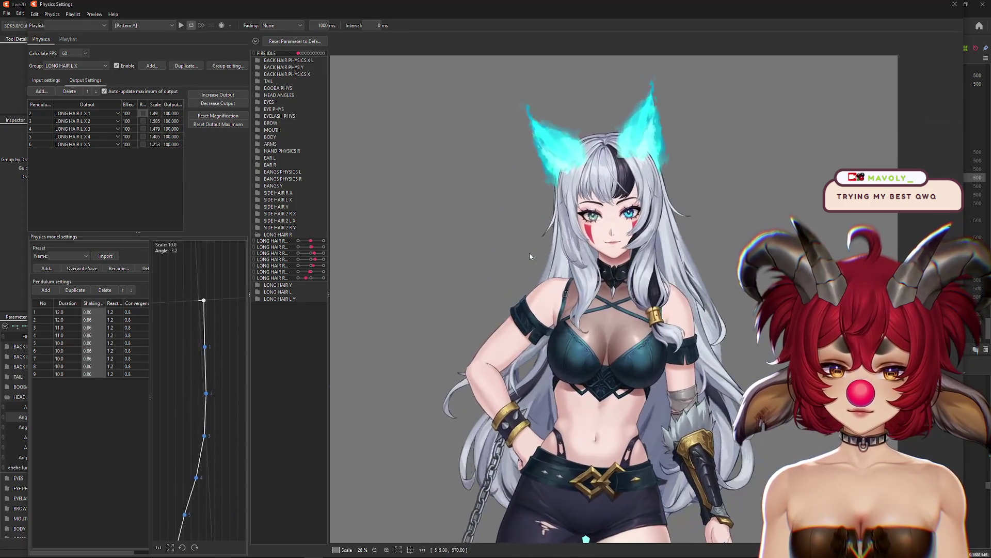
click(67, 66)
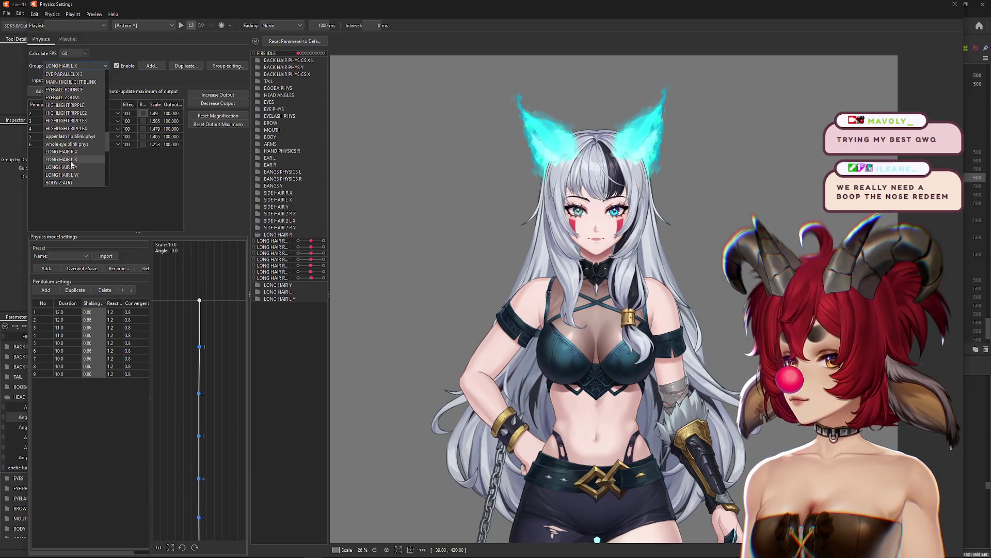
Set Shaking to 0.86 for every pendulum in the LONG HAIR R X group.
click(74, 152)
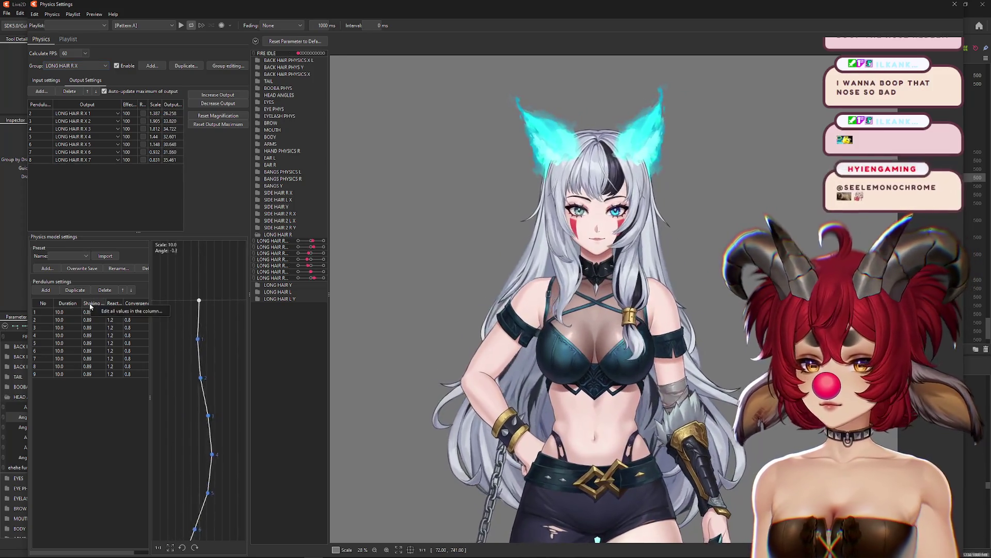
click(101, 303)
text(0.86)
key(Return)
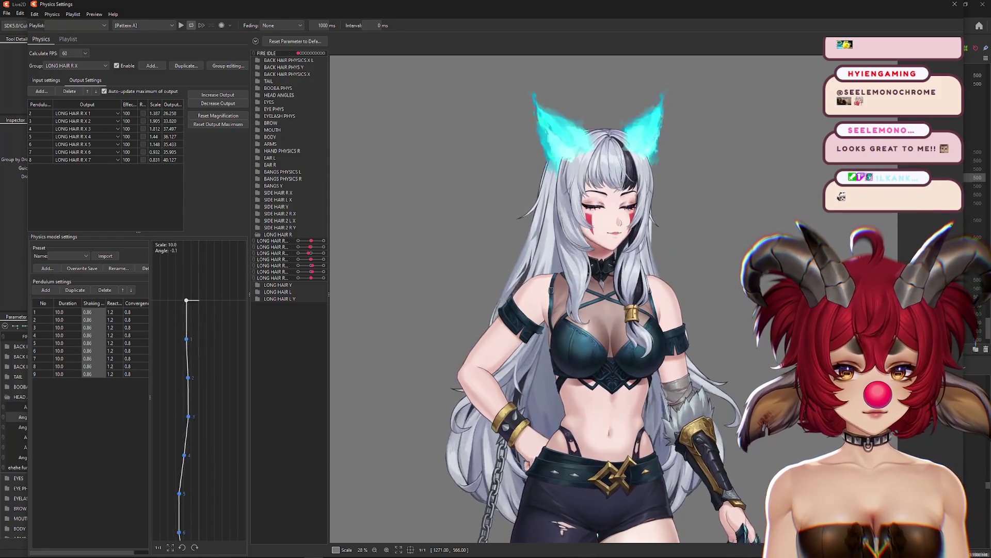
Return to the LONG HAIR L X group's input settings.
click(55, 81)
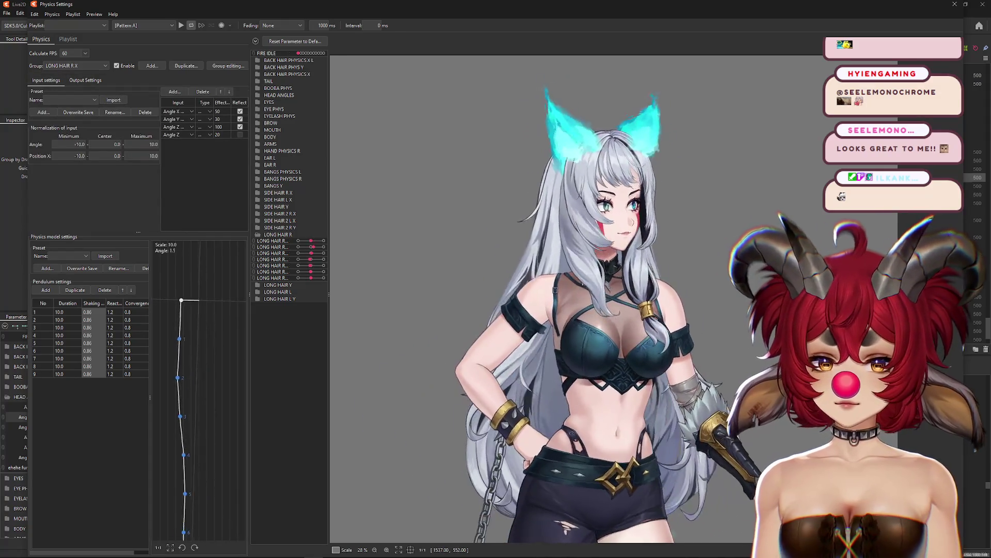
click(76, 67)
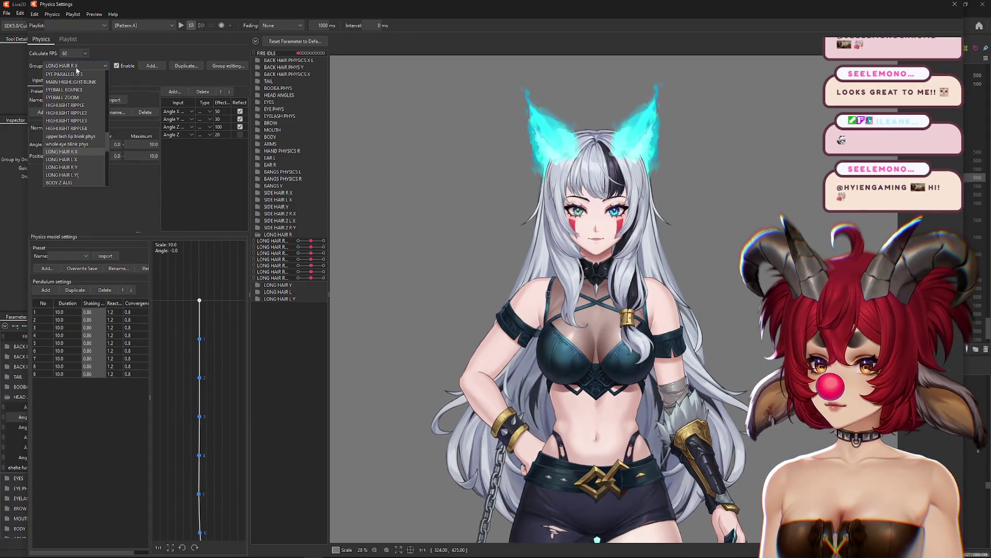
click(76, 160)
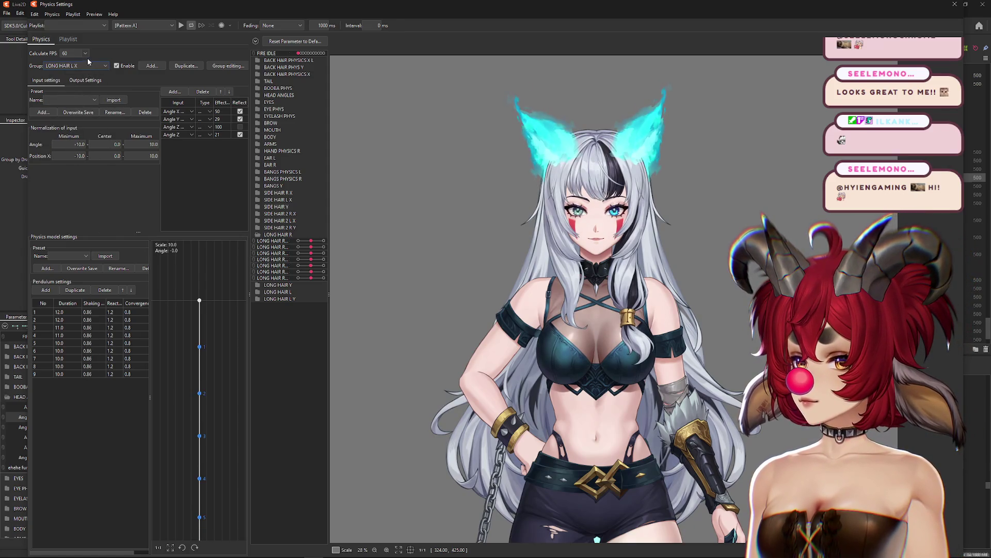
click(87, 65)
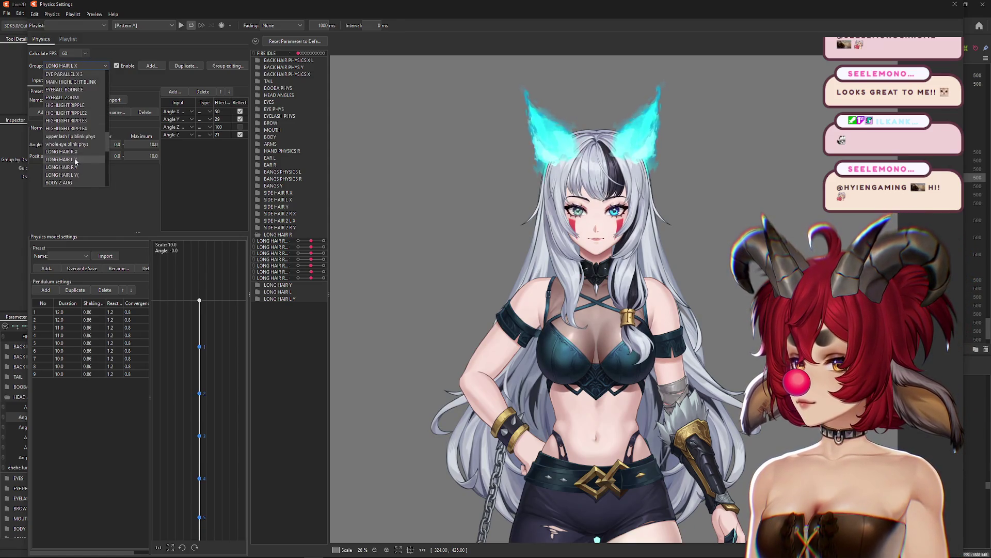